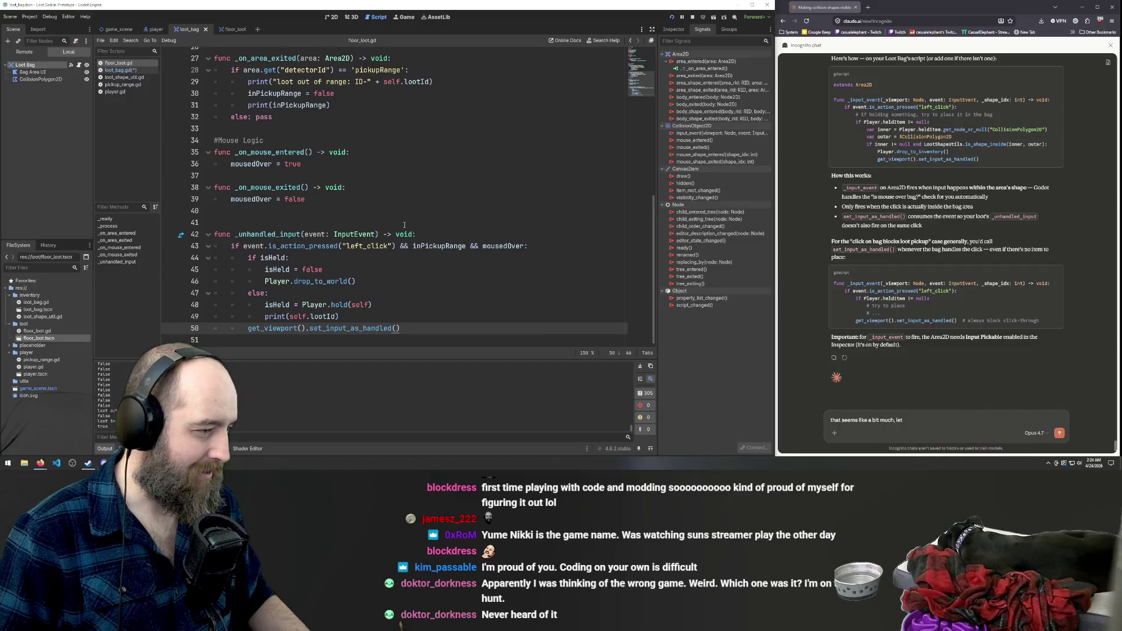
Copy the _unhandled_input header and left_click check, then open the loot_bag script.
left_click_drag(416, 234, 211, 236)
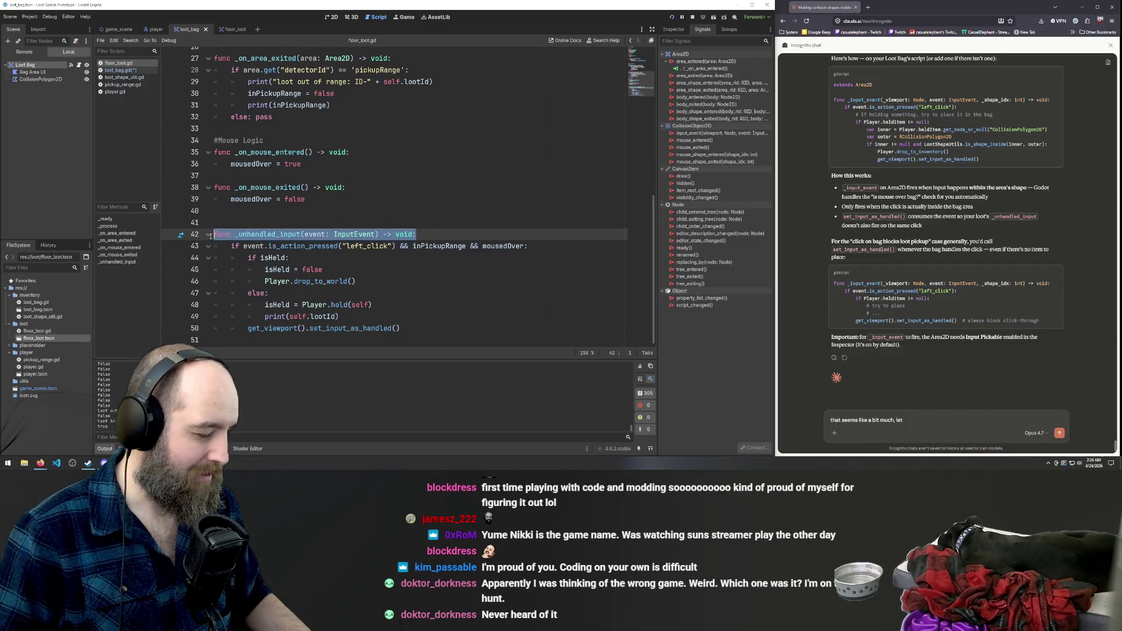
left_click(343, 281)
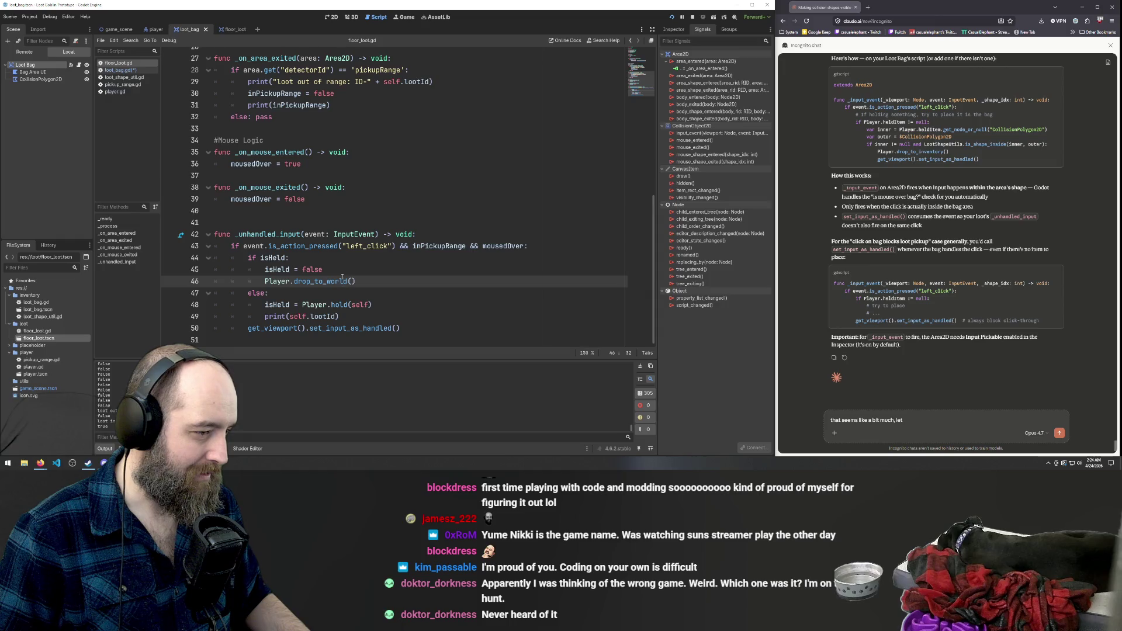
mouse_move(396, 246)
left_mouse_down()
mouse_move(217, 246)
mouse_move(214, 235)
left_mouse_up()
key("ctrl+c")
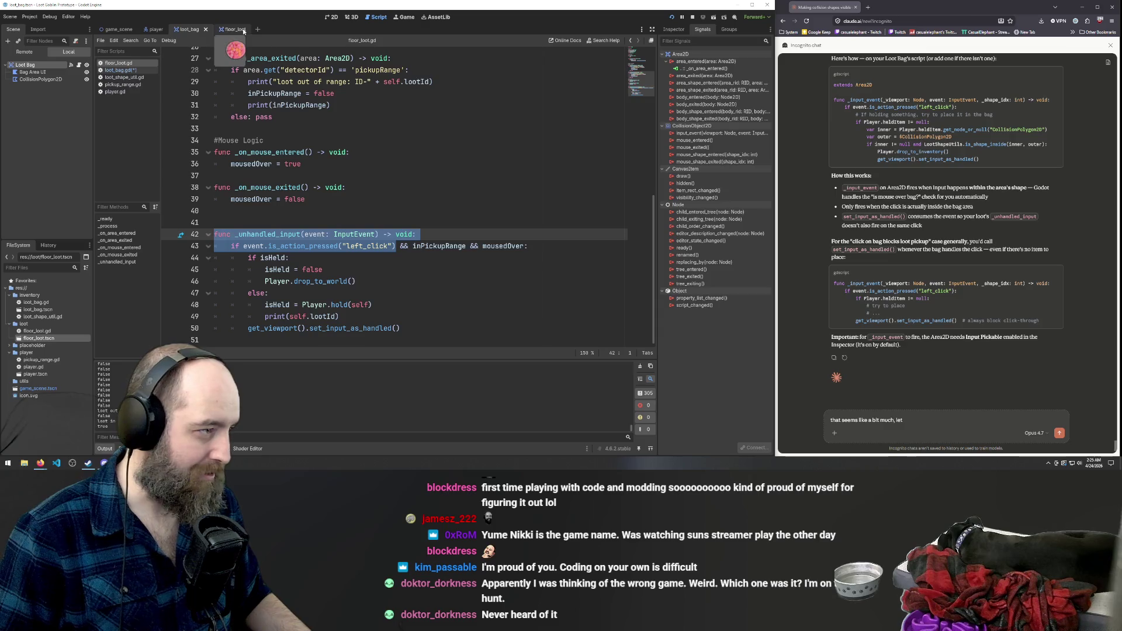
left_click(228, 29)
left_click(187, 30)
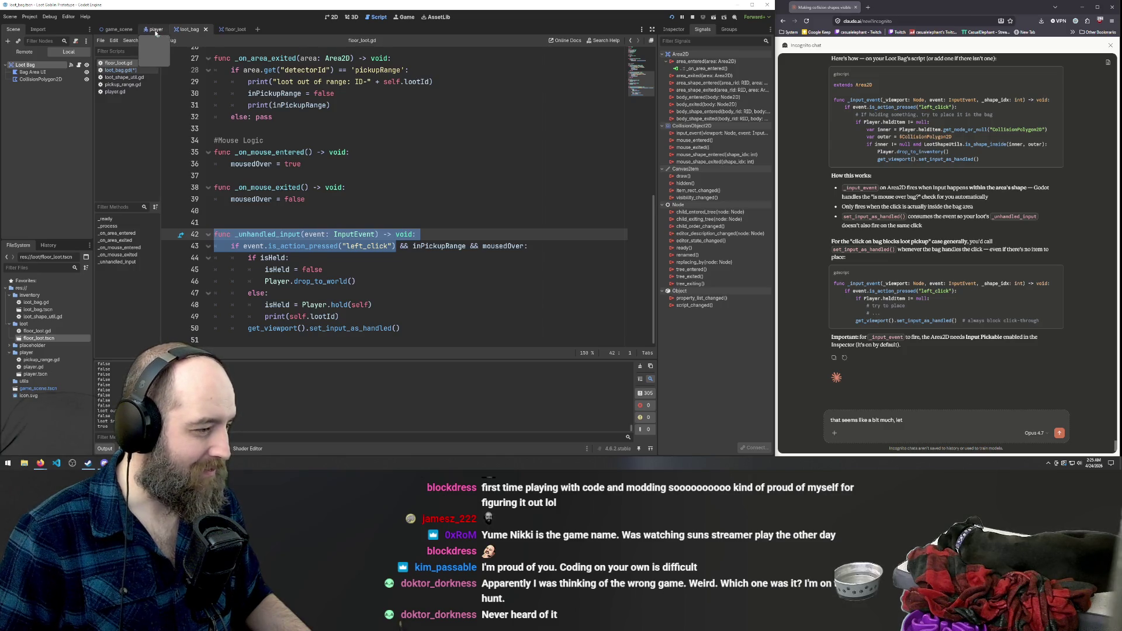
left_click(155, 31)
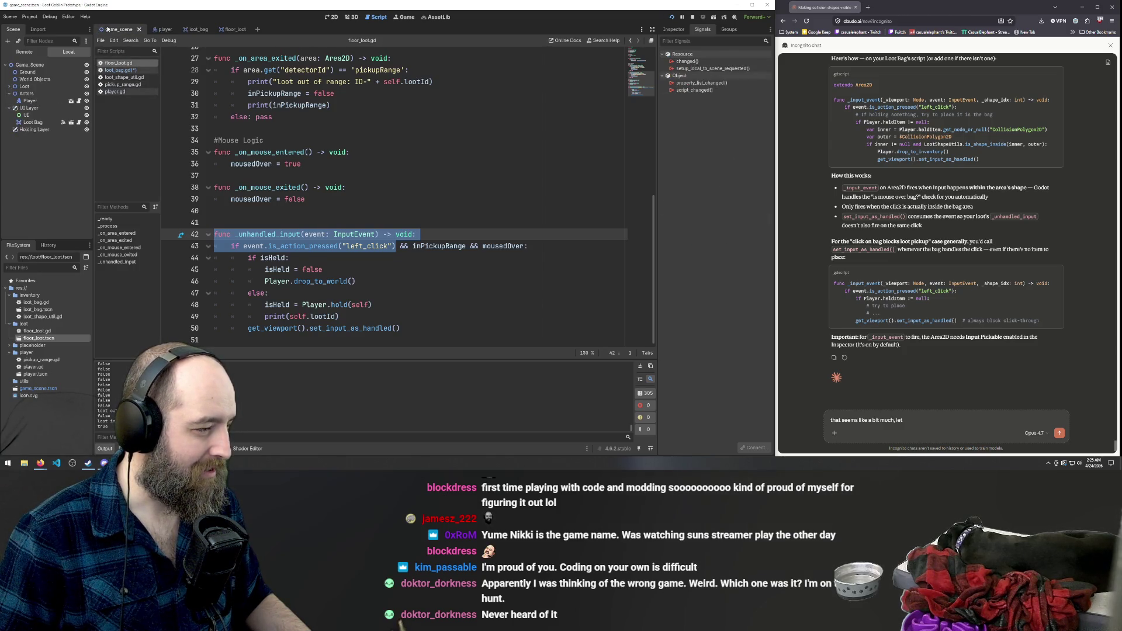
left_click(188, 29)
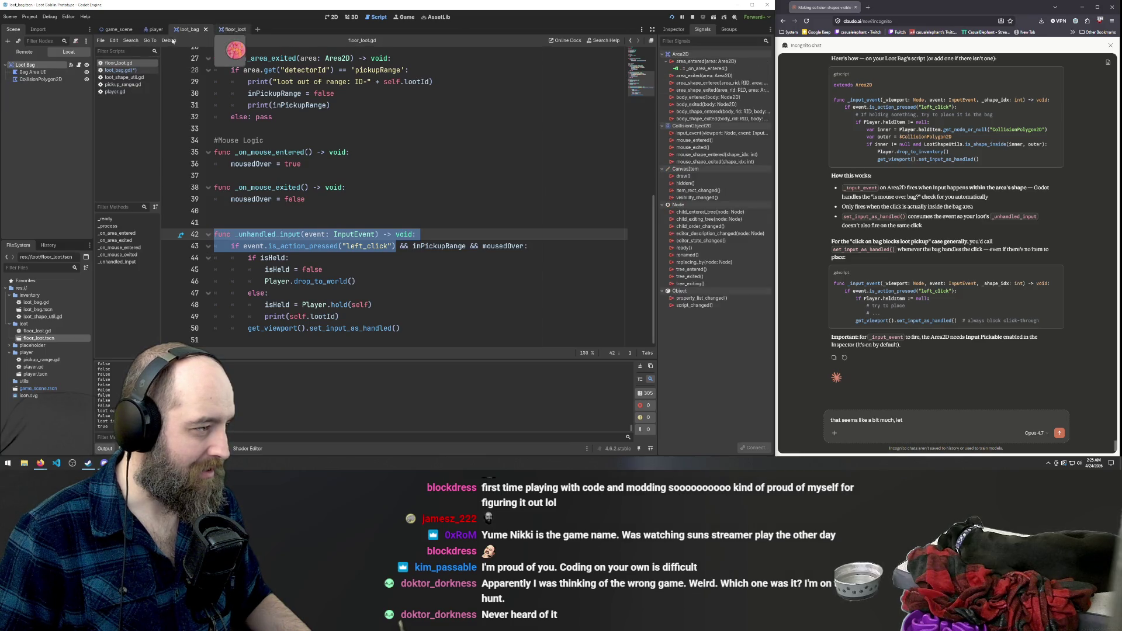
left_click(125, 71)
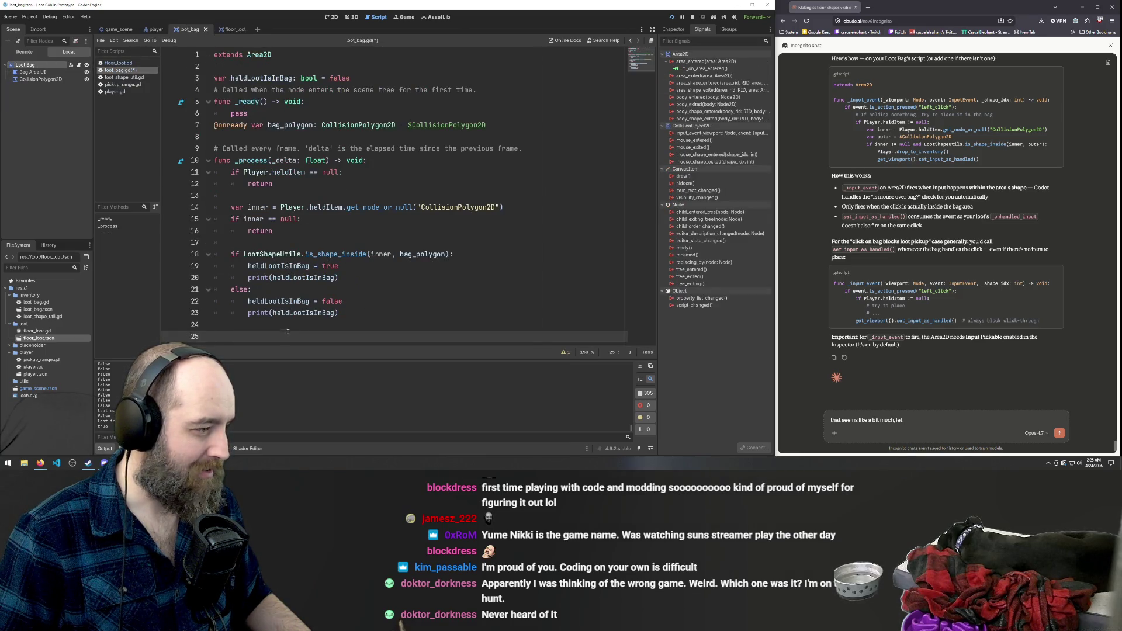
Paste the _unhandled_input header and if line into loot_bag.gd, adding ':' and a pass body.
key("ctrl+v")
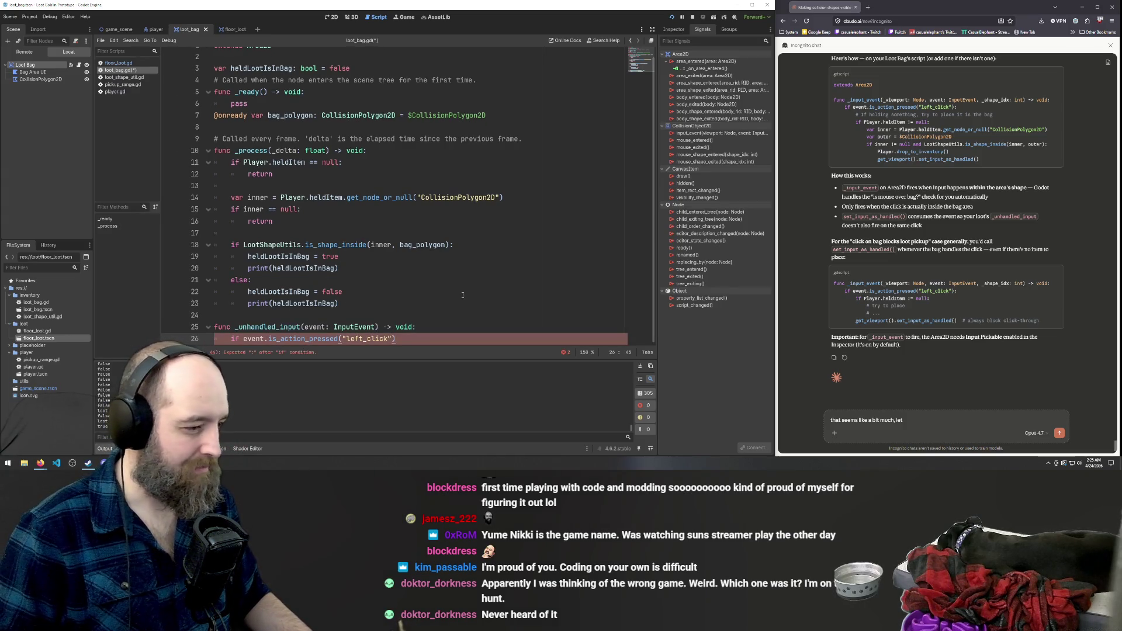
type(":")
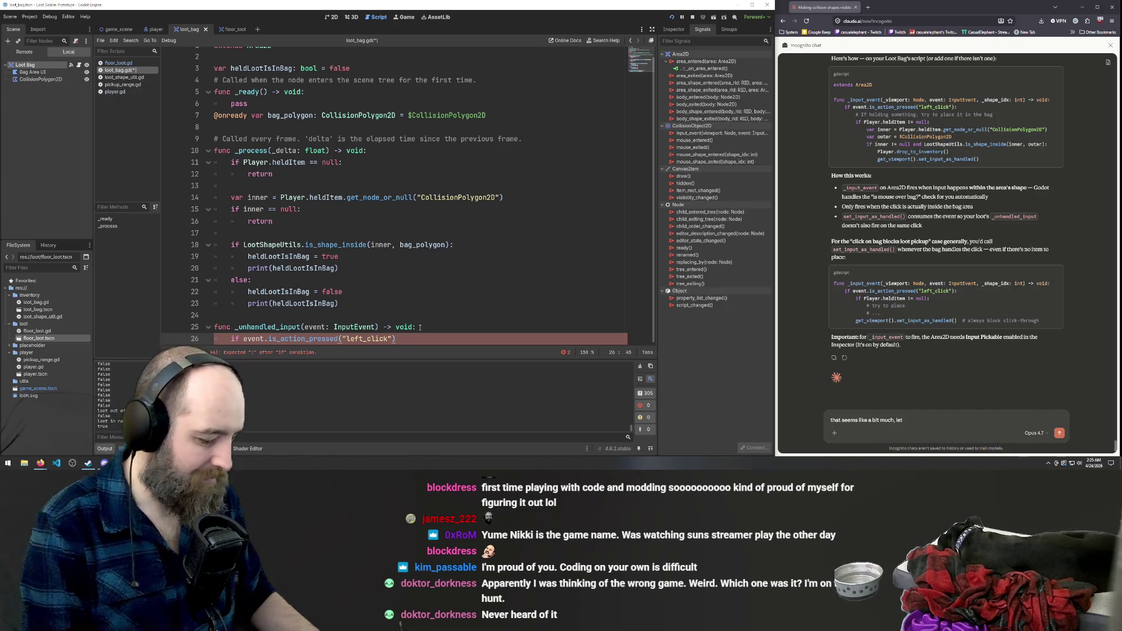
key("Return")
type("p")
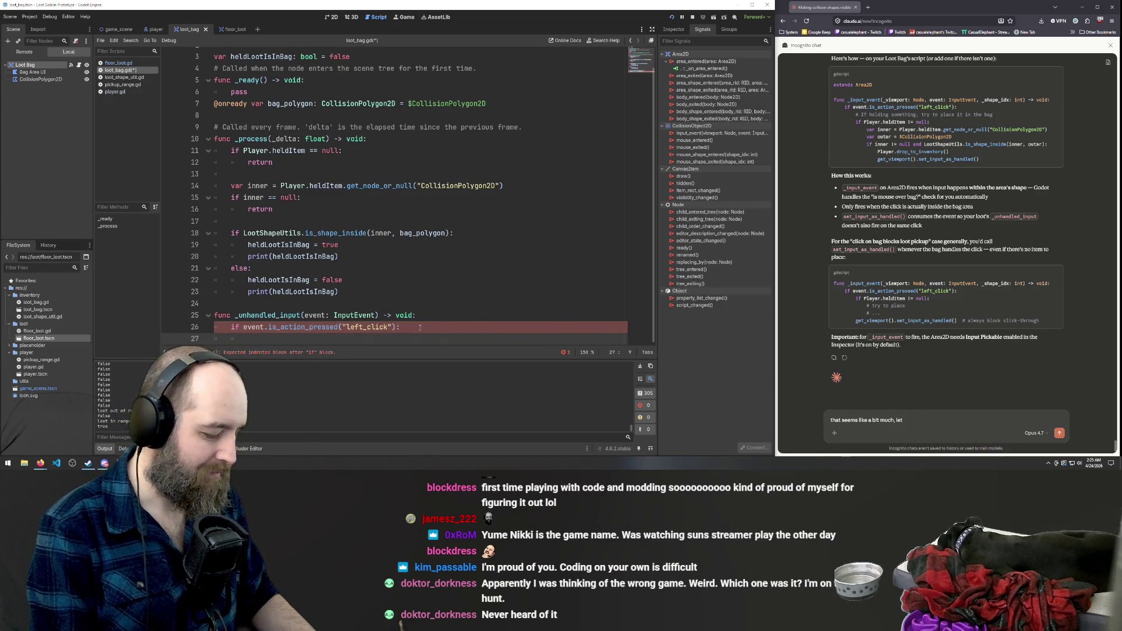
type("ass")
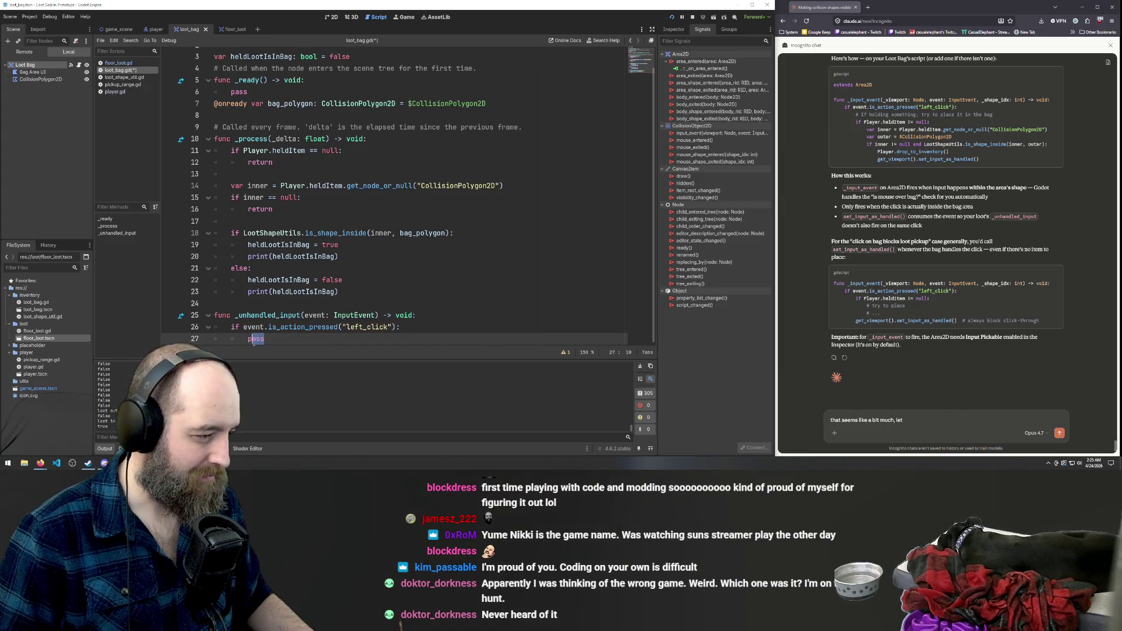
left_click_drag(253, 341, 250, 342)
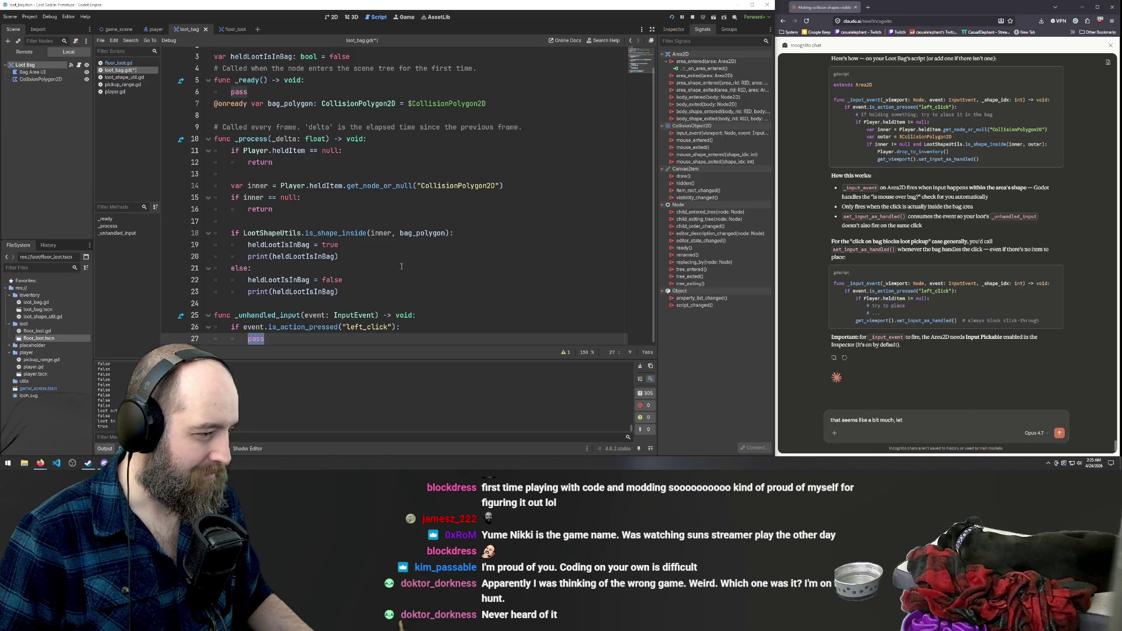
left_click(399, 327)
type("&&")
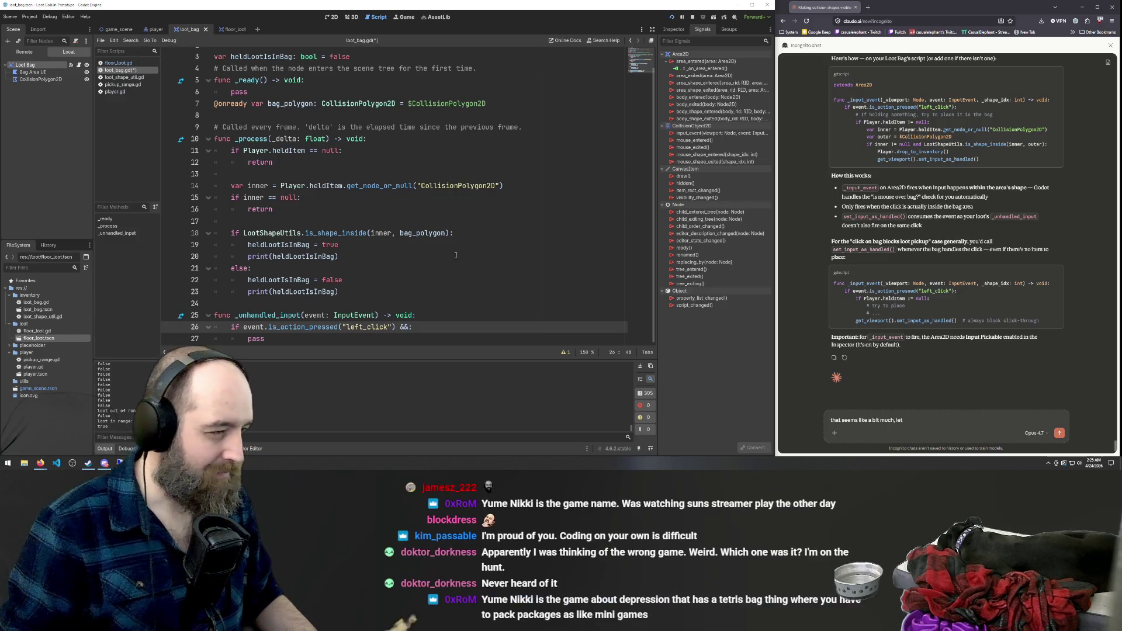
Append && heldLootIsInBag to the left_click condition.
scroll(484, 206, "up", 1)
double_click(273, 80)
key("ctrl+c")
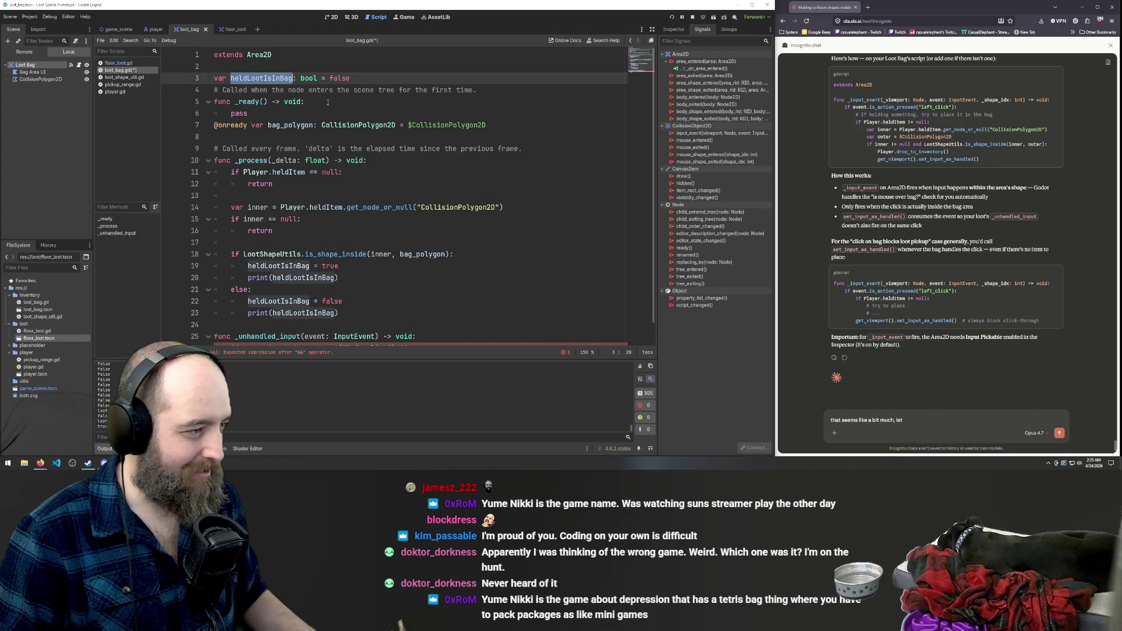
scroll(374, 247, "down", 1)
left_click(408, 327)
key("ctrl+v")
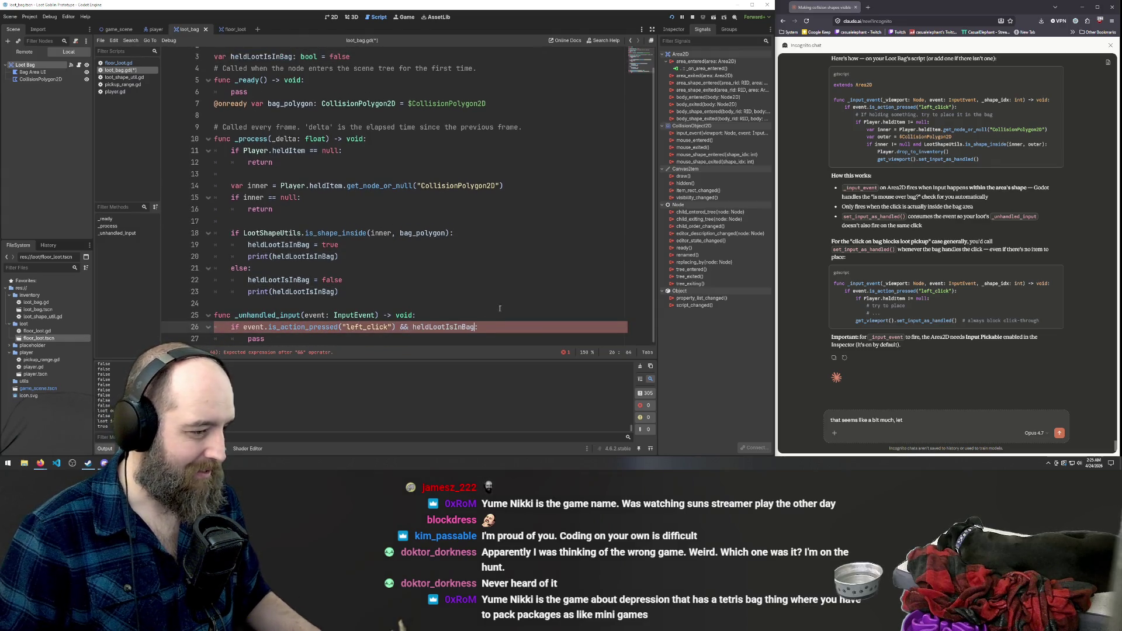
type(":")
left_click(269, 339)
left_click_drag(269, 339, 248, 341)
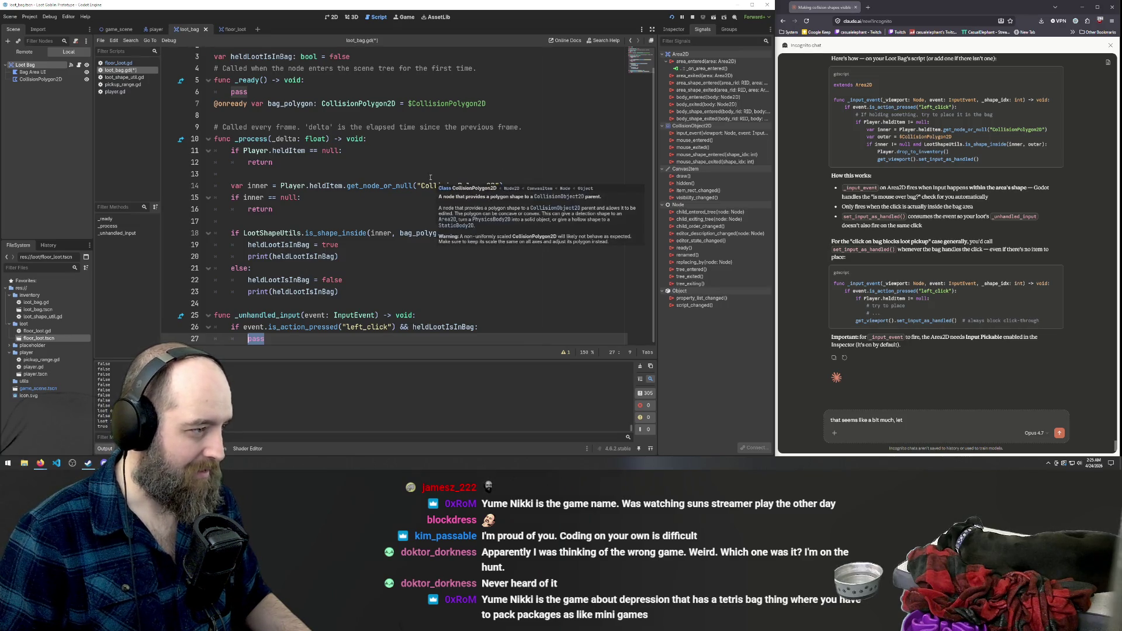
left_click(394, 112)
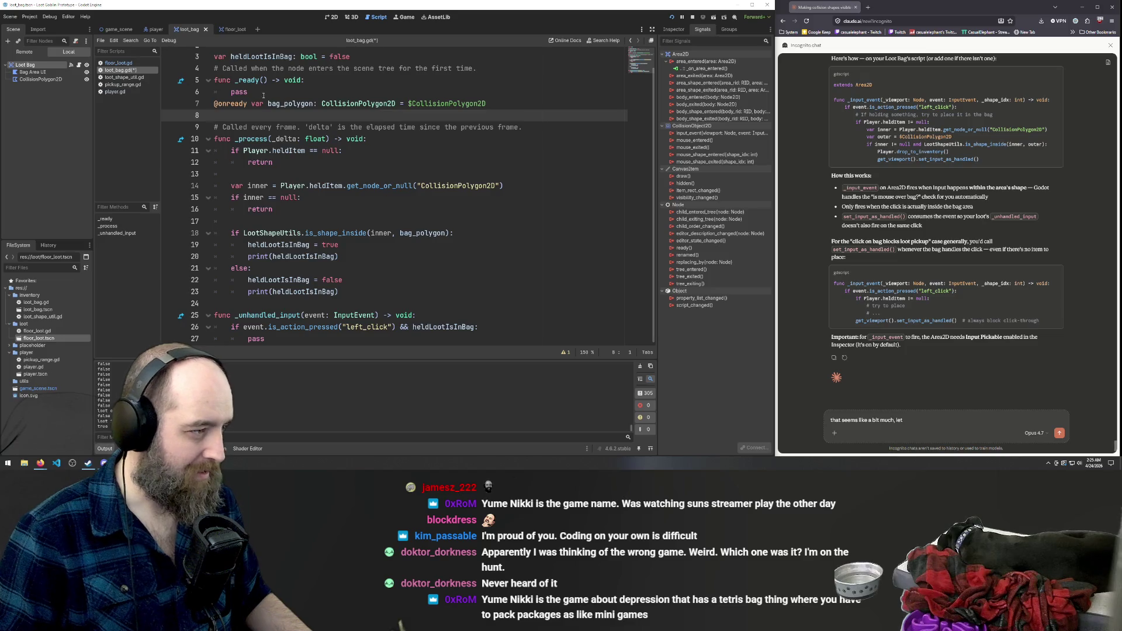
Remove pass from _ready, comment out both heldLootIsInBag prints, and save loot_bag.gd.
left_click_drag(264, 94, 172, 92)
key("BackSpace")
key("BackSpace")
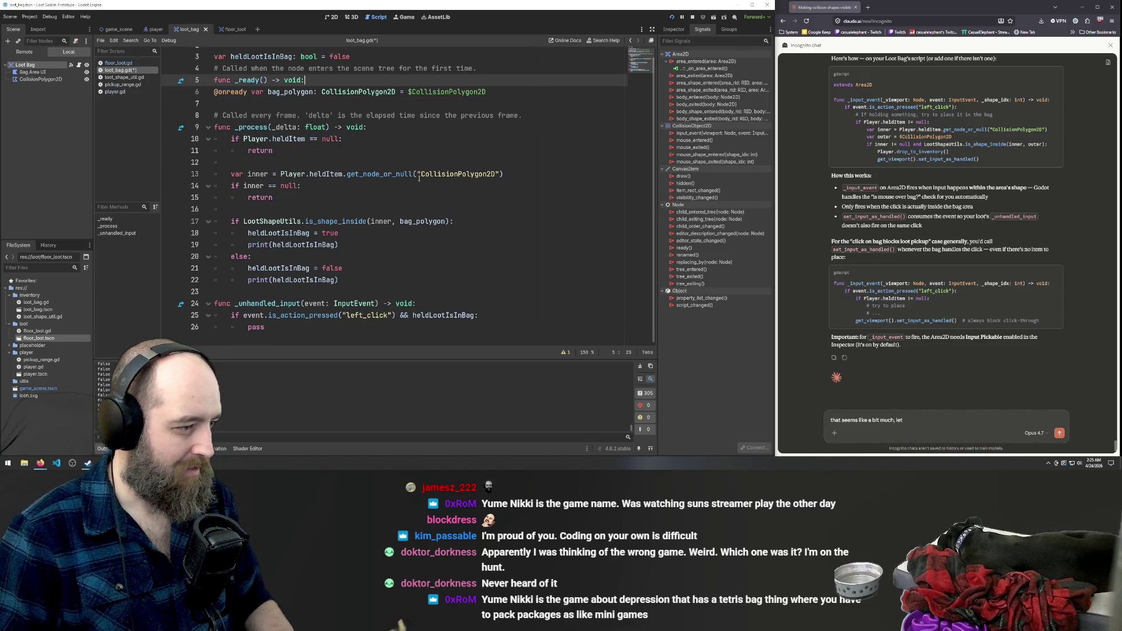
left_click(373, 258)
left_click(356, 246)
key("ctrl+k")
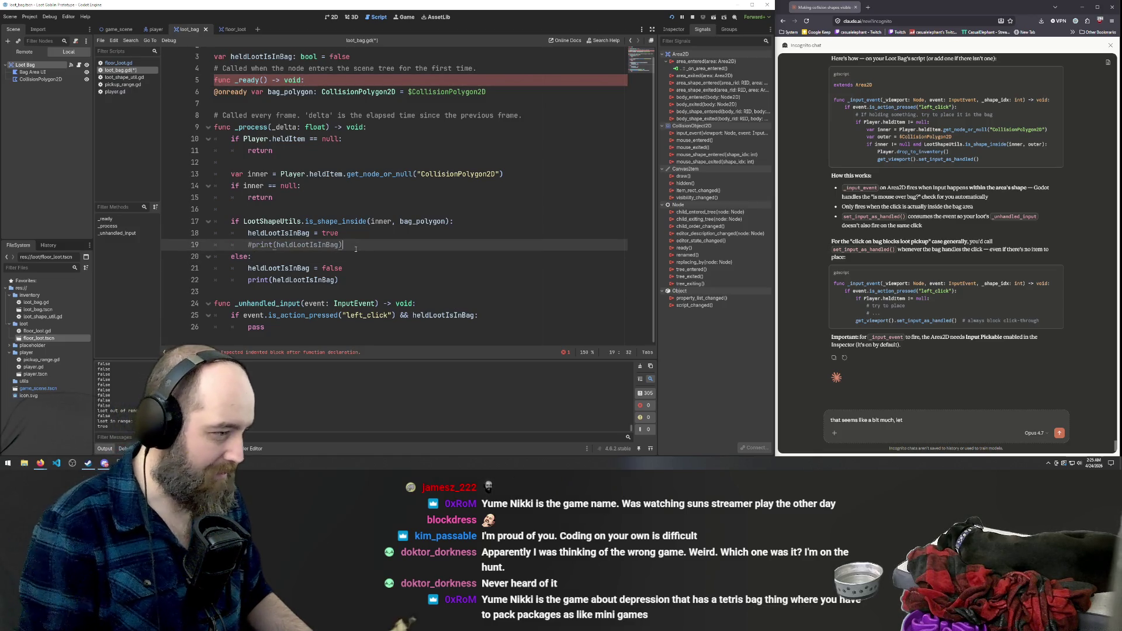
left_click(350, 280)
key("ctrl+k")
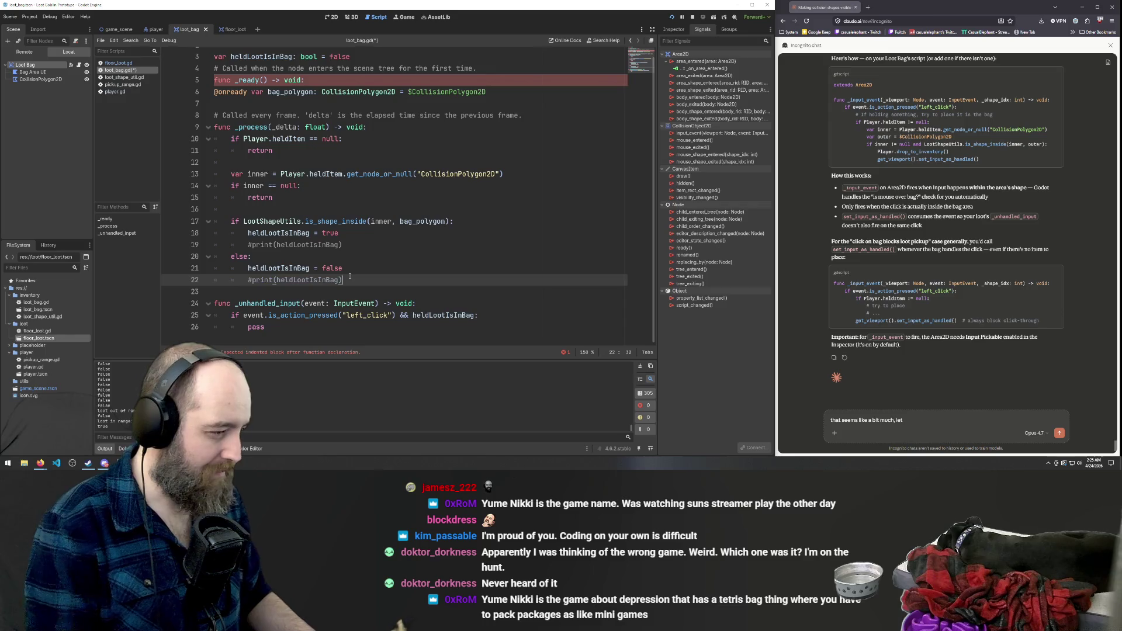
key("ctrl+s")
Restore pass in _ready and add an indented blank line after it.
left_click(292, 328)
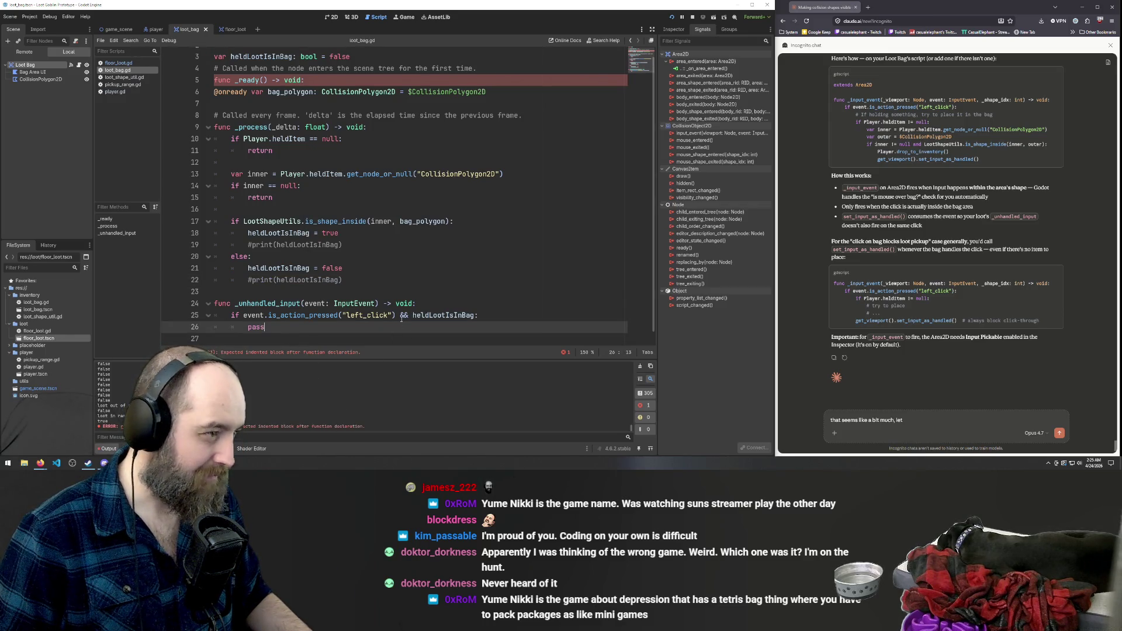
left_click(216, 91)
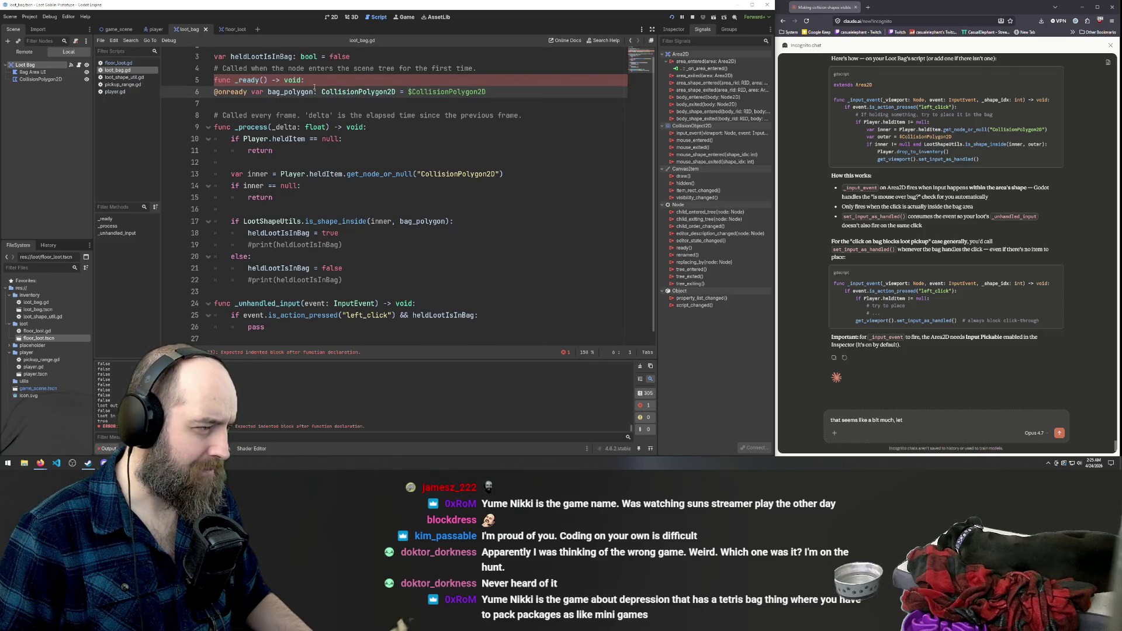
left_click(319, 77)
key("Return")
key("Return")
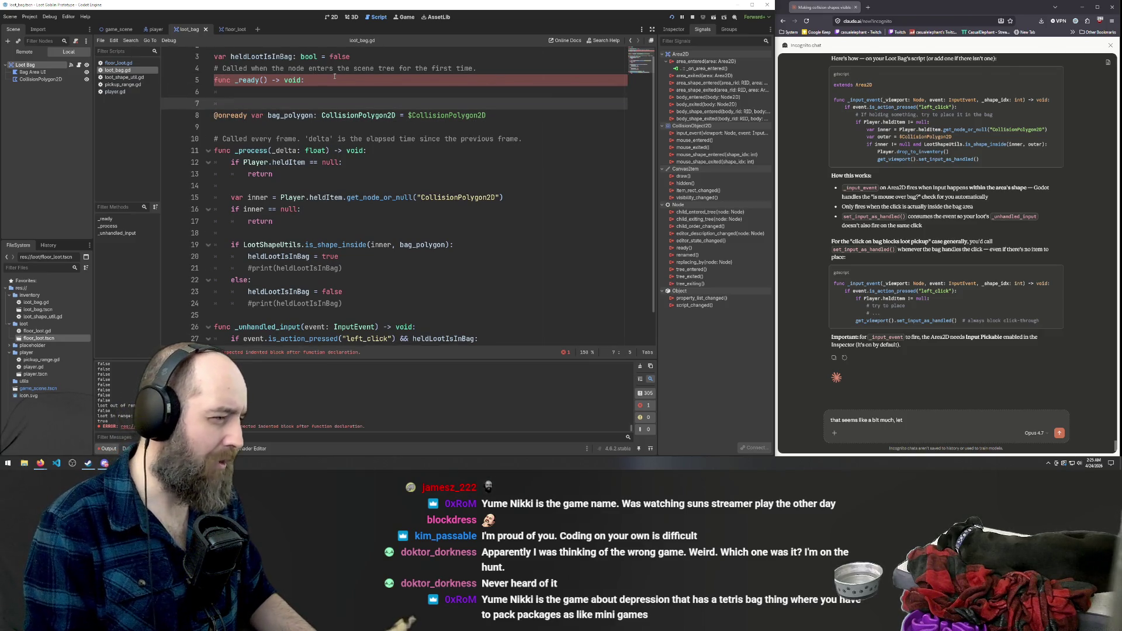
key("Up")
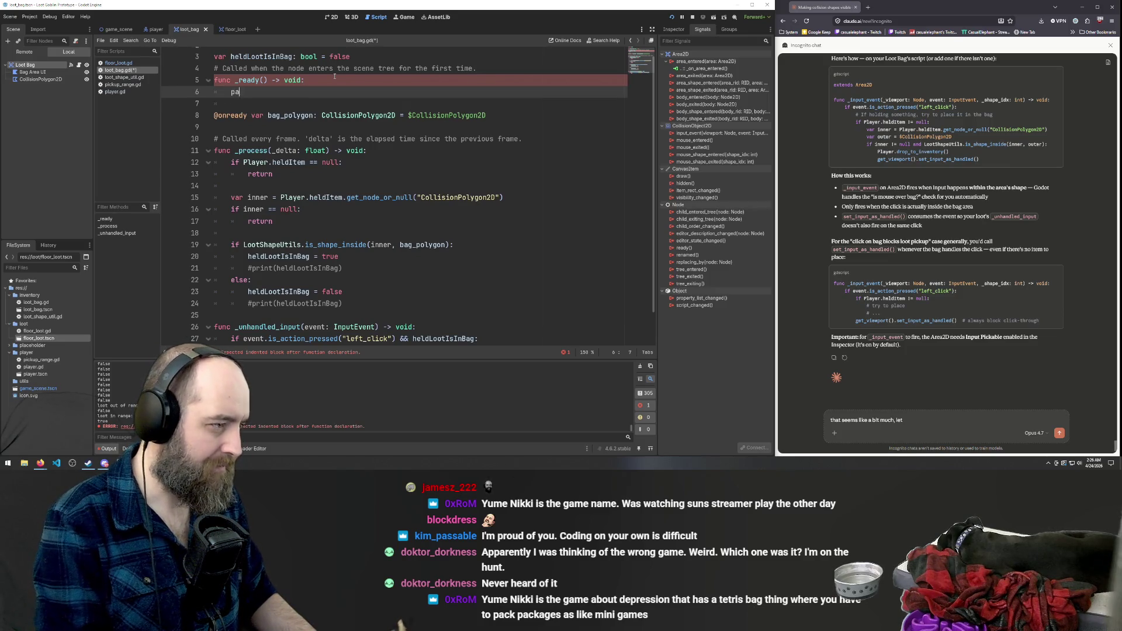
key("Down")
key("Tab")
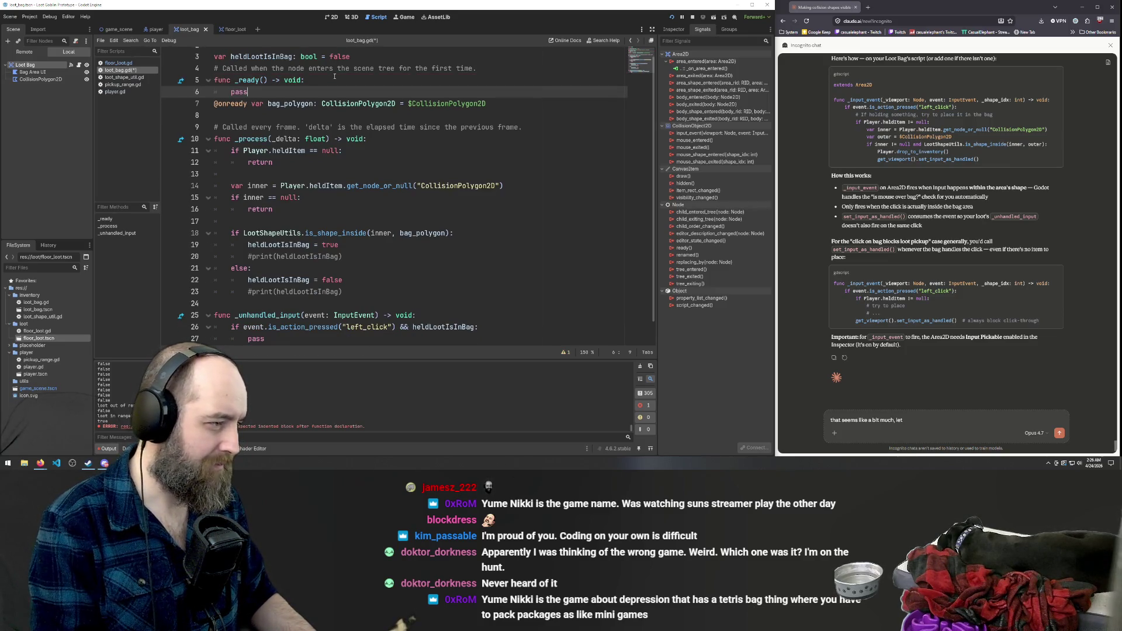
left_click(409, 163)
scroll(433, 152, "down", 1)
scroll(462, 146, "up", 2)
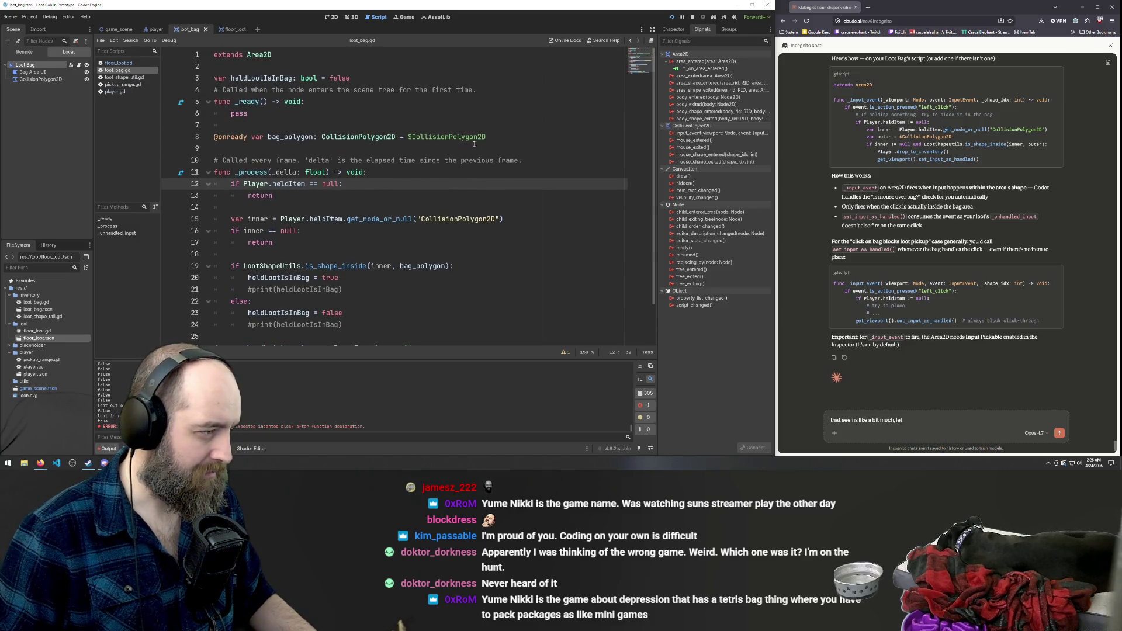
left_click(496, 136)
key("shift+Up")
key("BackSpace")
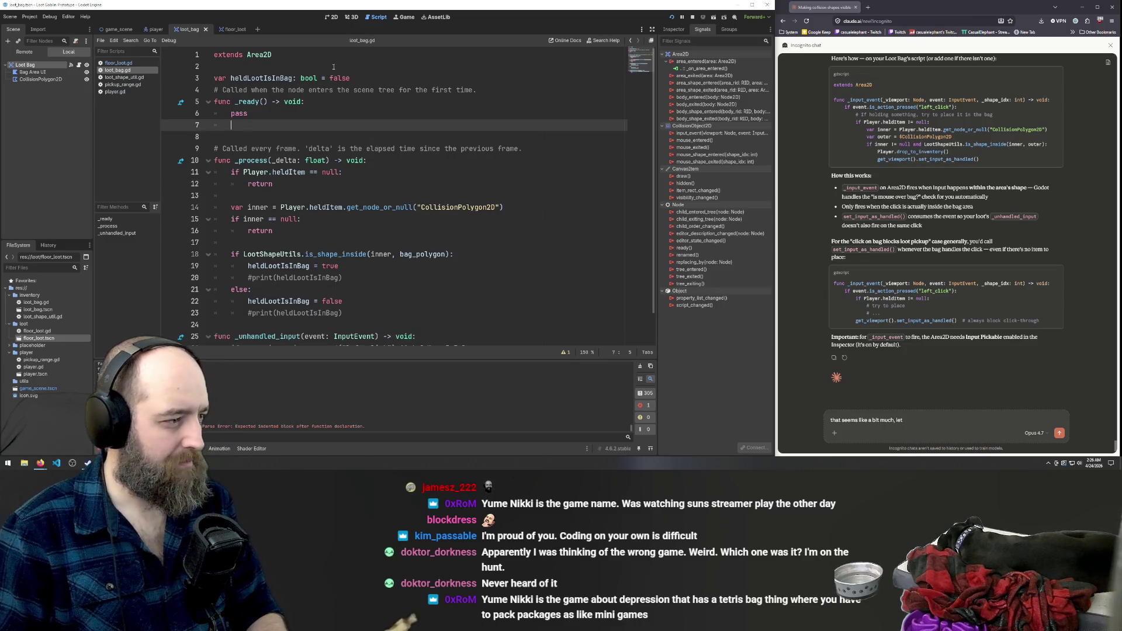
left_click(309, 66)
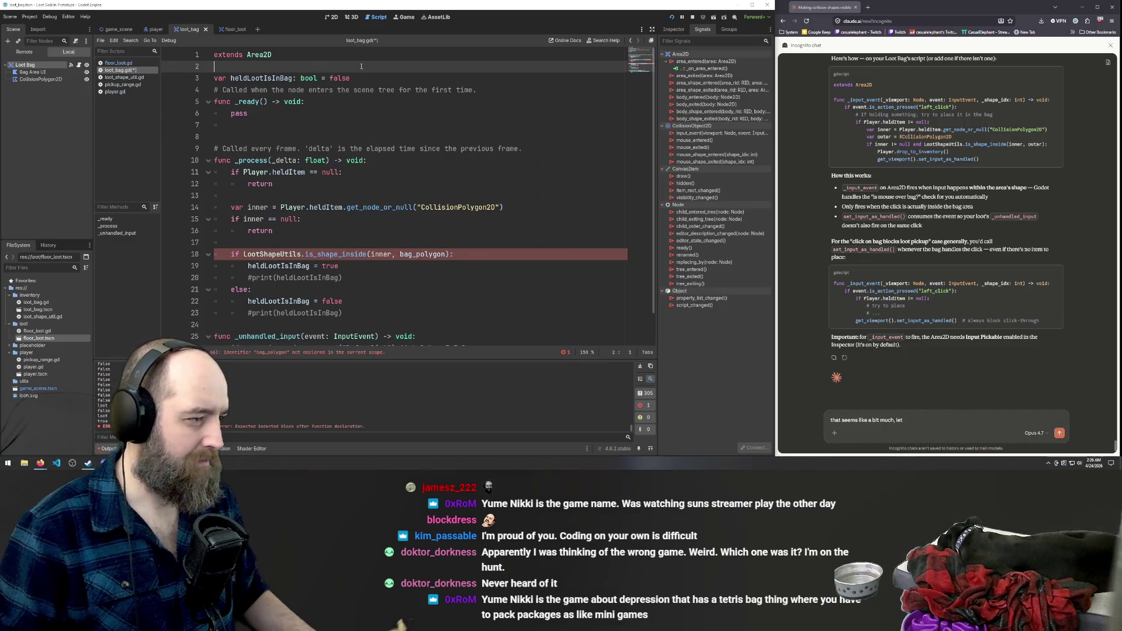
key("ctrl+z")
key("ctrl+z")
key("ctrl+z")
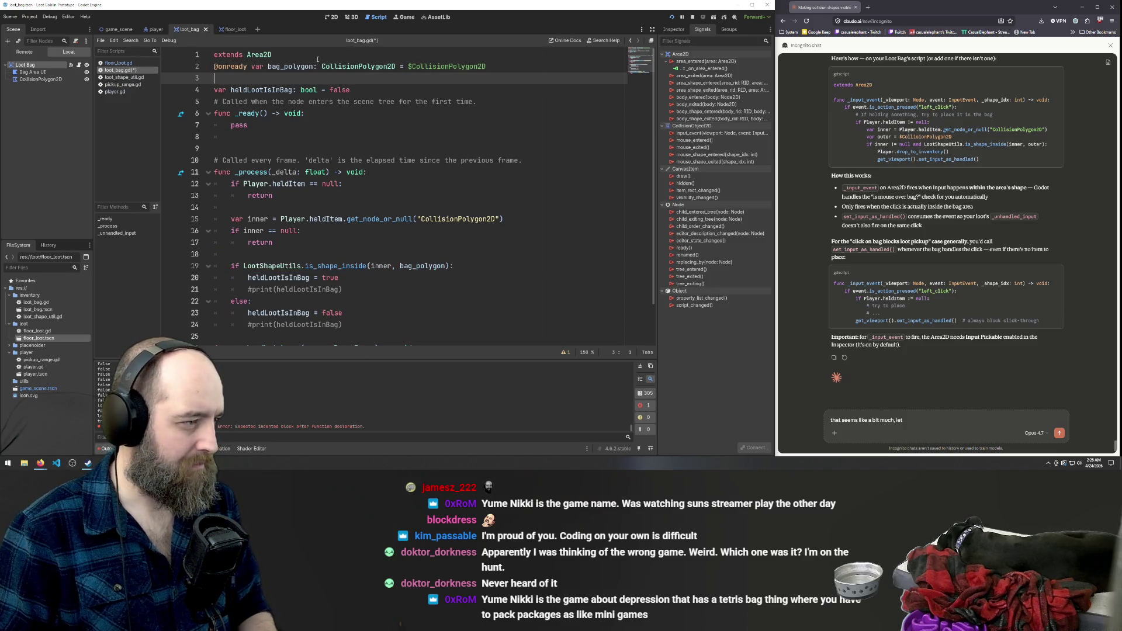
Run the game with F5 to test the script.
left_click(429, 124)
left_click(330, 160)
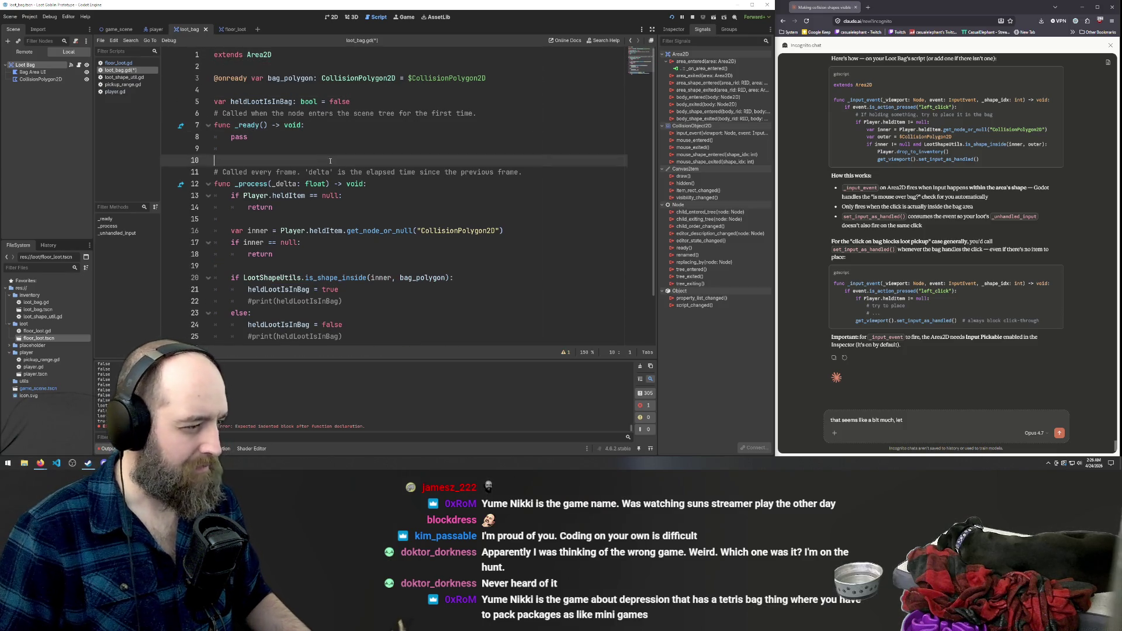
scroll(374, 181, "down", 2)
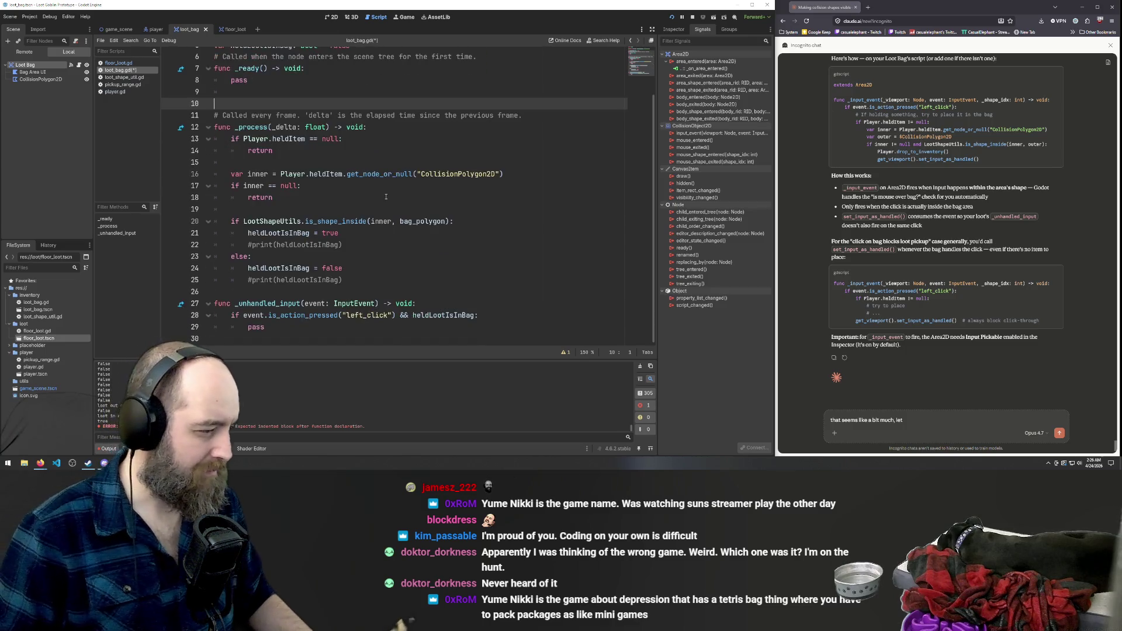
left_click(272, 329)
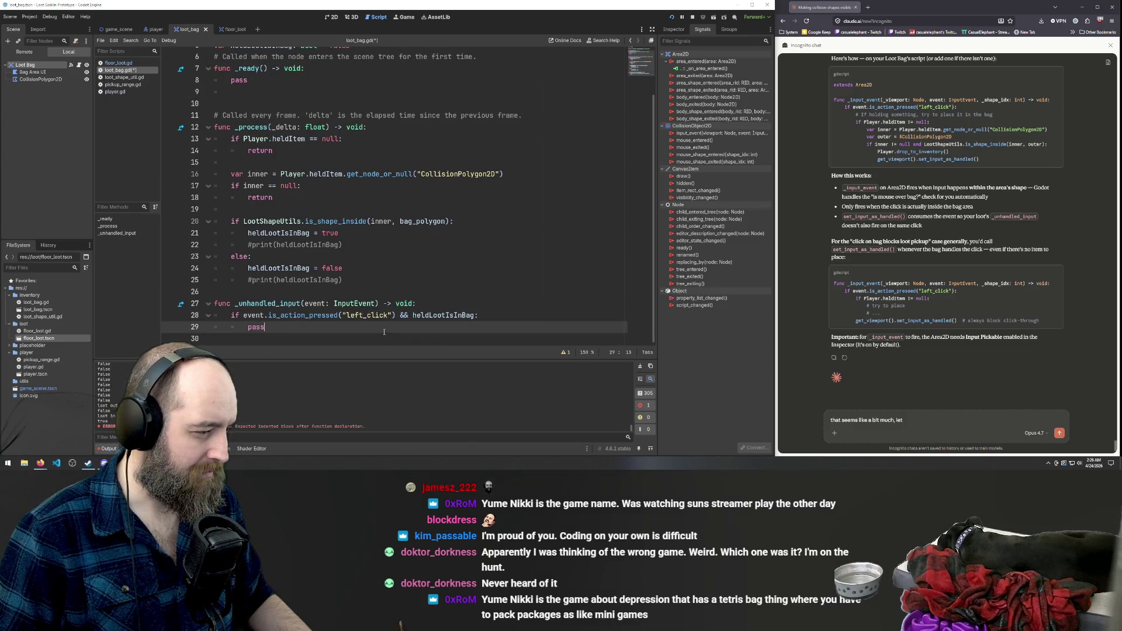
left_click(495, 221)
key("F5")
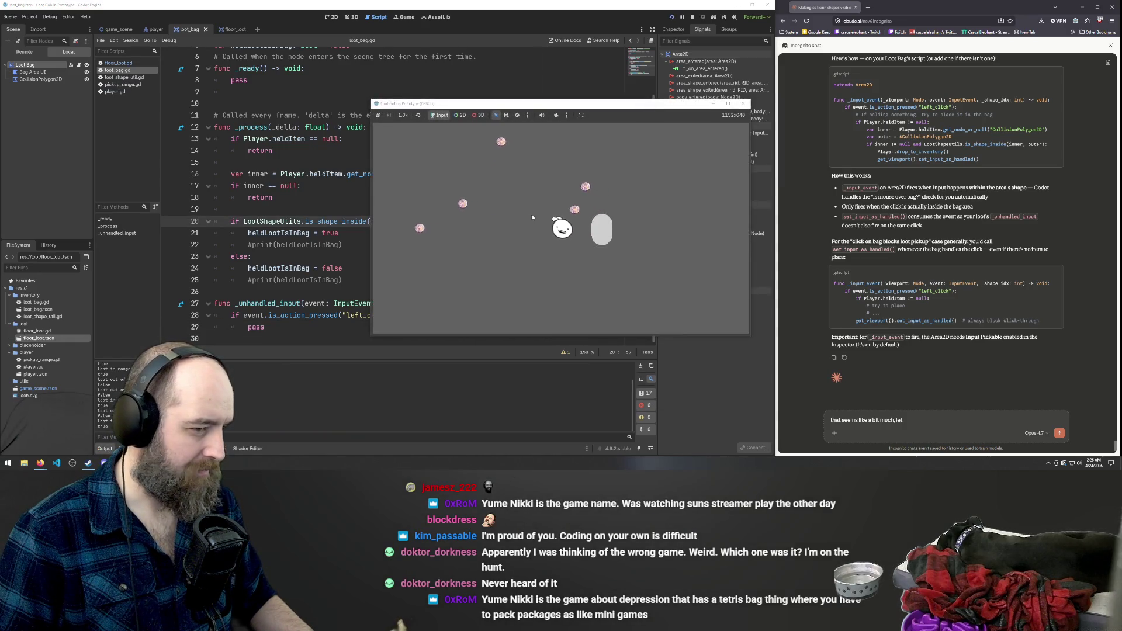
Pick up a loot item in the running game, then return to the script editor.
left_click(574, 212)
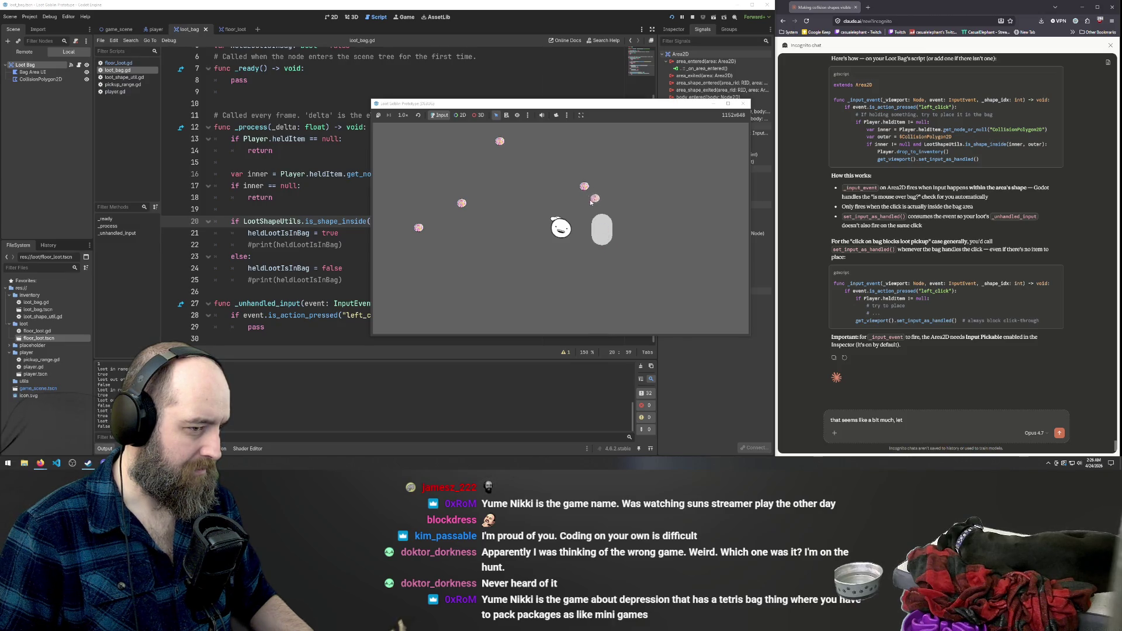
left_click(322, 258)
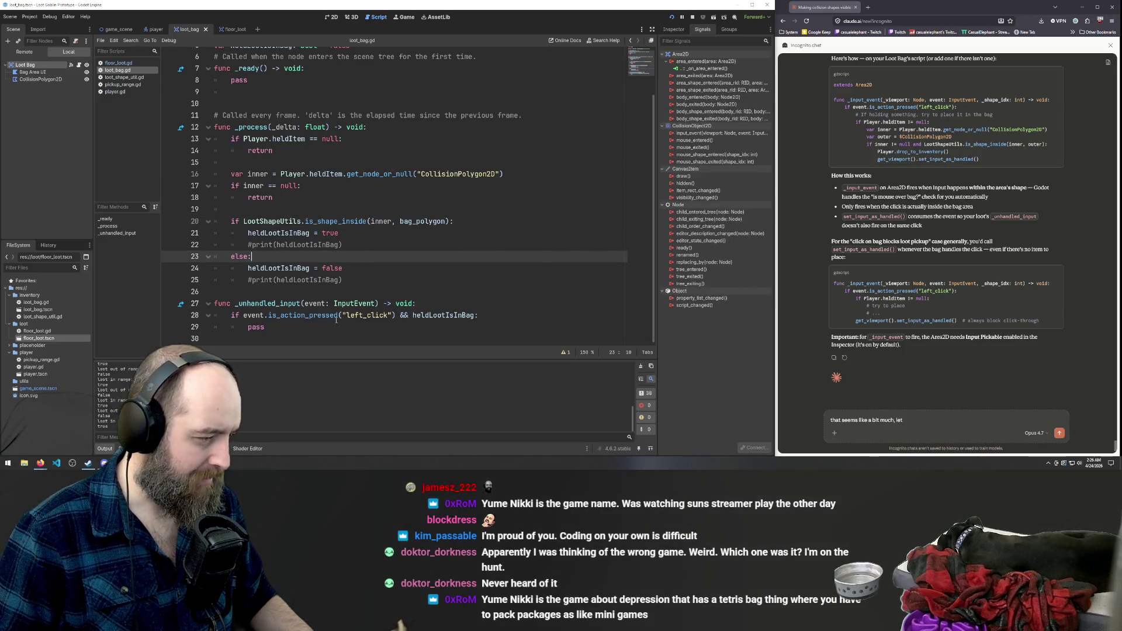
Replace pass with print('placable'), save loot_bag.gd, and search 'Yume Nikki' in a new browser tab.
left_click_drag(308, 328, 248, 328)
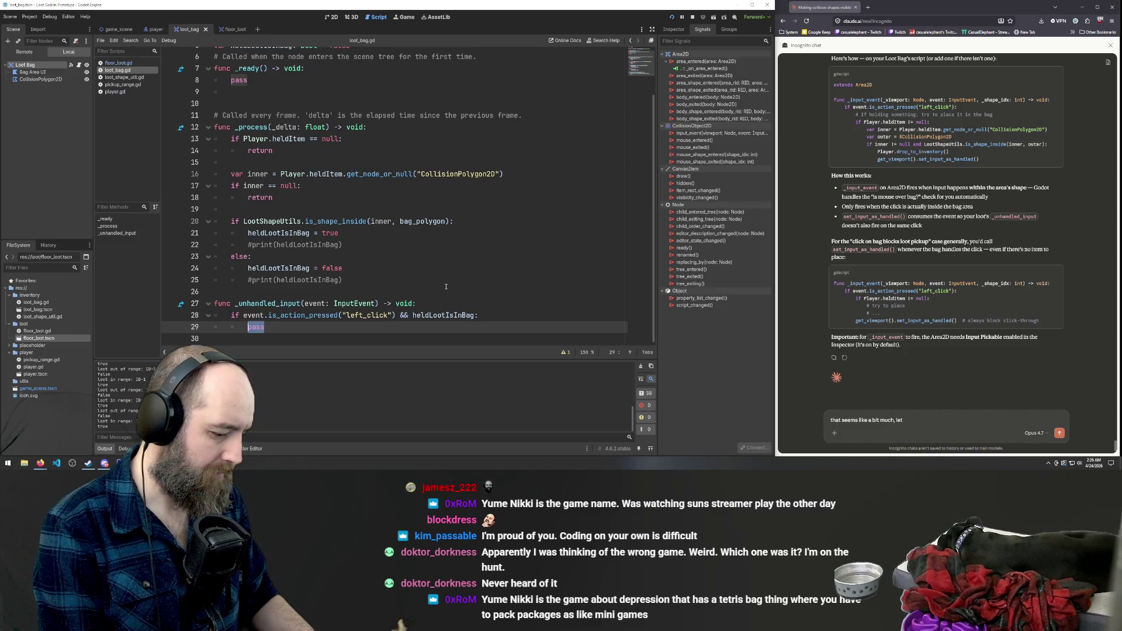
type("print")
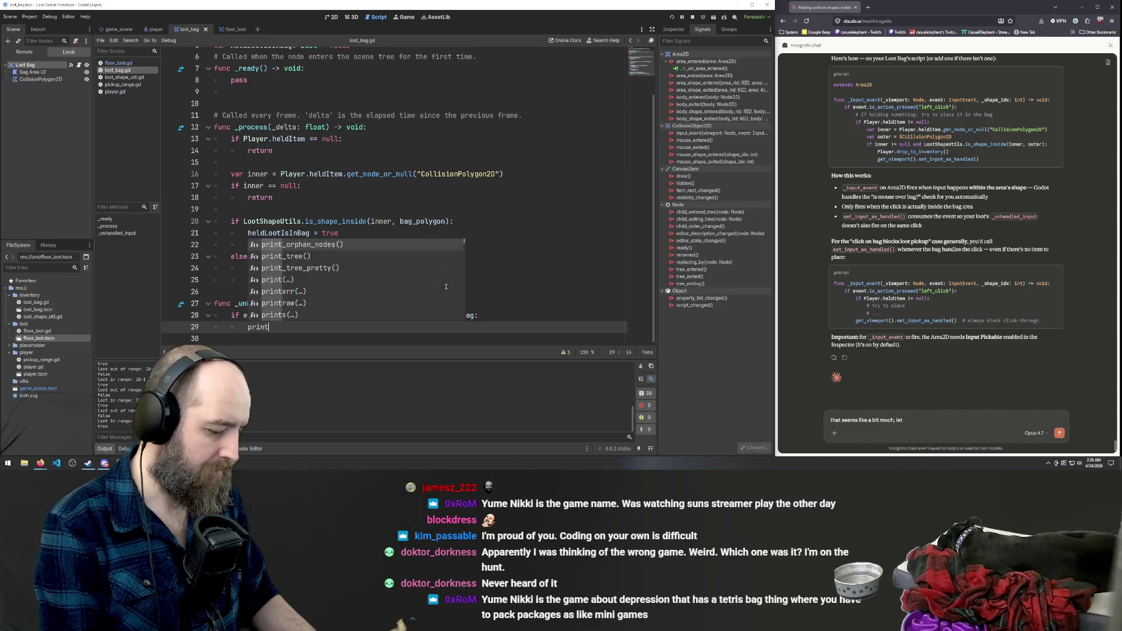
type("('plac")
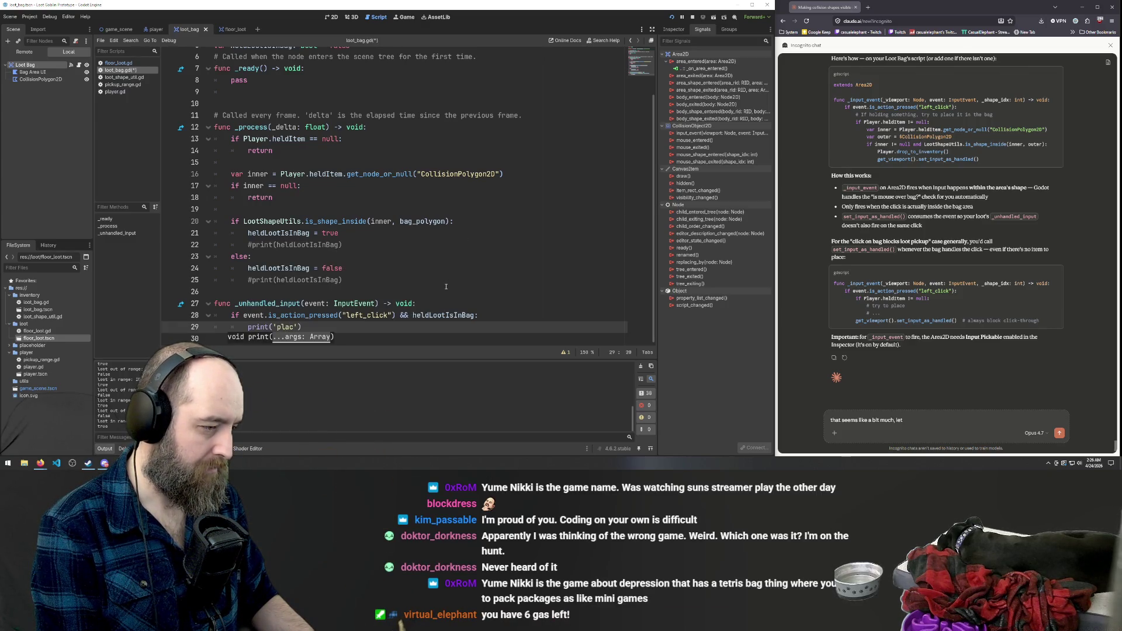
type("able")
key("ctrl+s")
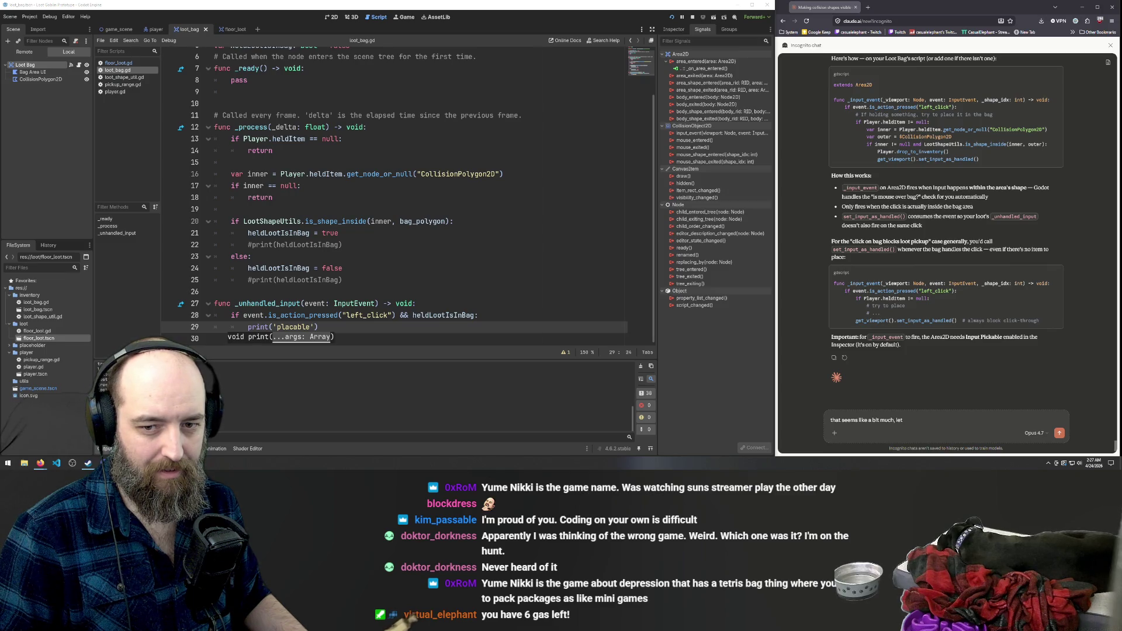
left_click(869, 7)
type("Yume Nikki")
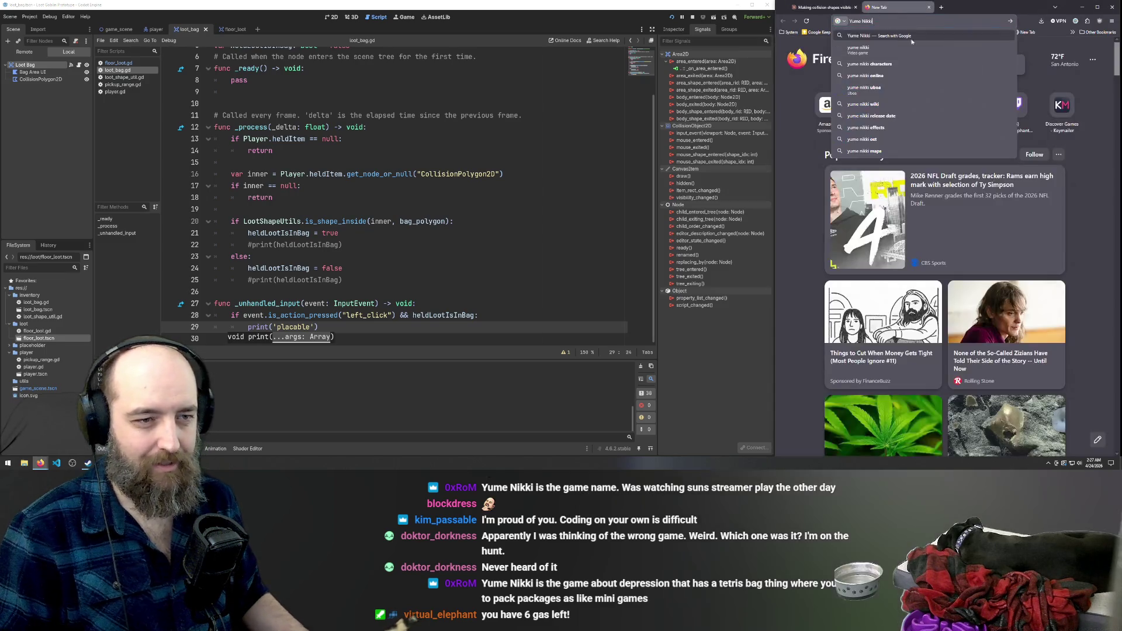
key("Return")
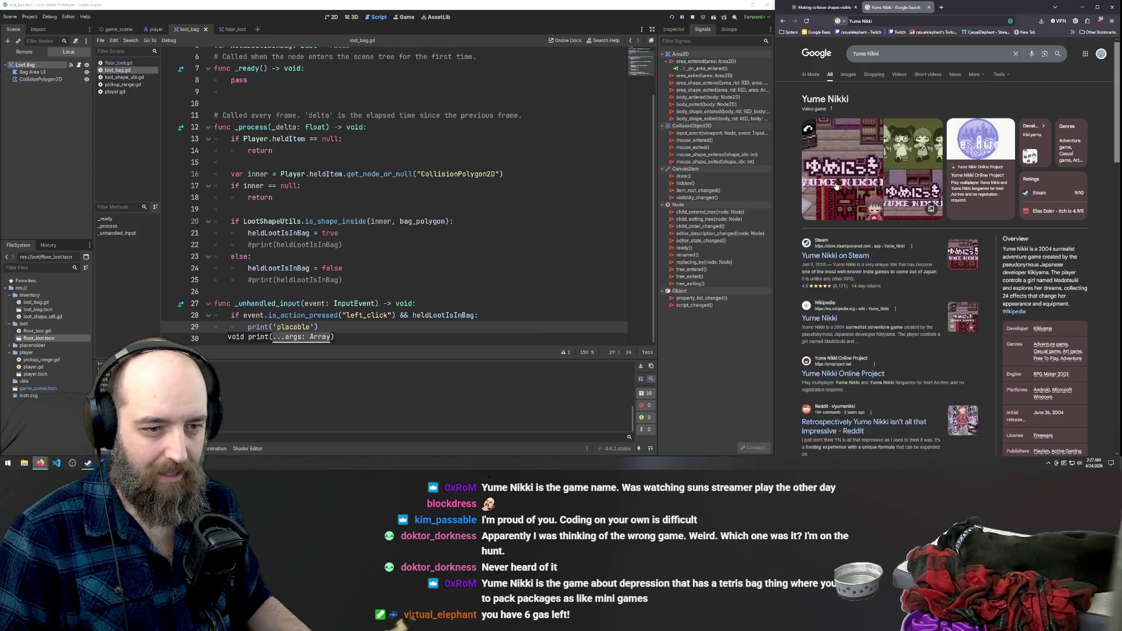
left_click(820, 257)
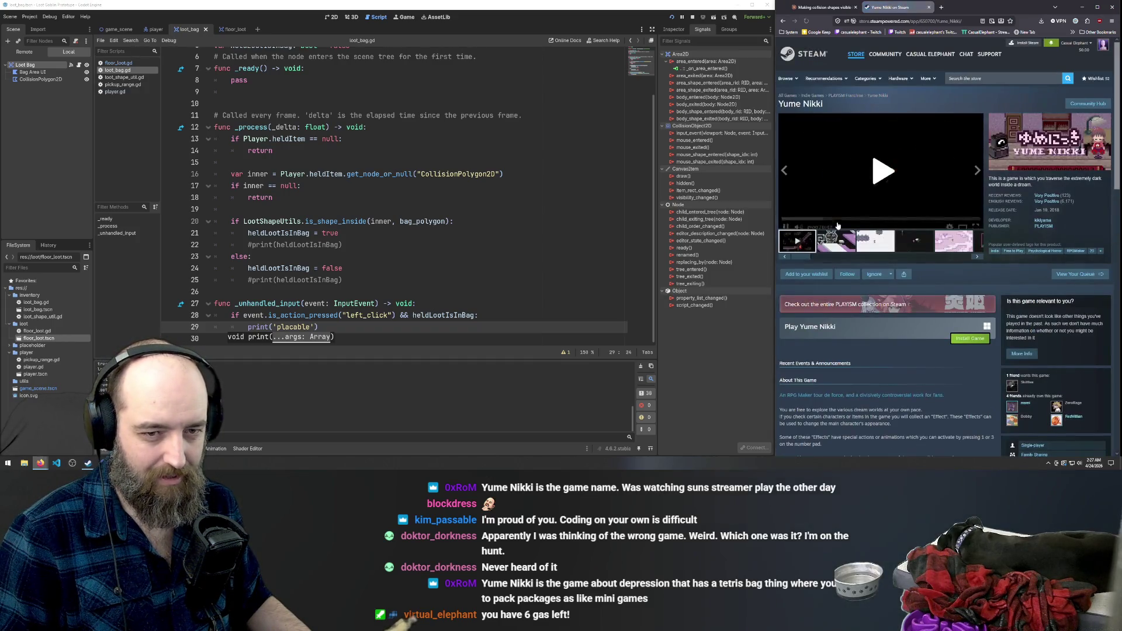
left_click(846, 246)
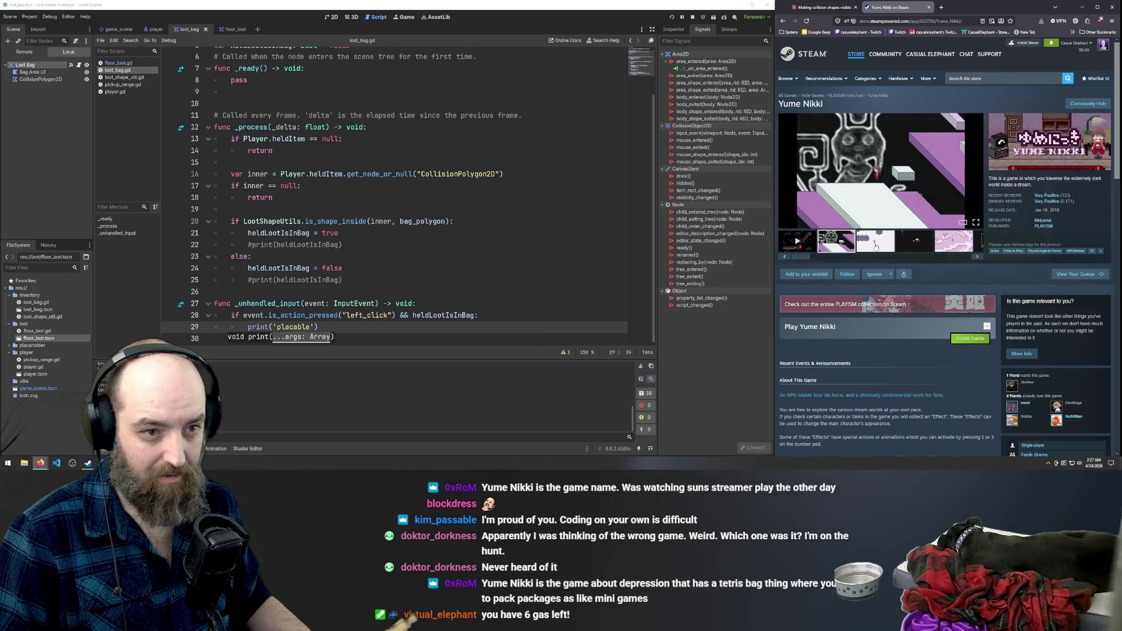
left_click(877, 247)
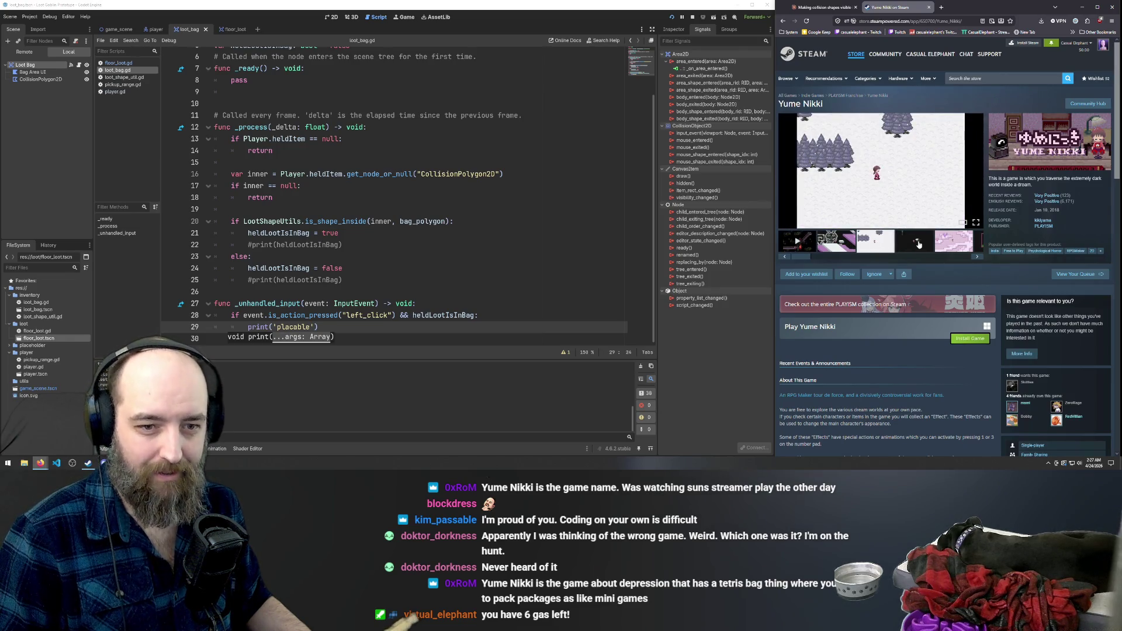
left_click(919, 244)
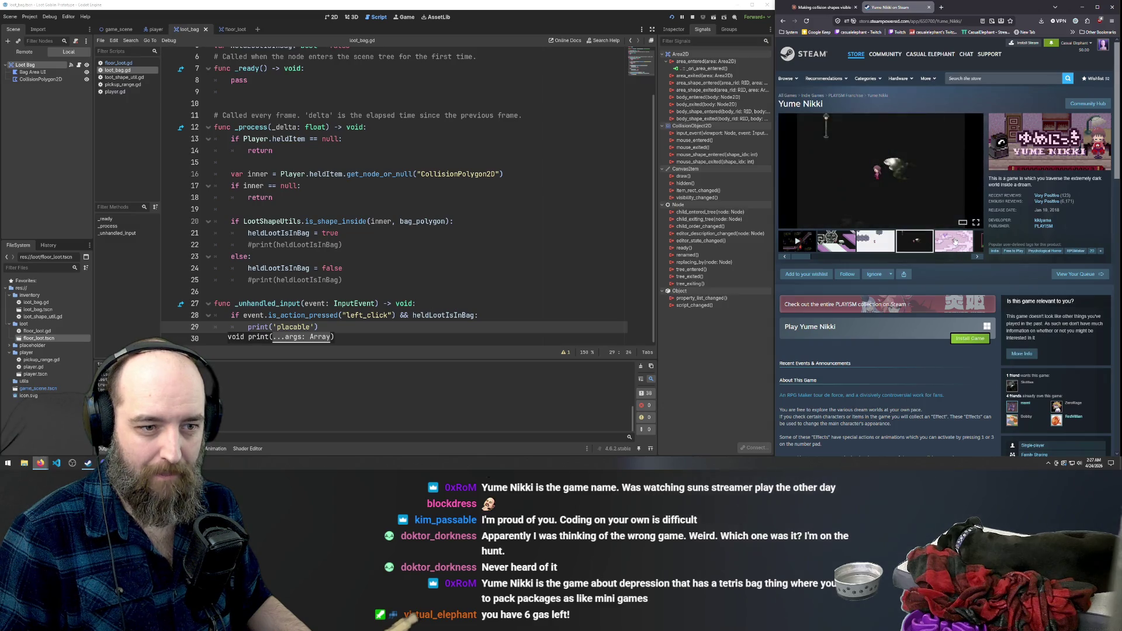
left_click(956, 241)
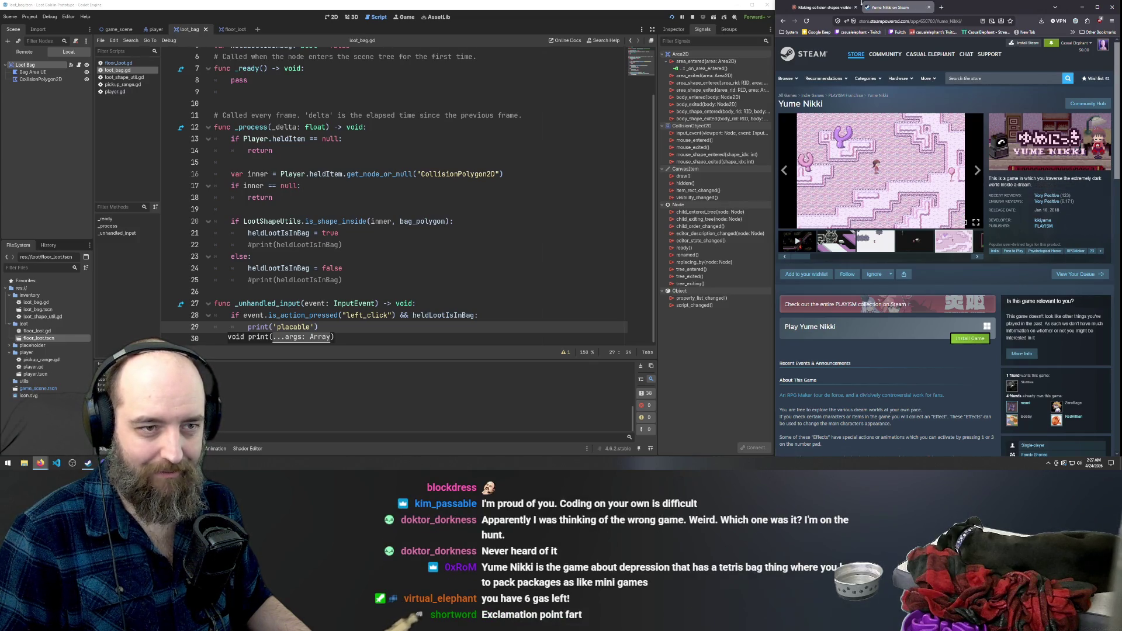
left_click(929, 8)
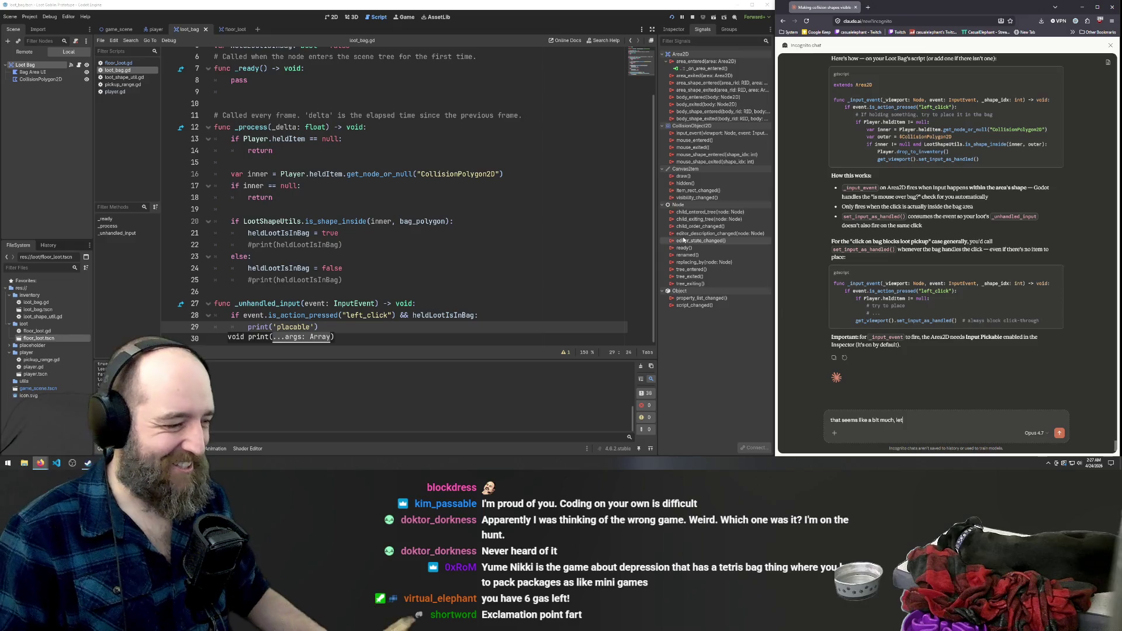
Relaunch the game with F5 to test the placable print.
left_click(526, 245)
left_click(508, 206)
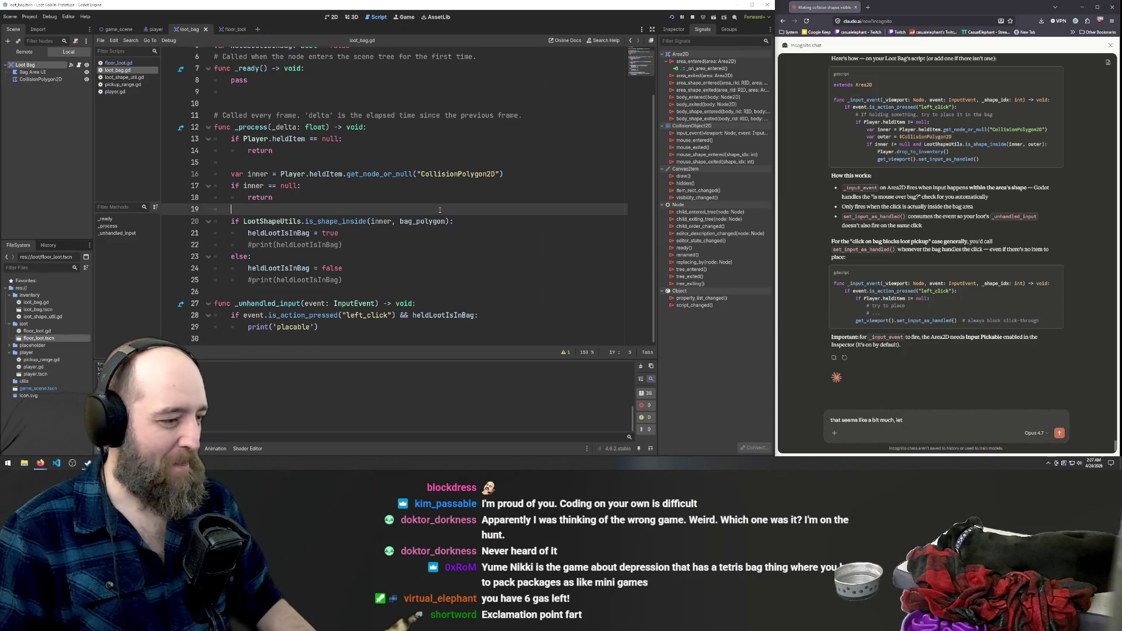
key("F5")
Pick up loot, click with it inside the bag, and walk the player left and right.
left_click(572, 233)
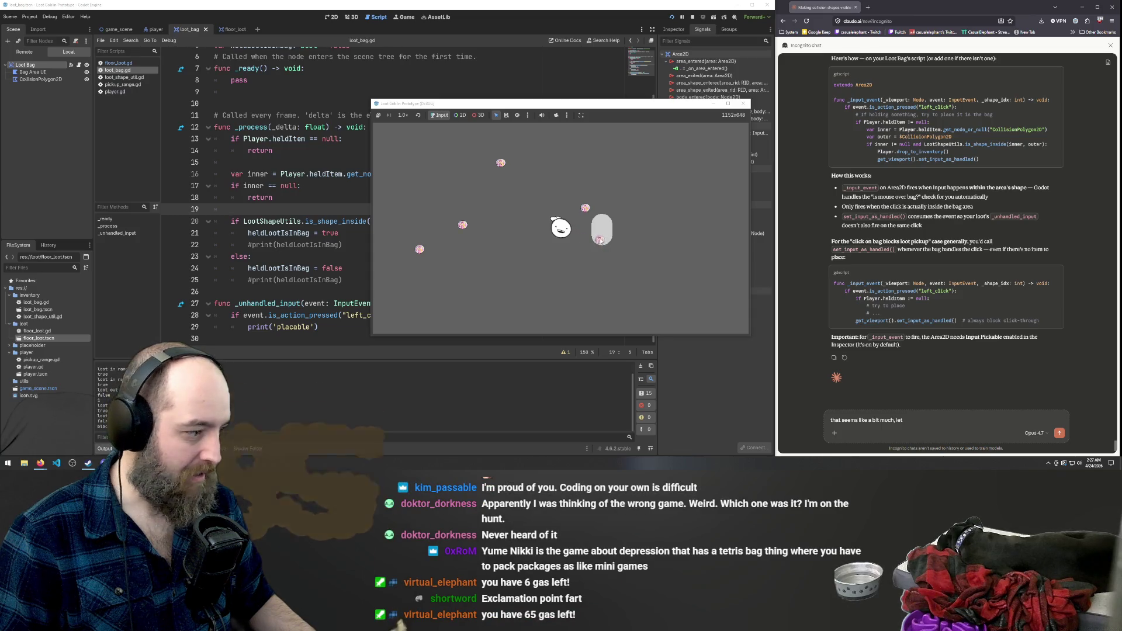
left_click(599, 241)
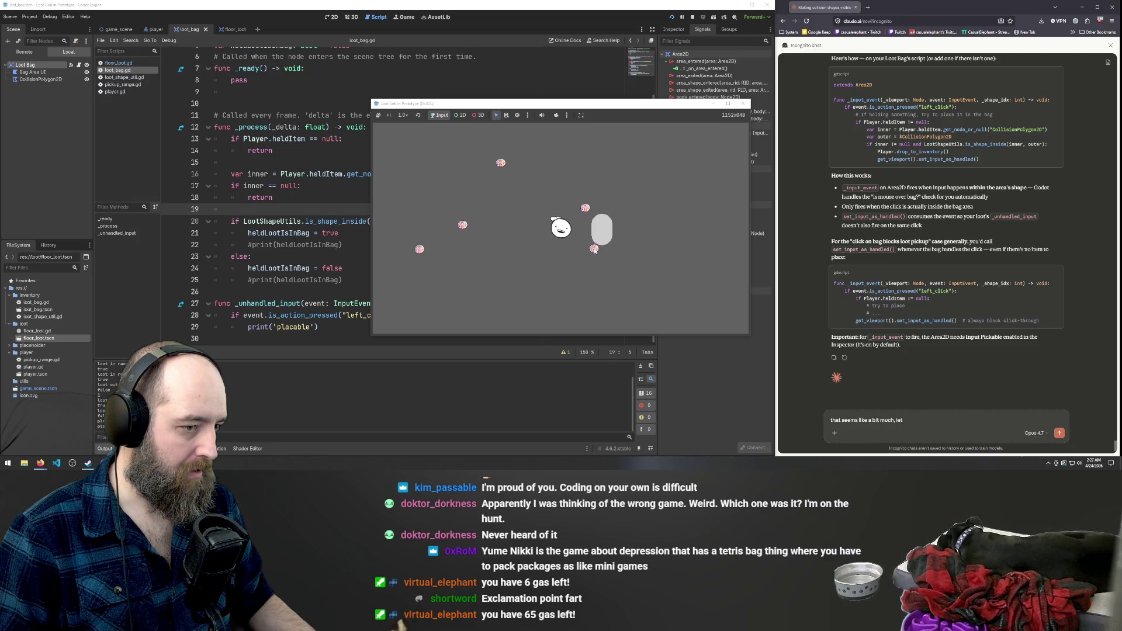
key("d")
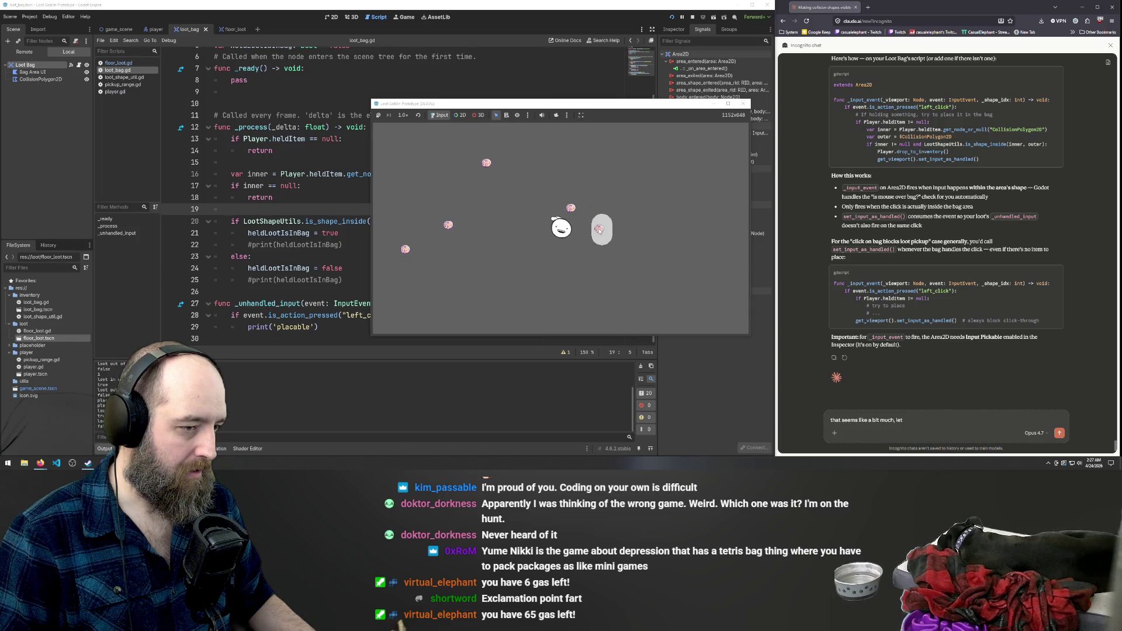
left_click(599, 230)
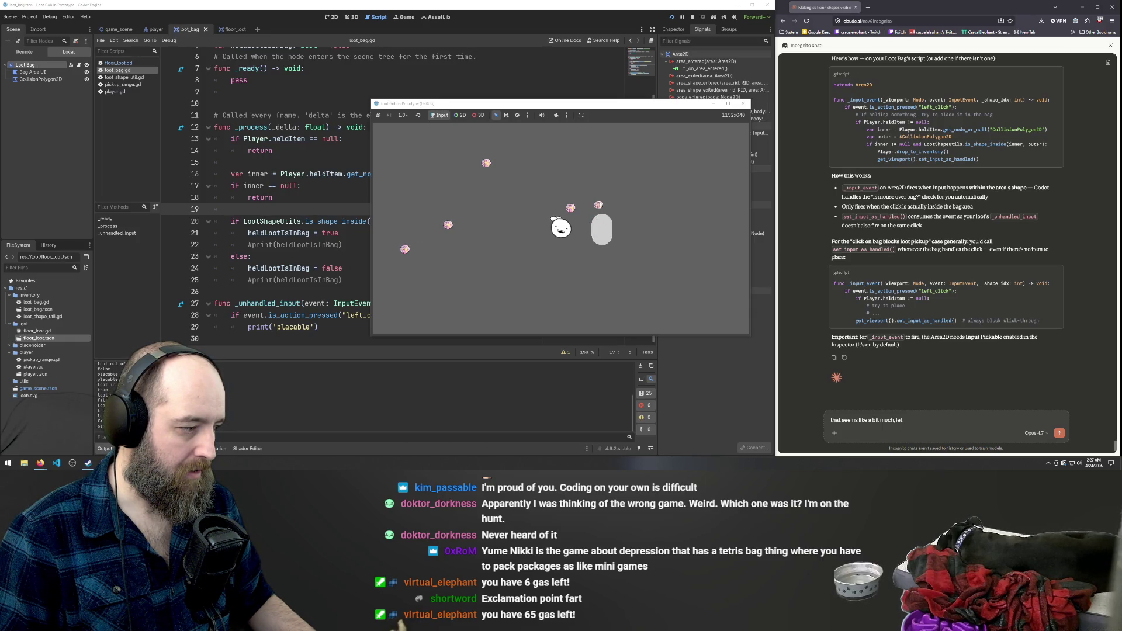
key("d")
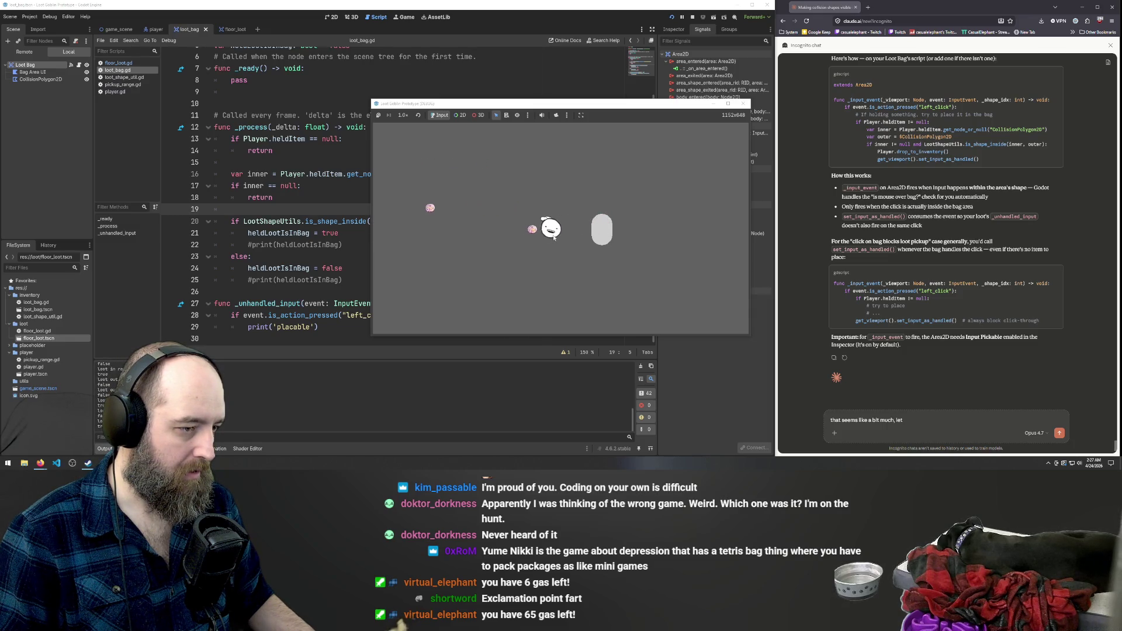
key("a")
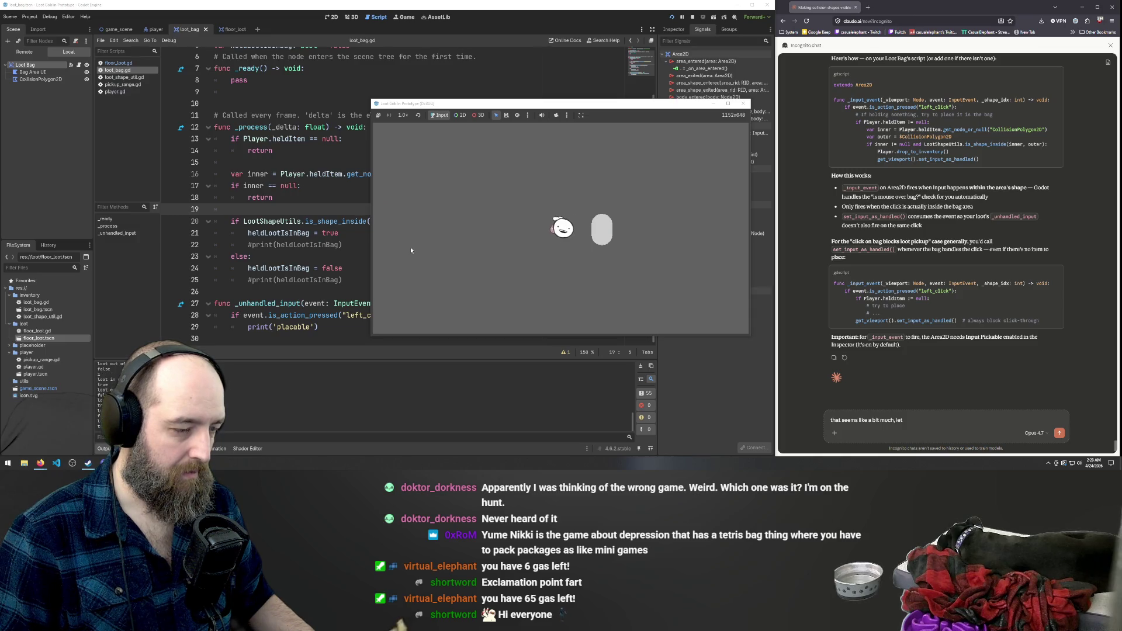
left_click(252, 237)
Select all of the loot_bag.gd script code.
scroll(413, 240, "up", 2)
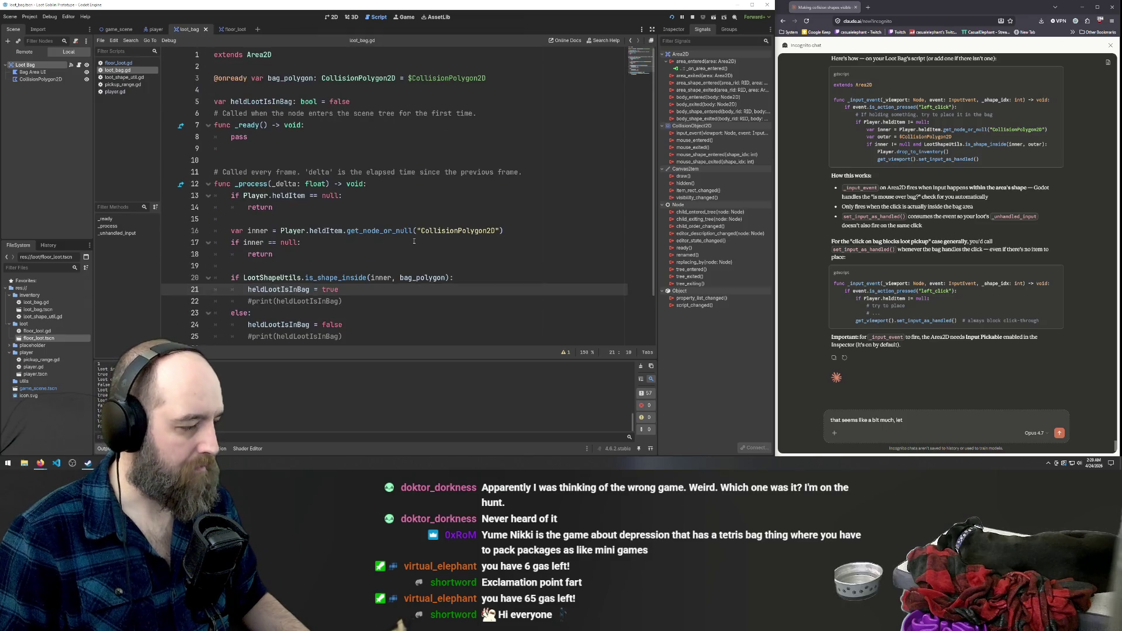
scroll(414, 241, "down", 2)
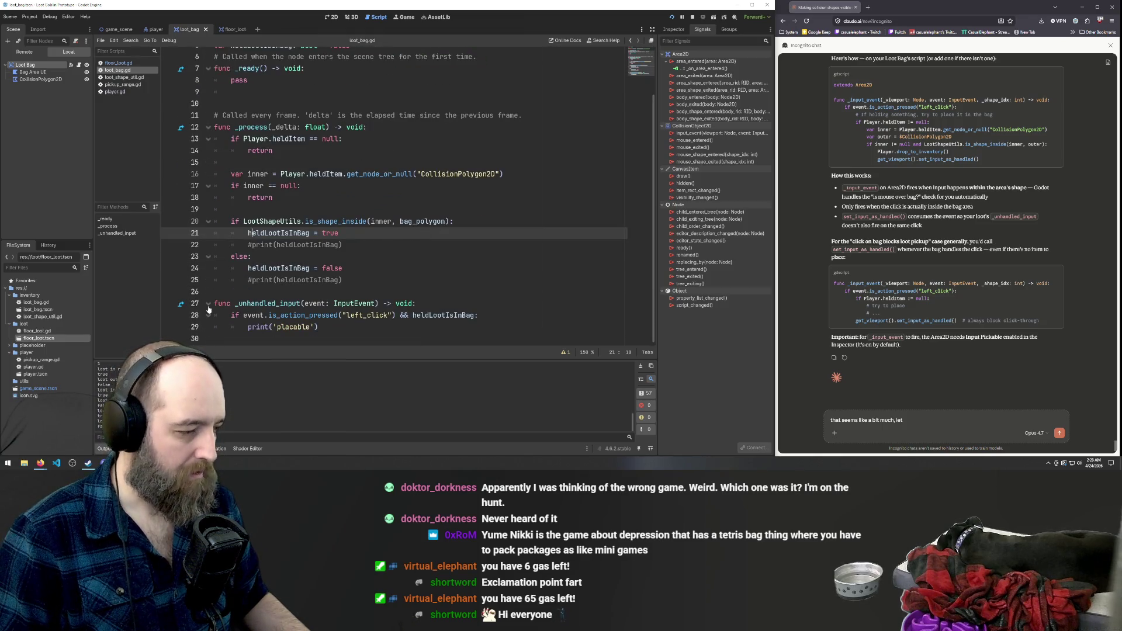
left_click(403, 326)
key("ctrl+a")
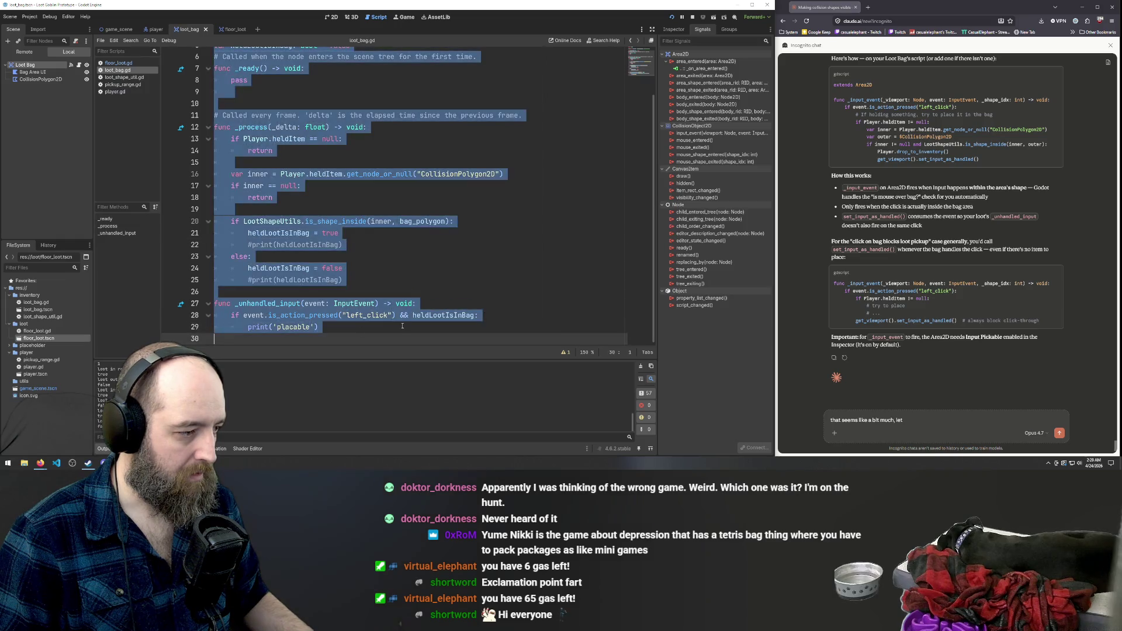
Ask Claude for a clean, simple fix since clicks still interact with things below the bag.
left_click(833, 402)
key("ctrl+a")
key("BackSpace")
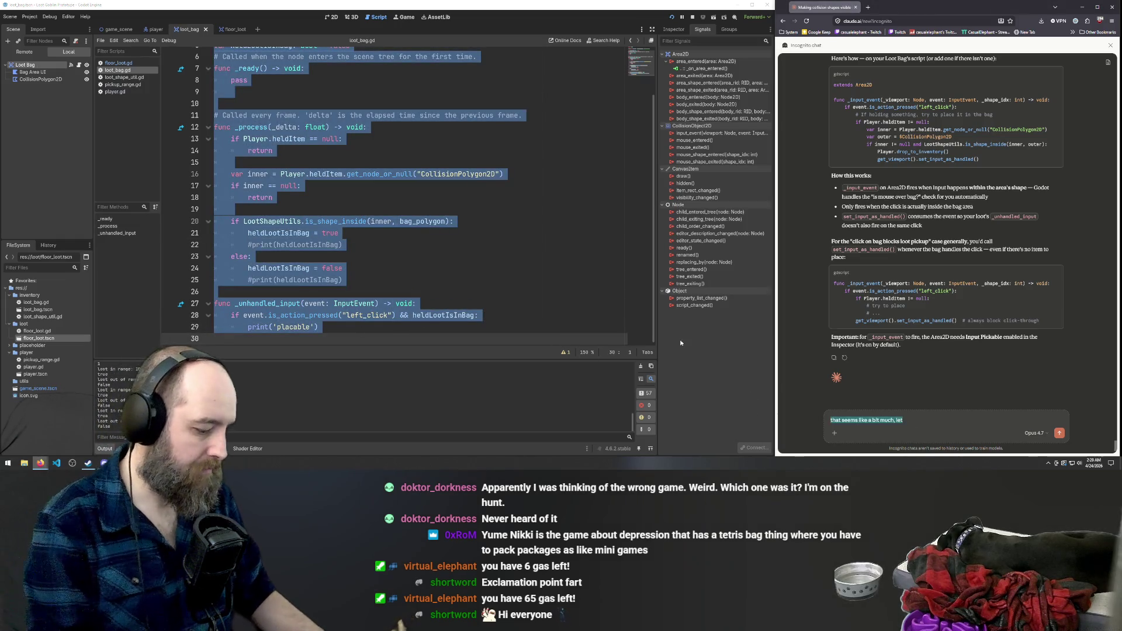
type("'ve")
key("BackSpace")
key("BackSpace")
key("BackSpace")
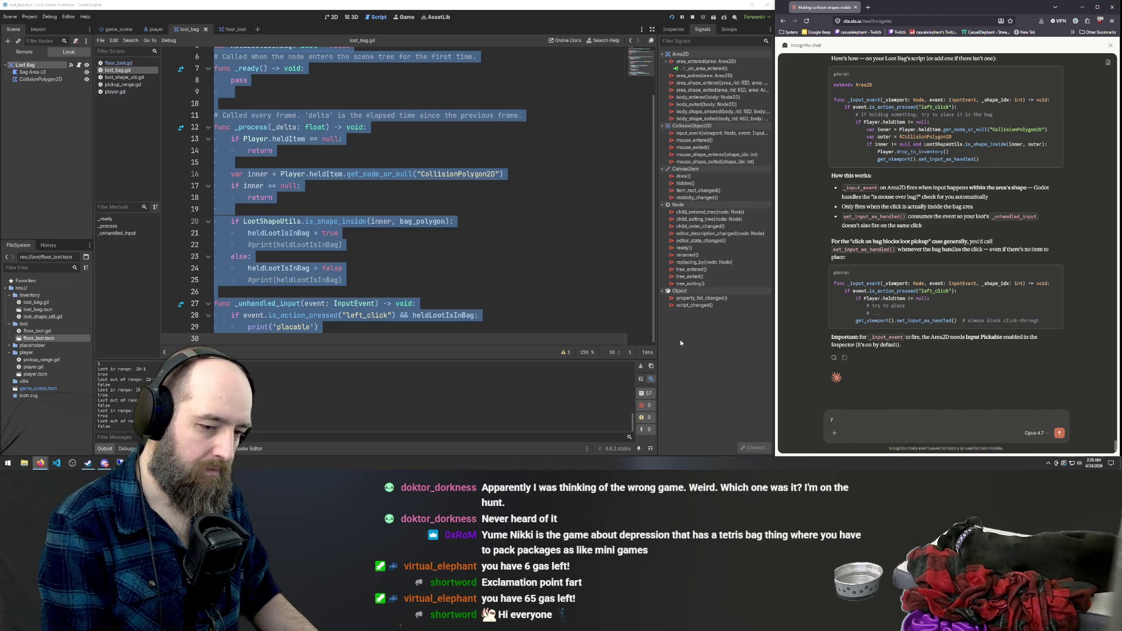
type("ve fou")
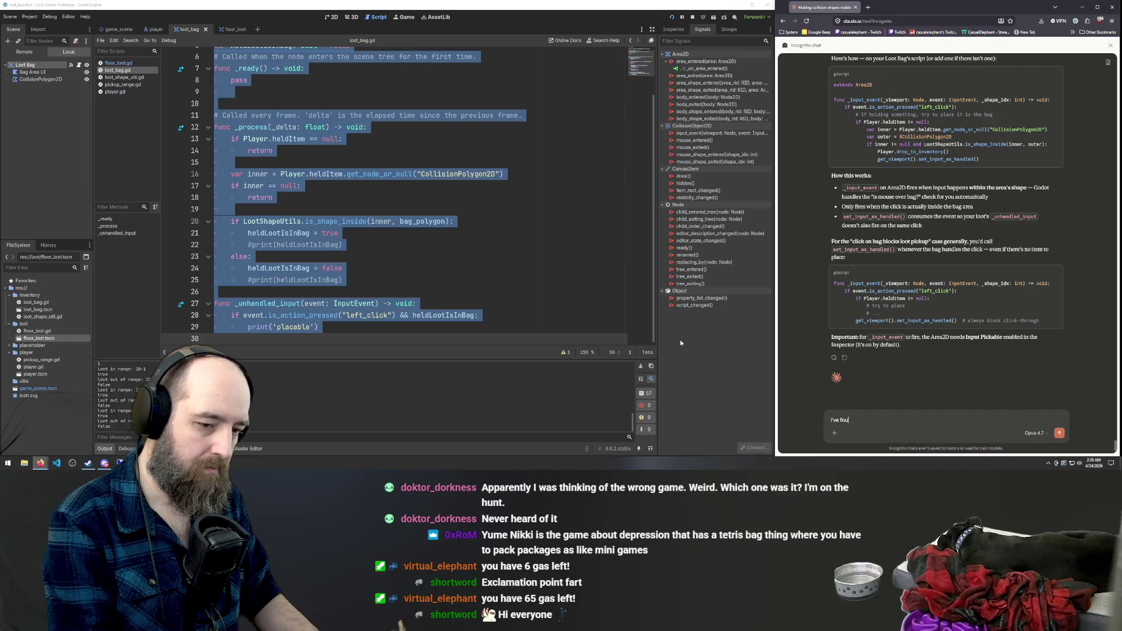
type("nd a simpler way")
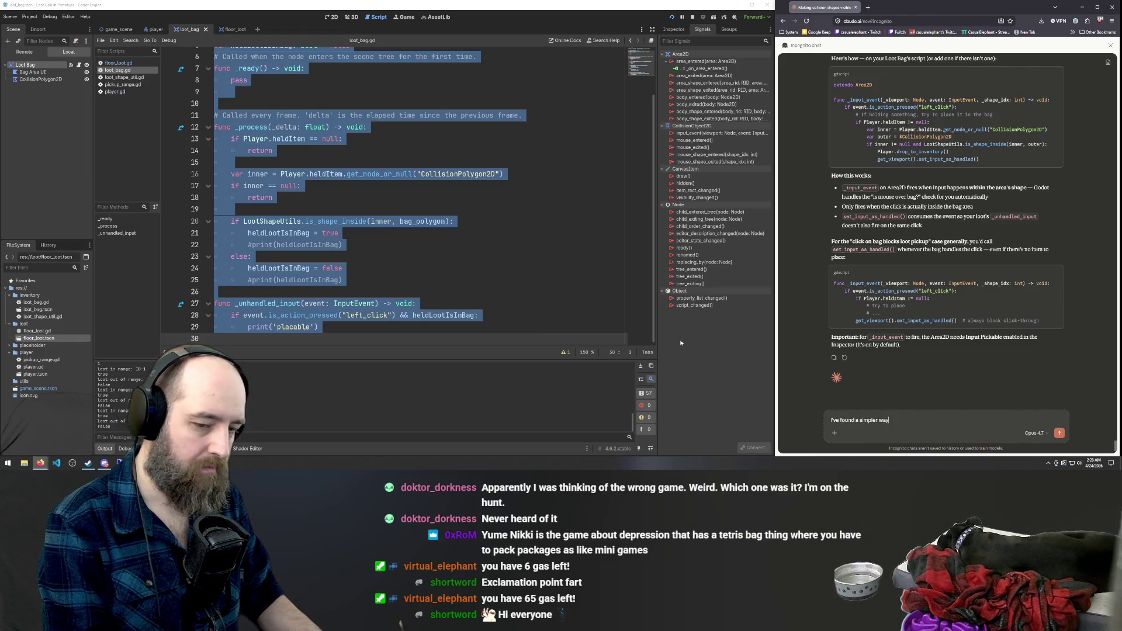
type(" but it still")
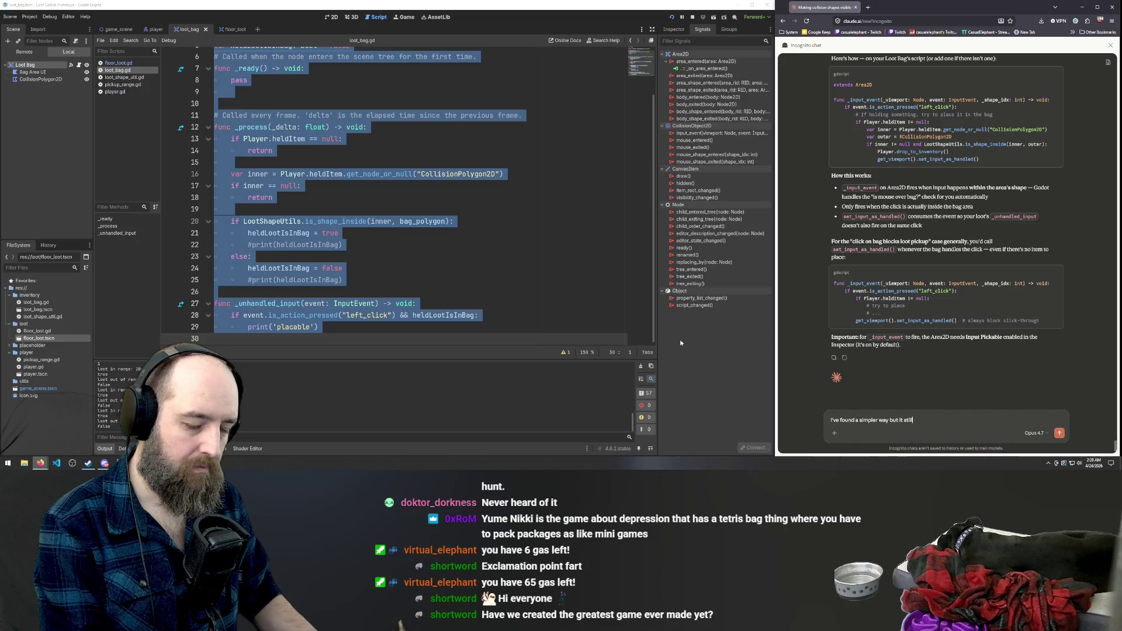
type(" interacts with things below th")
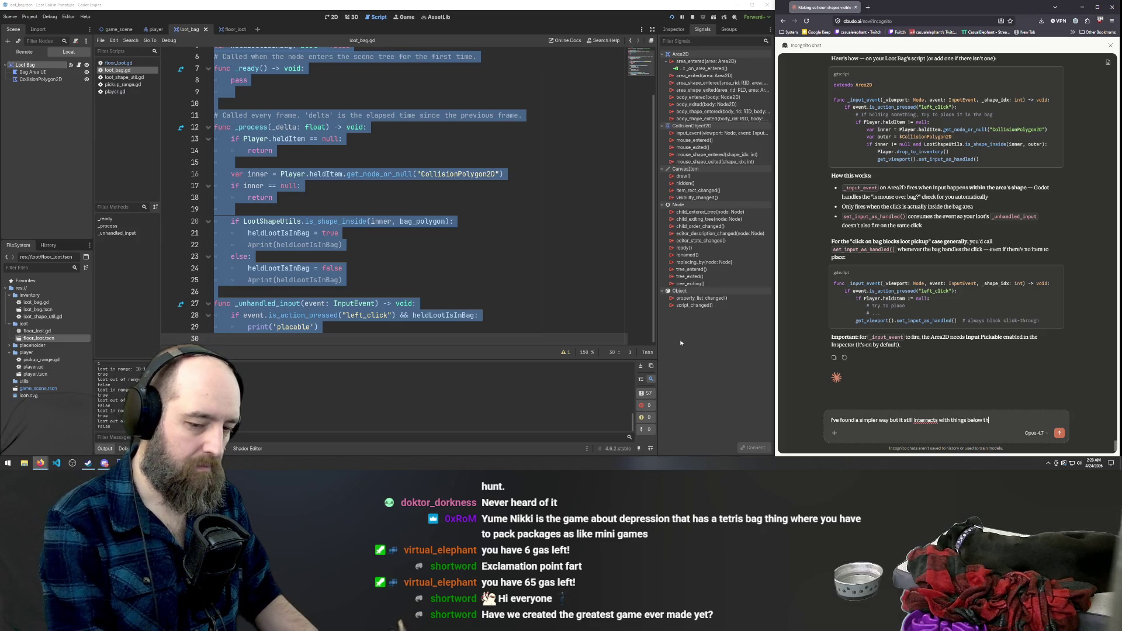
type("e bag area, what's a c")
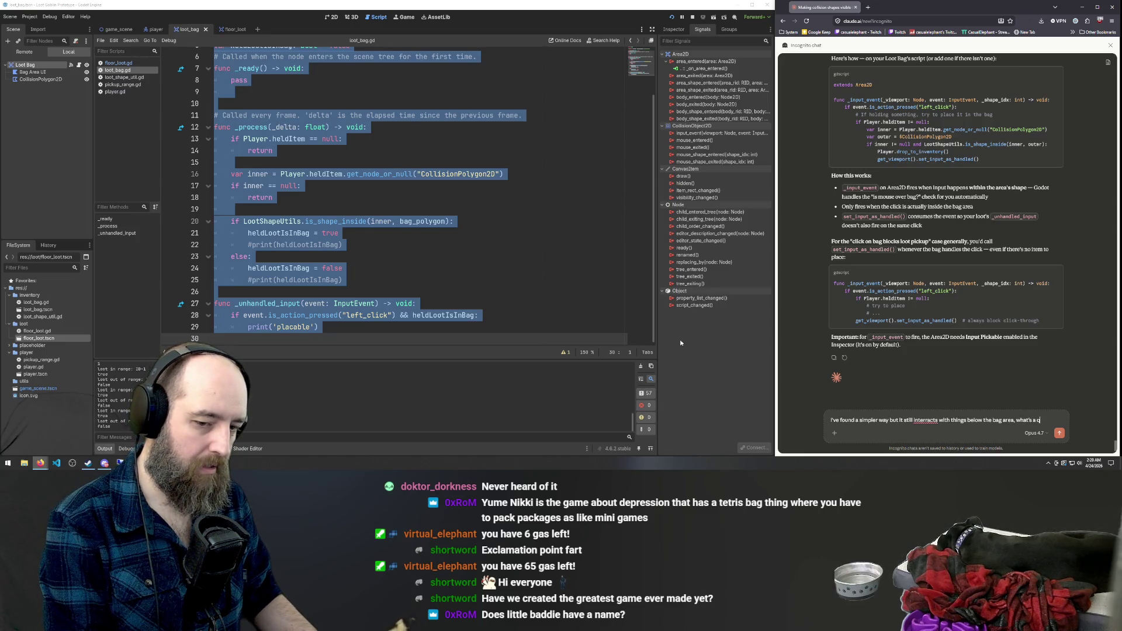
type("lean")
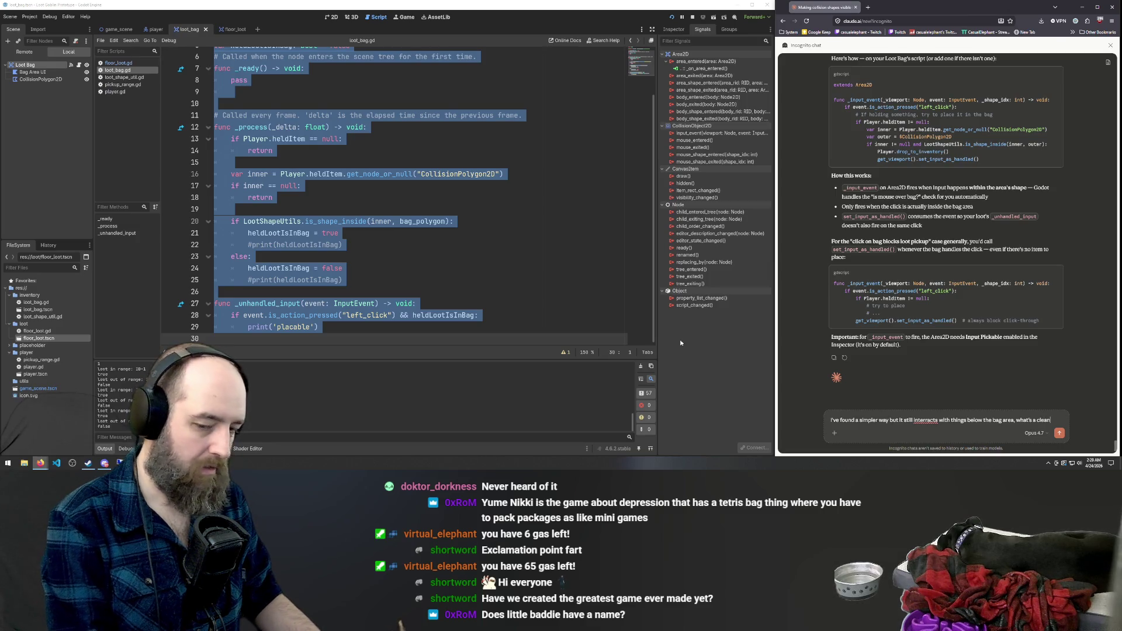
type(" and simple way to rfix")
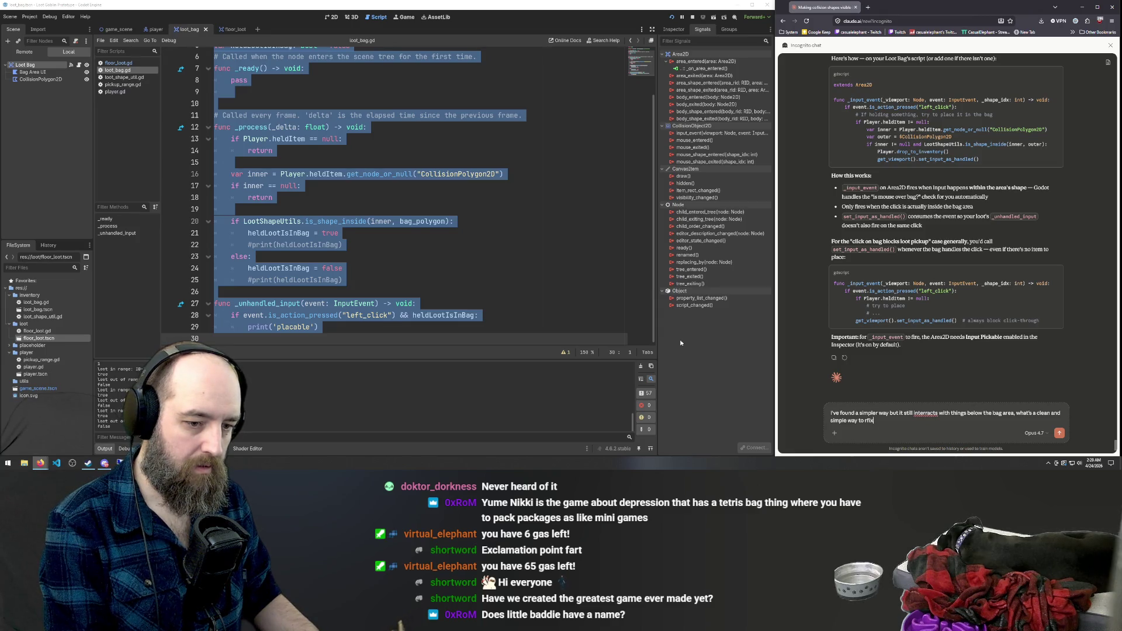
type(" it")
key("Return")
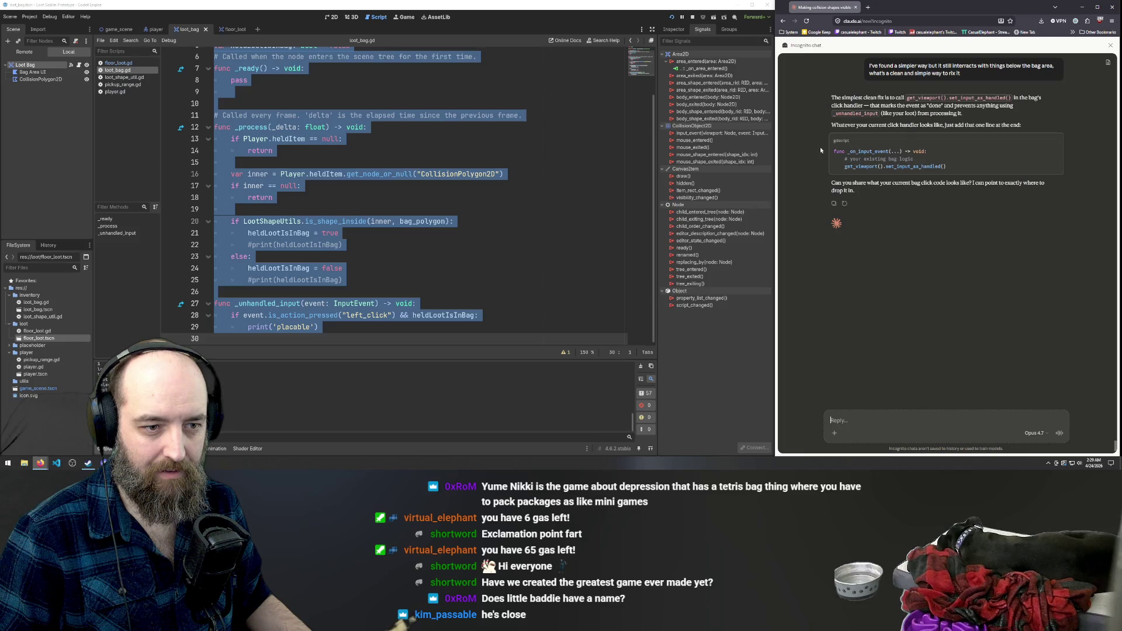
Add Claude's get_viewport().set_input_as_handled() as line 30, save, and run with F5.
left_click_drag(956, 168, 844, 167)
key("ctrl+c")
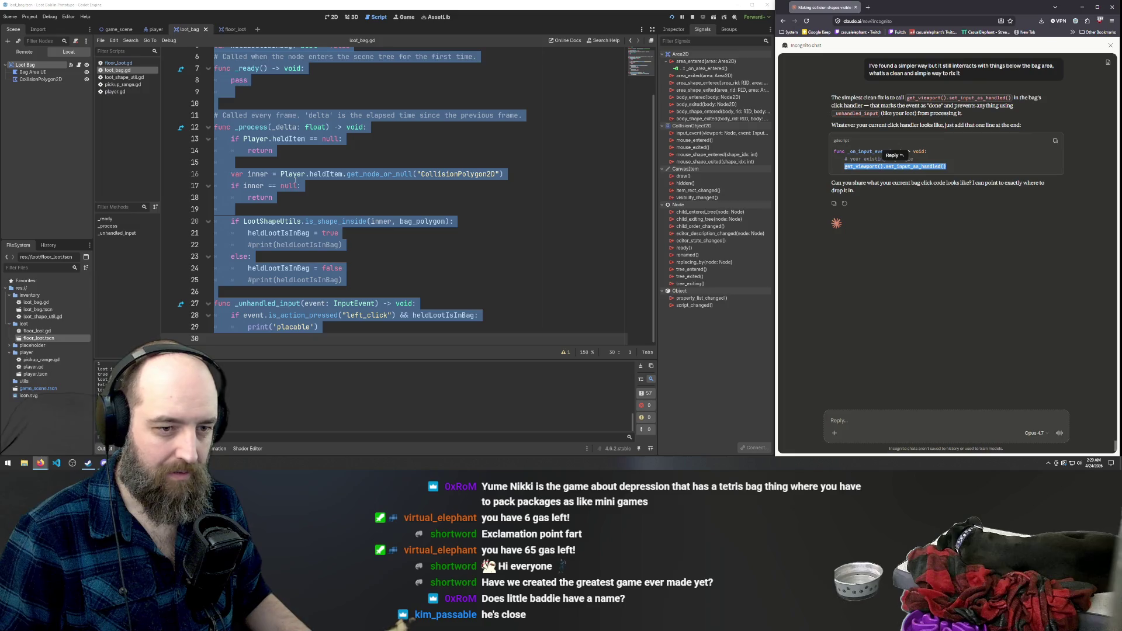
left_click(354, 223)
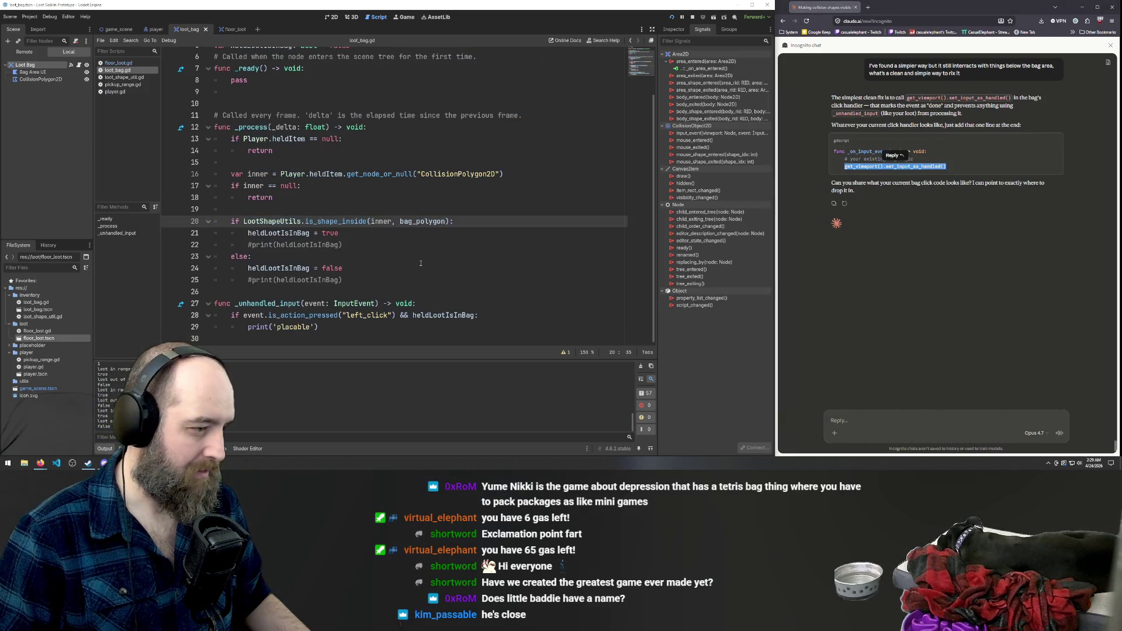
left_click(445, 326)
key("Return")
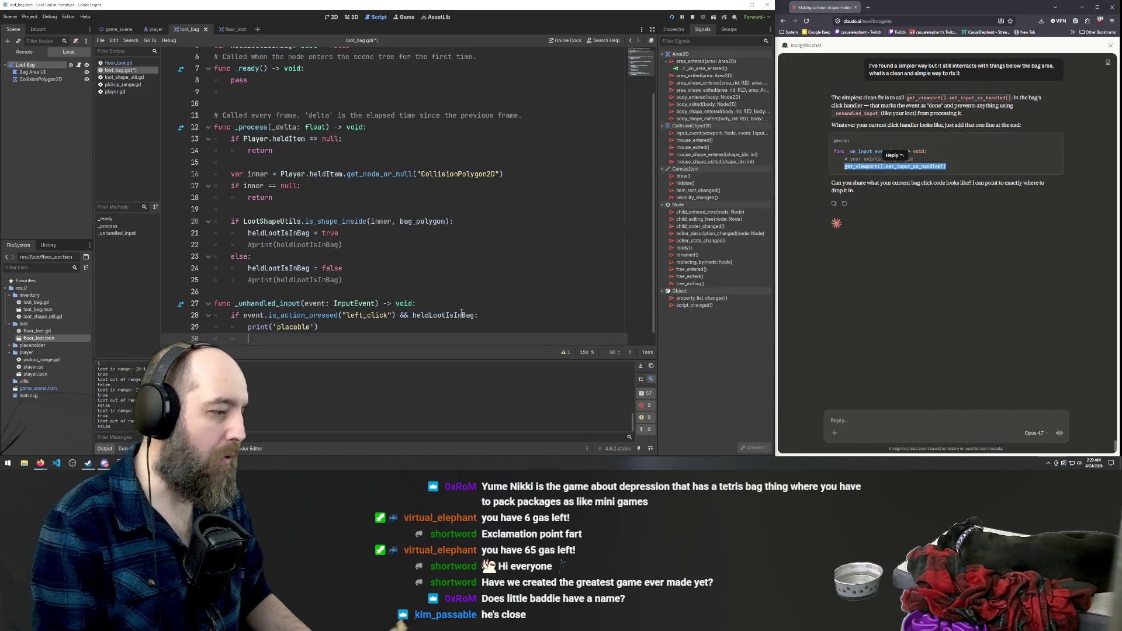
key("BackSpace")
key("ctrl+v")
key("ctrl+s")
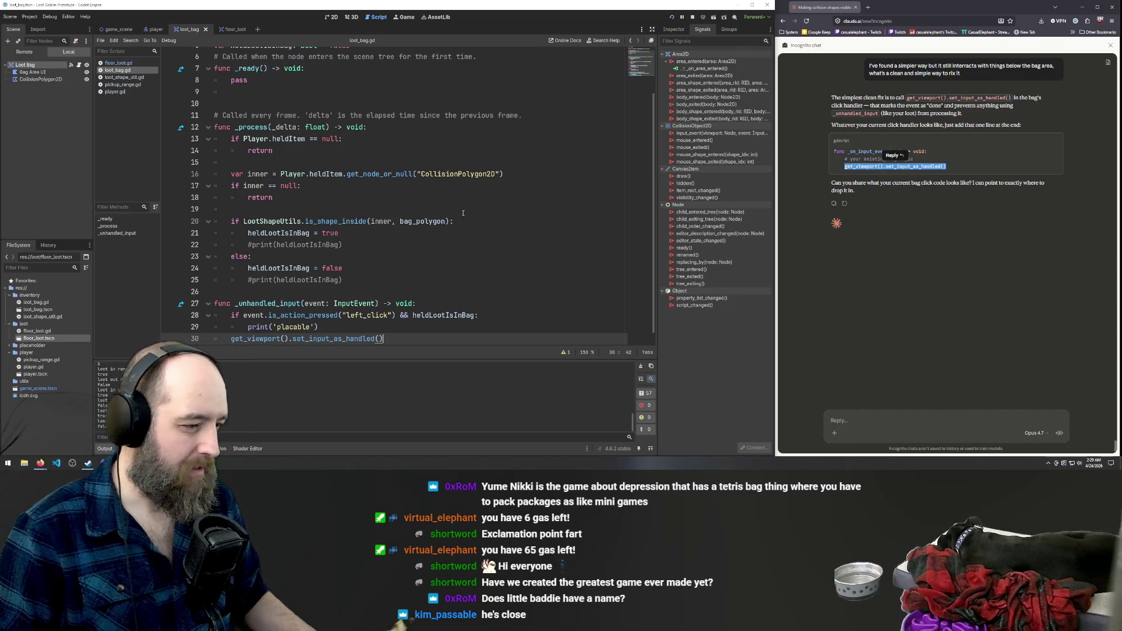
left_click(463, 221)
key("F5")
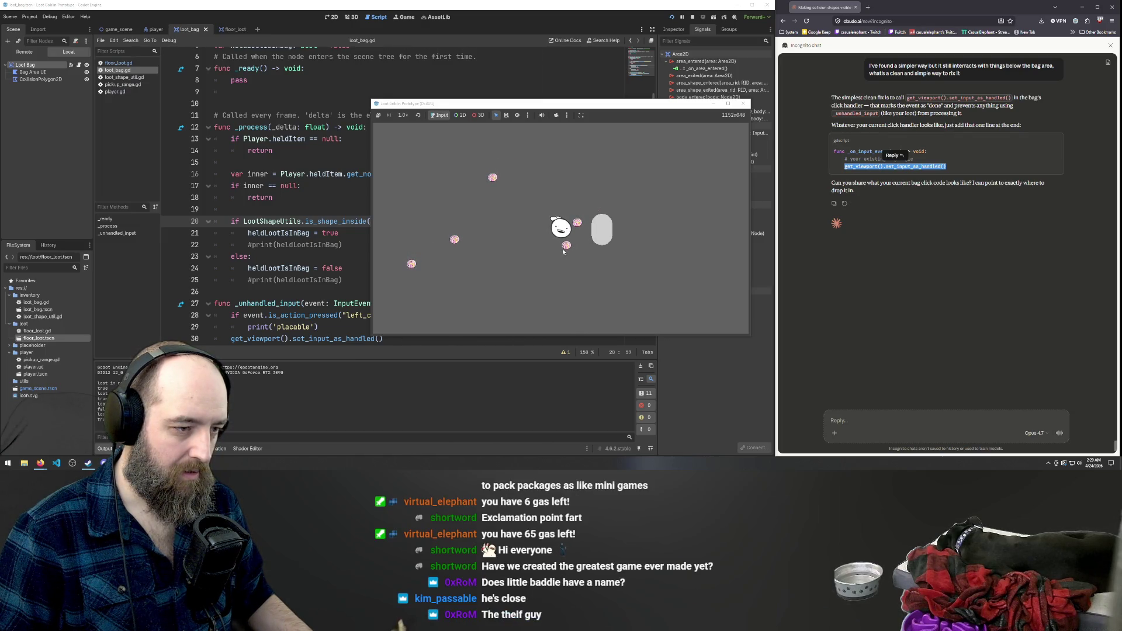
Walk the player down, up and right past the loot using S, W and D.
key("s")
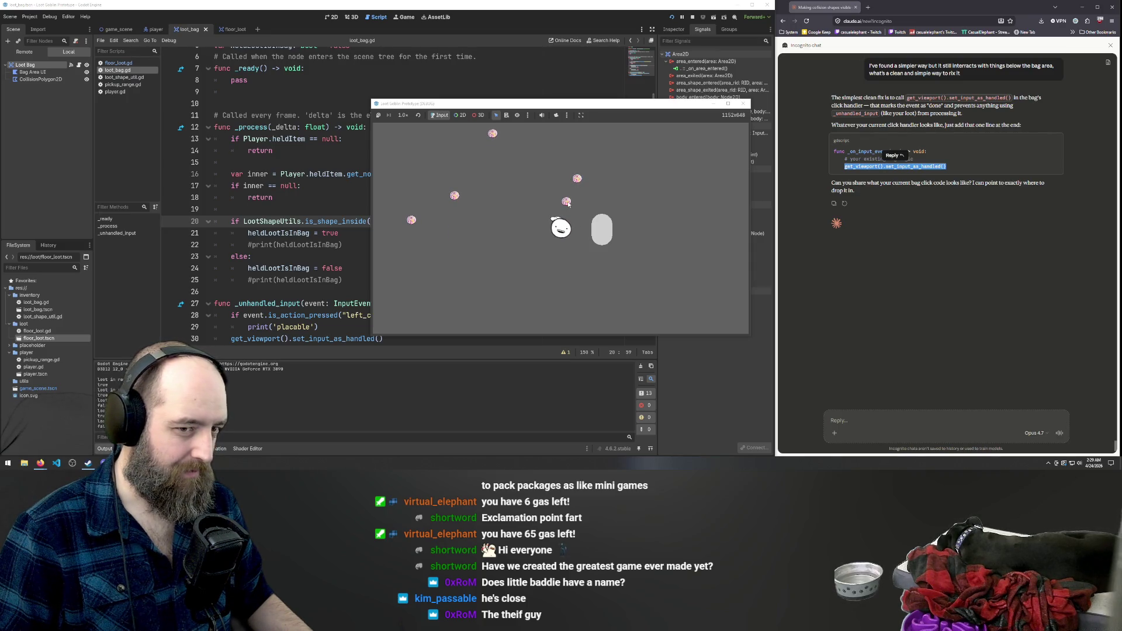
key("w")
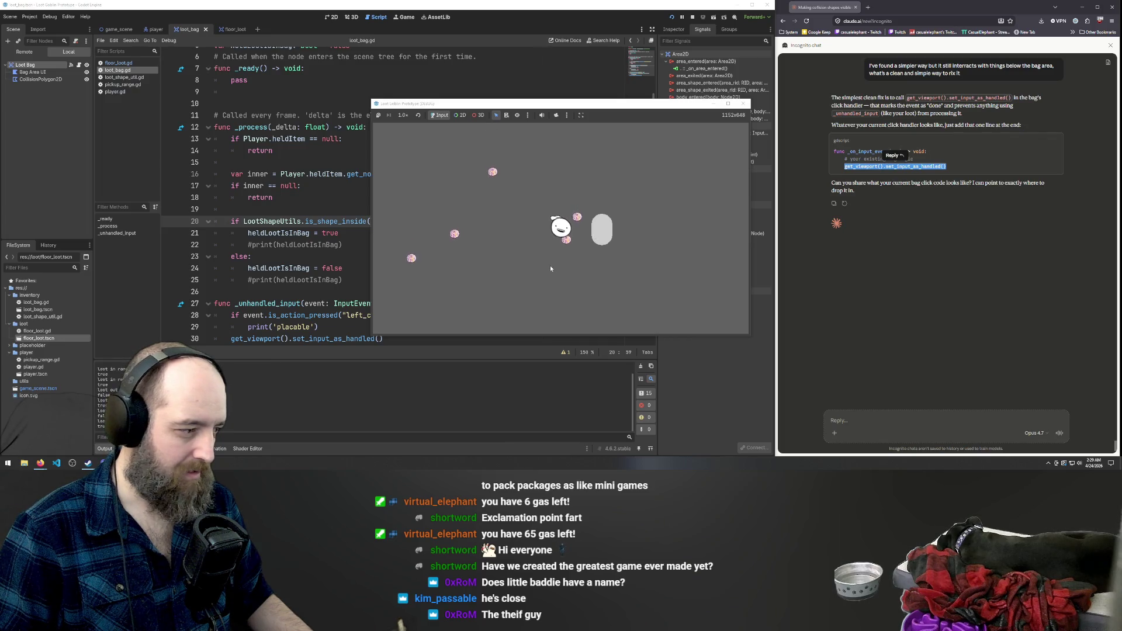
key("d")
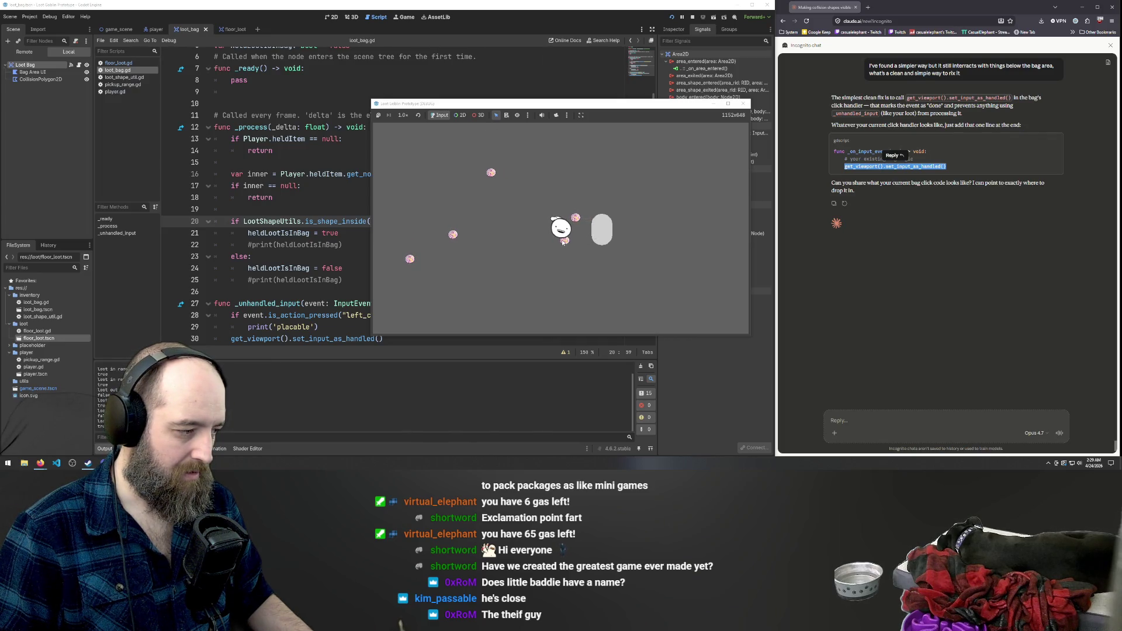
key("d")
left_click(894, 419)
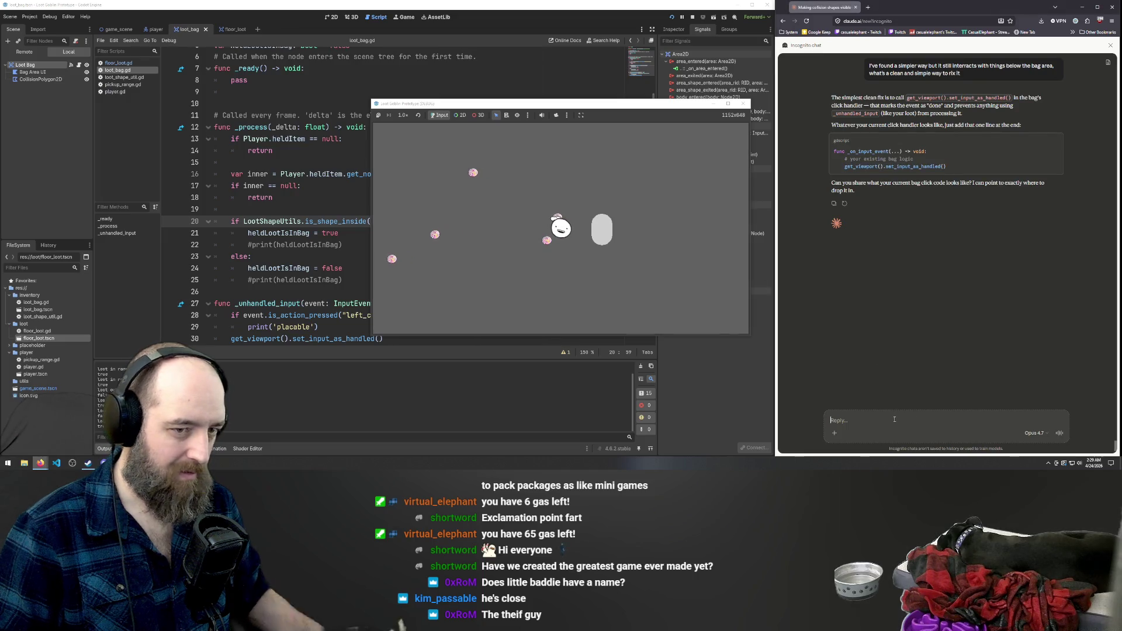
Send Claude the full loot_bag.gd script with a note that nothing can be clicked now.
type("no now I")
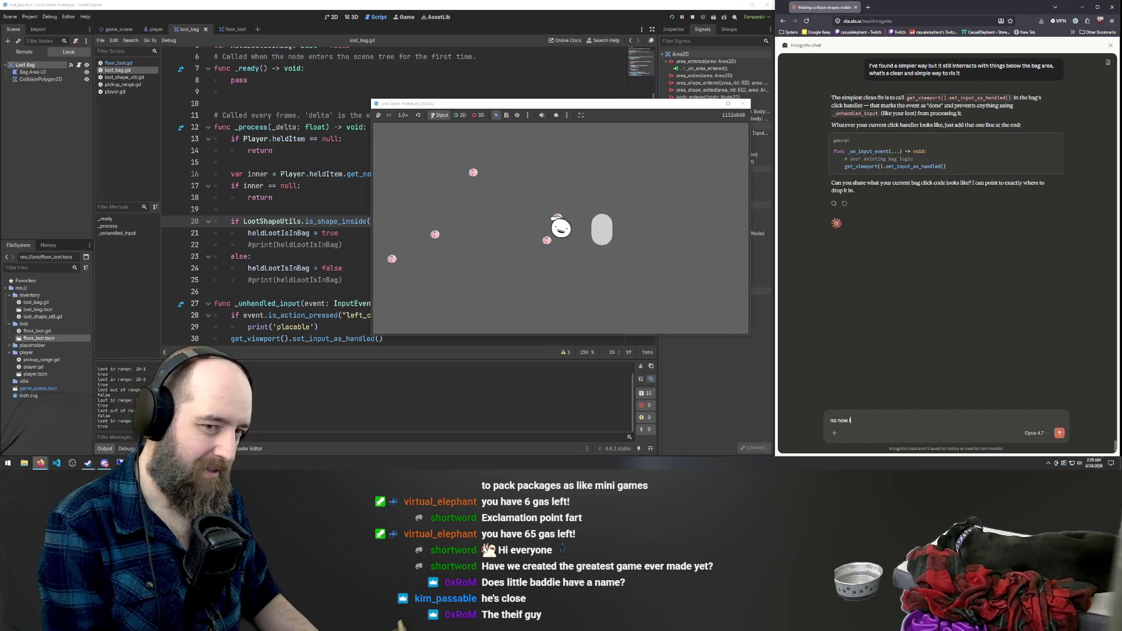
type(" can';t")
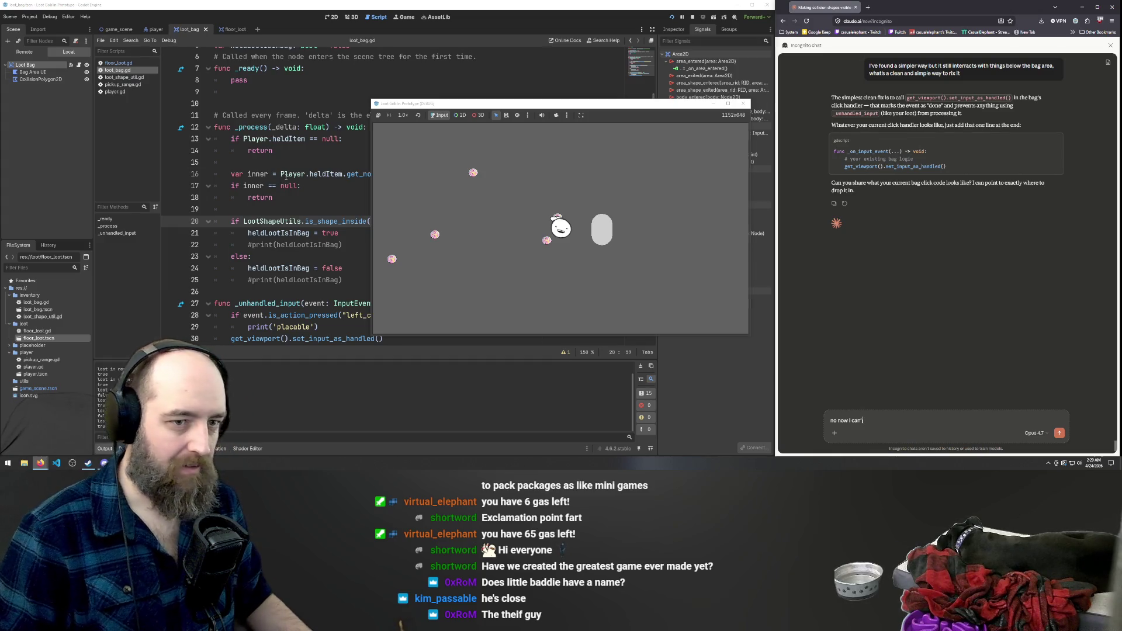
left_click(340, 193)
key("ctrl+a")
key("ctrl+c")
left_click(842, 420)
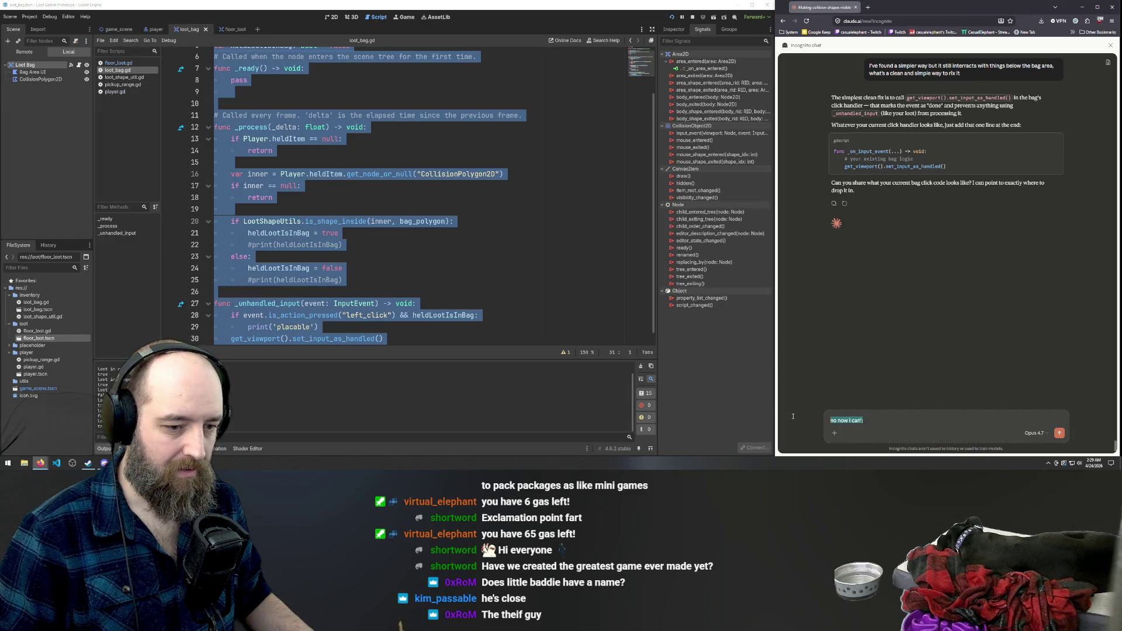
key("ctrl+v")
key("shift+Return")
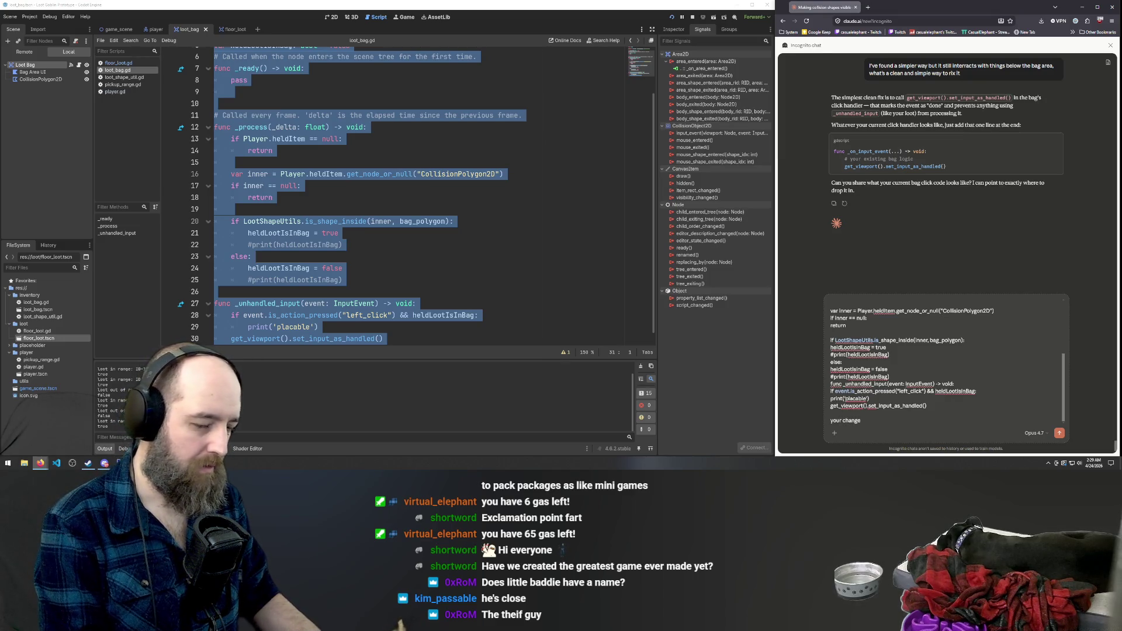
key("BackSpace")
type("made it so I can't click anything")
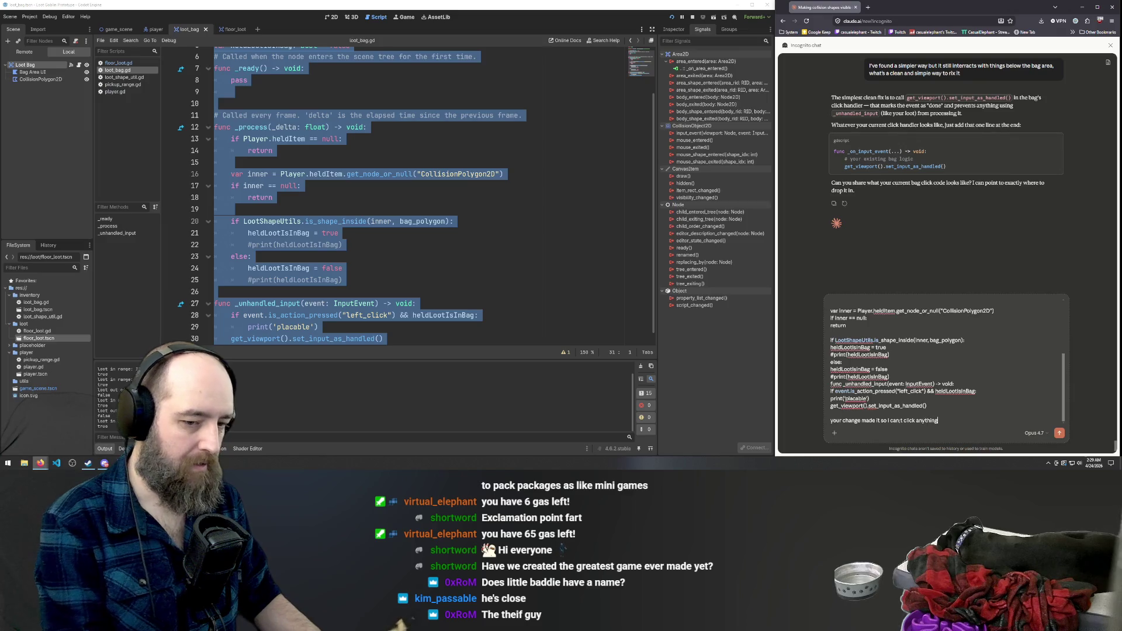
key("Return")
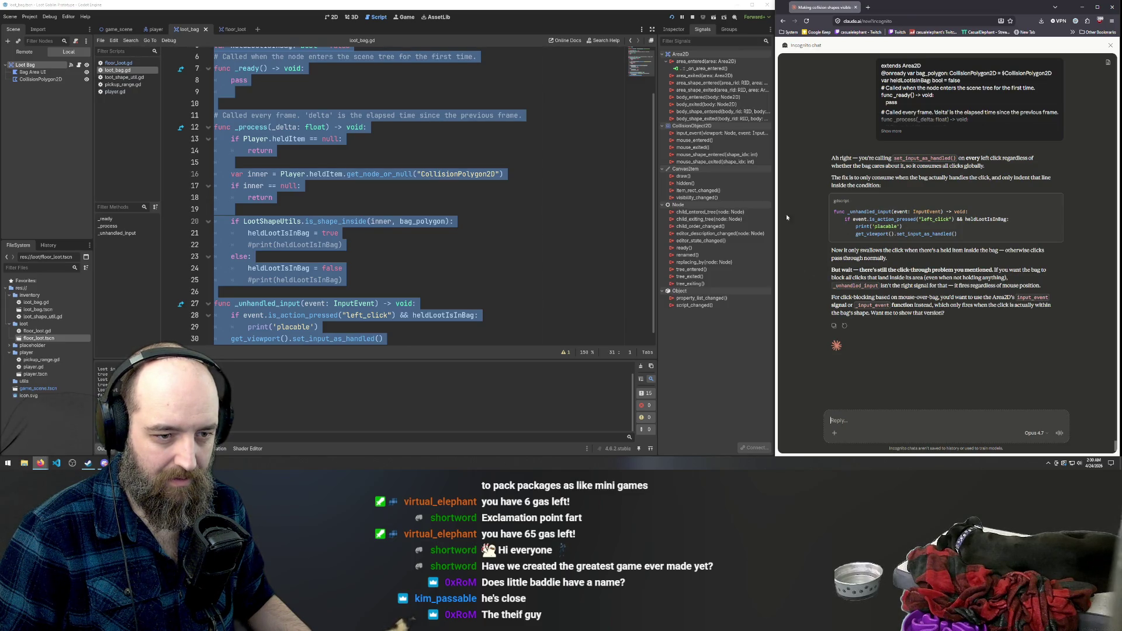
Indent the set_input_as_handled() call on line 30 under the left_click if.
left_click(443, 279)
scroll(237, 329, "down", 1)
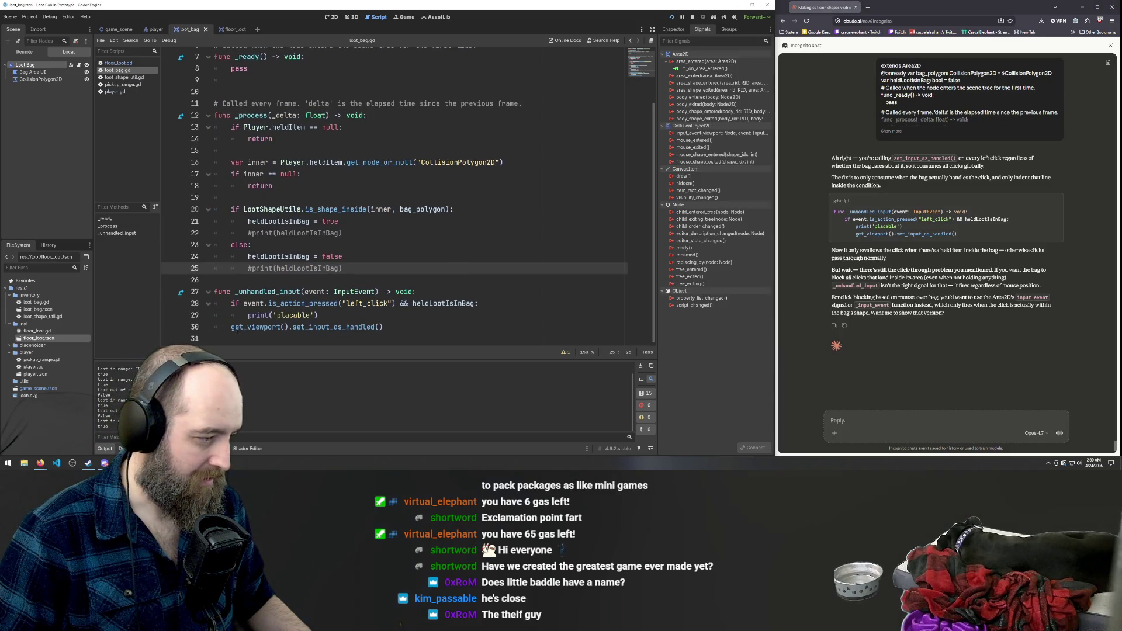
left_click(233, 327)
key("Tab")
Close the Viewport documentation page and run the game with F5.
left_click(350, 327, "ctrl")
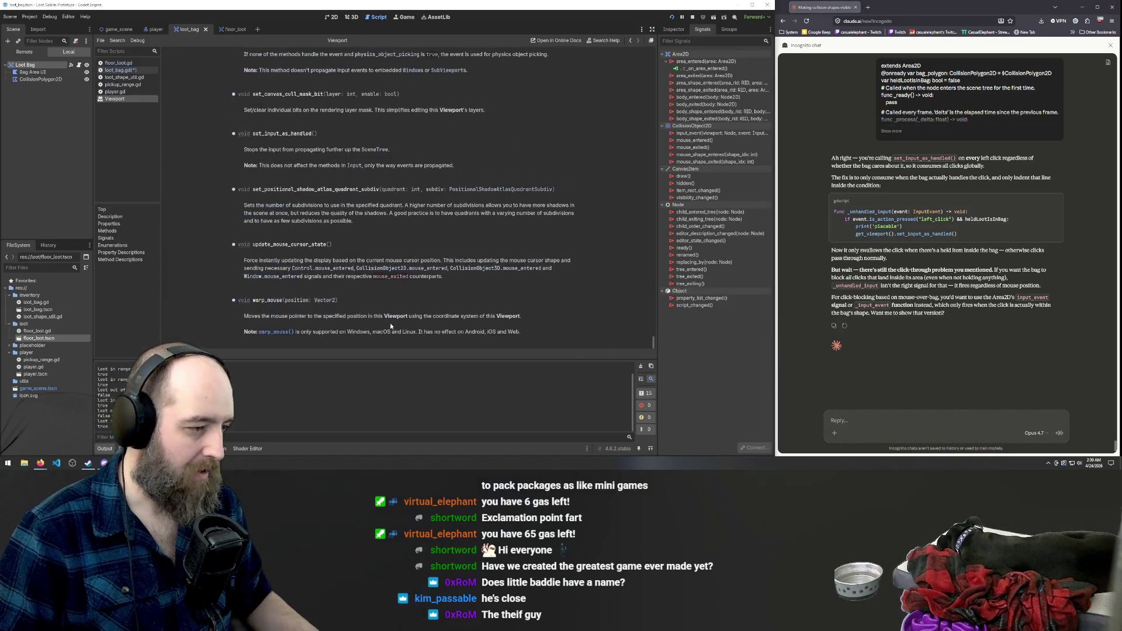
right_click(135, 99)
left_click(146, 104)
left_click(436, 126)
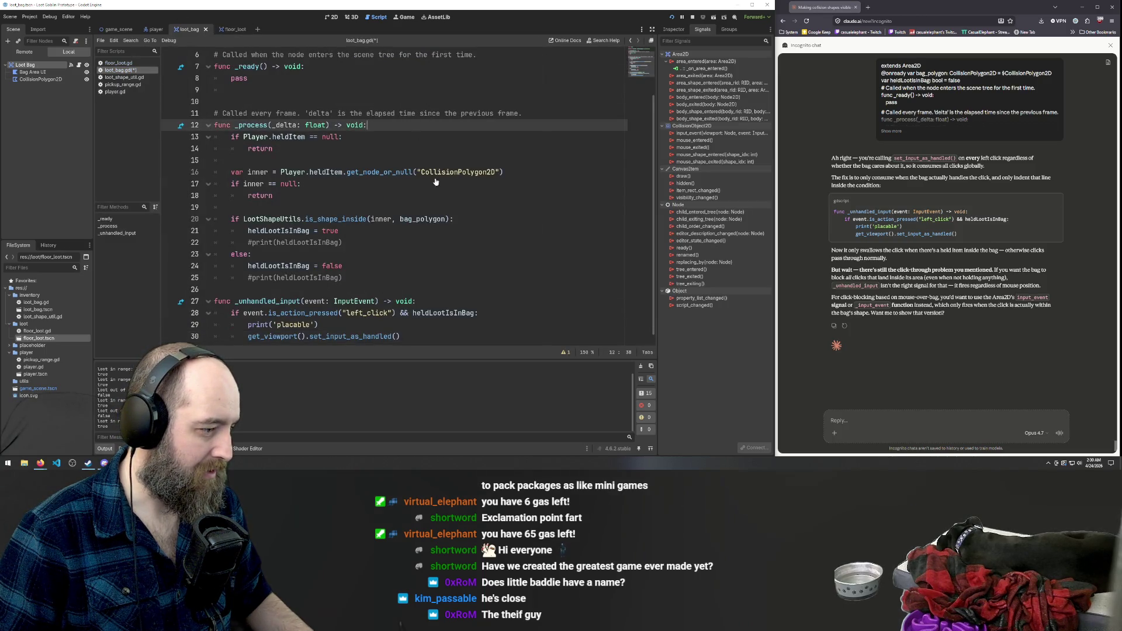
scroll(444, 198, "down", 1)
left_click(445, 186)
key("F5")
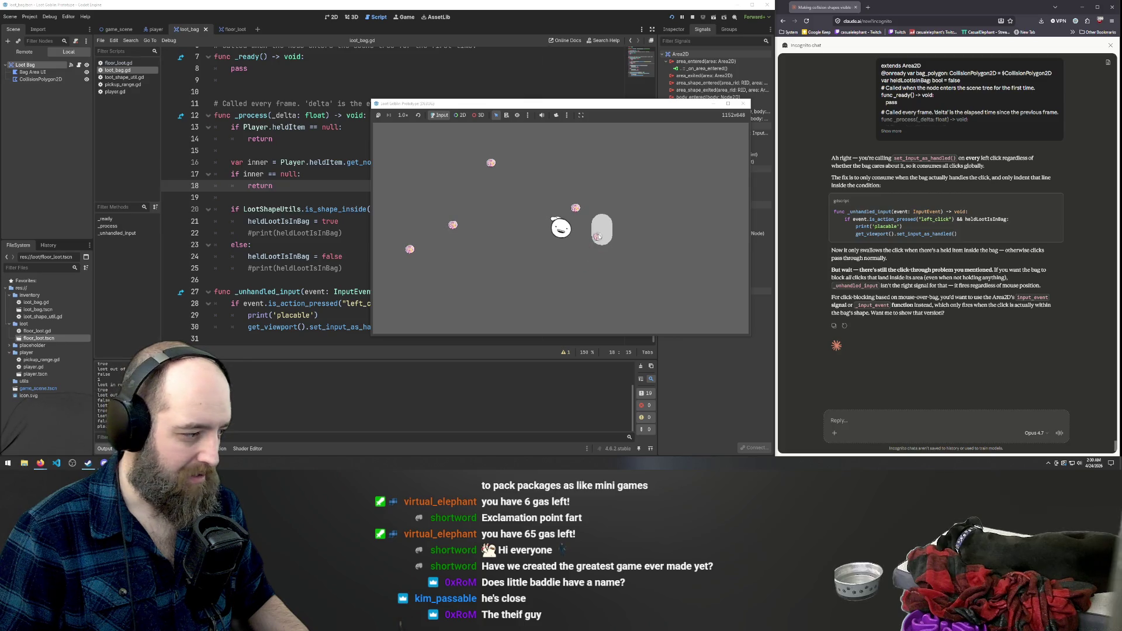
Test placing held loot inside the bag, then select Claude's if-event condition and click into line 28.
left_click(603, 228)
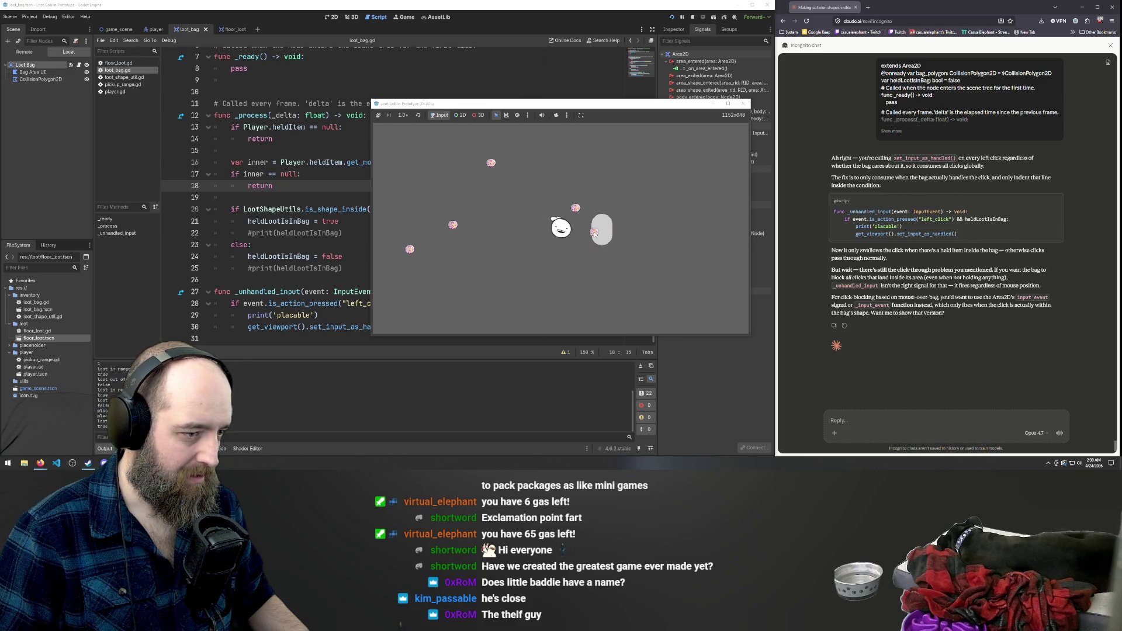
left_click(596, 230)
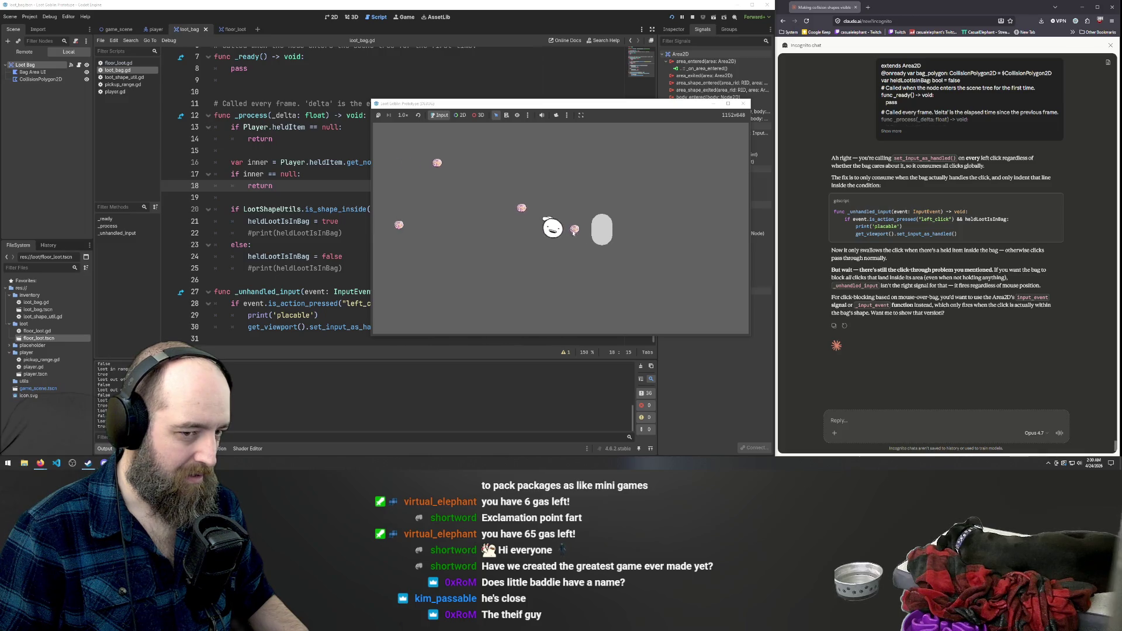
left_click(826, 227)
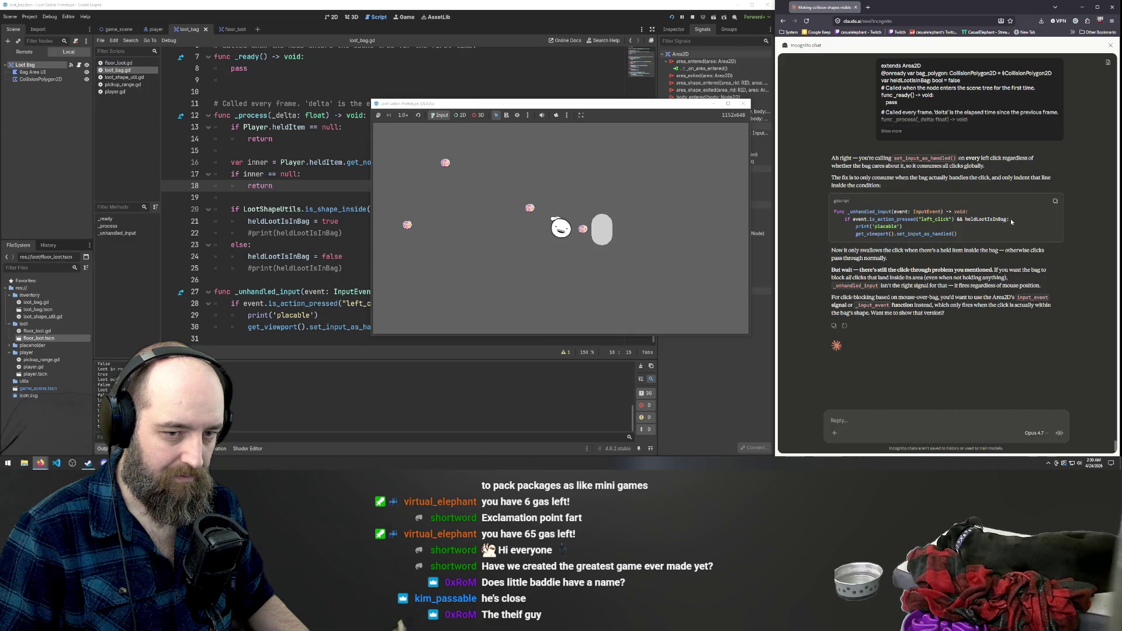
left_click_drag(1010, 221, 844, 219)
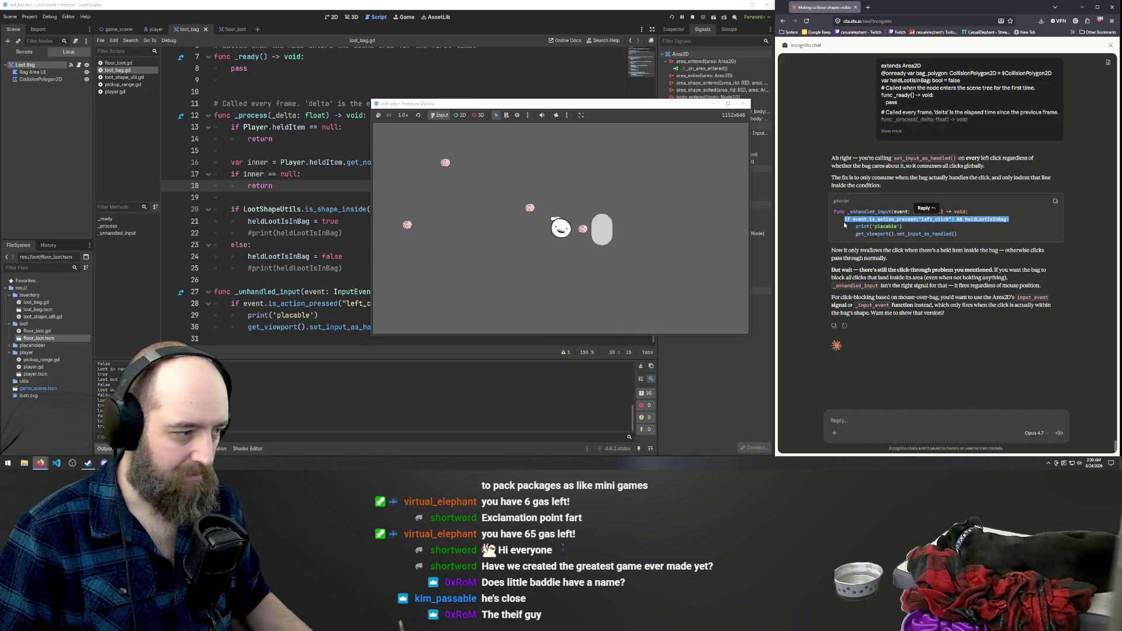
left_click(352, 187)
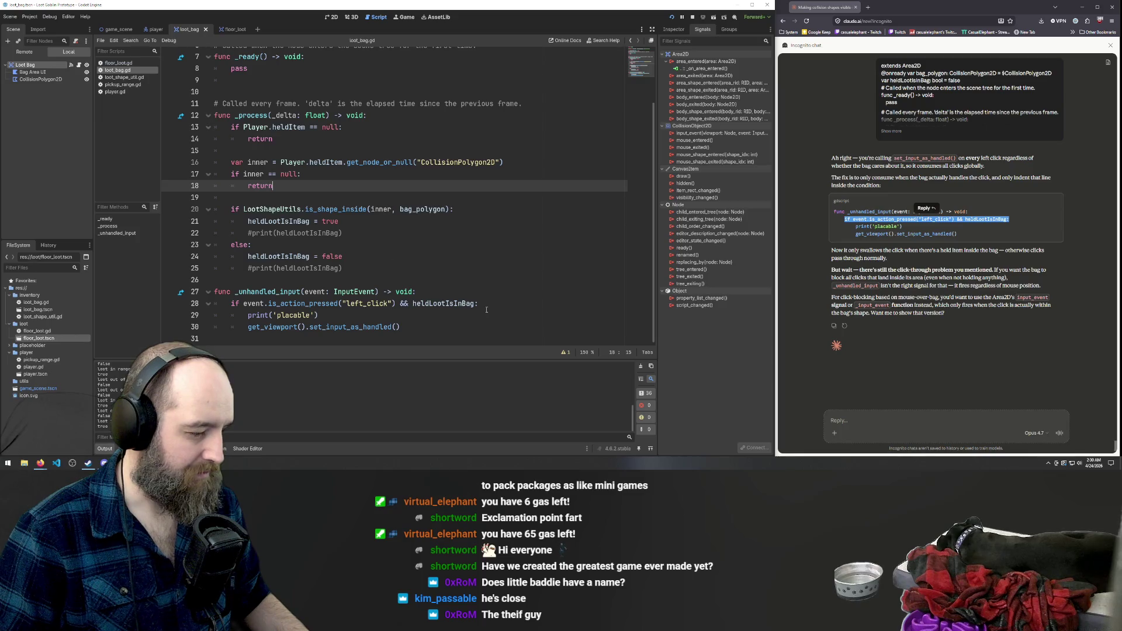
left_click(244, 304)
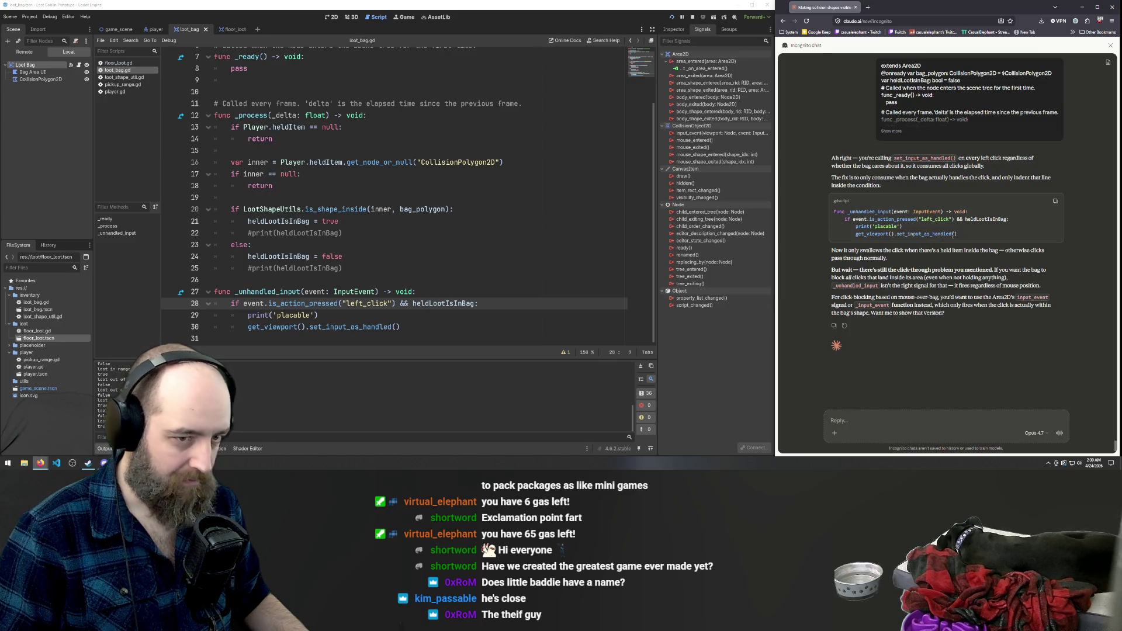
Paste Claude's _unhandled_input code over lines 27–30 of loot_bag.gd, which leaves space-indentation errors.
left_click_drag(958, 234, 791, 213)
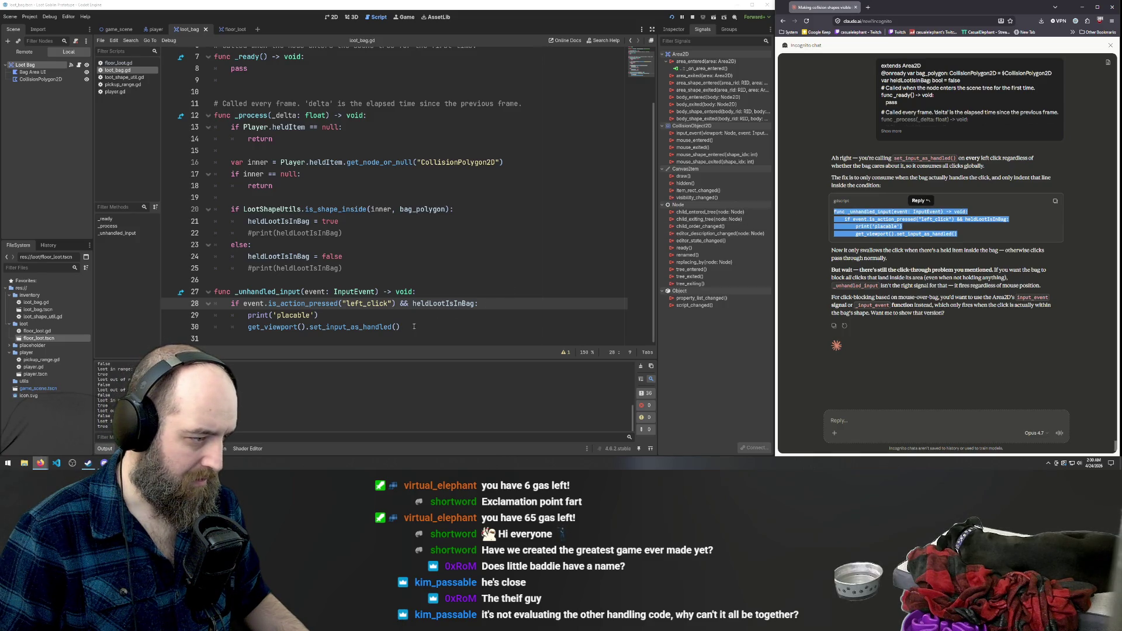
left_click_drag(415, 326, 90, 289)
key("ctrl+v")
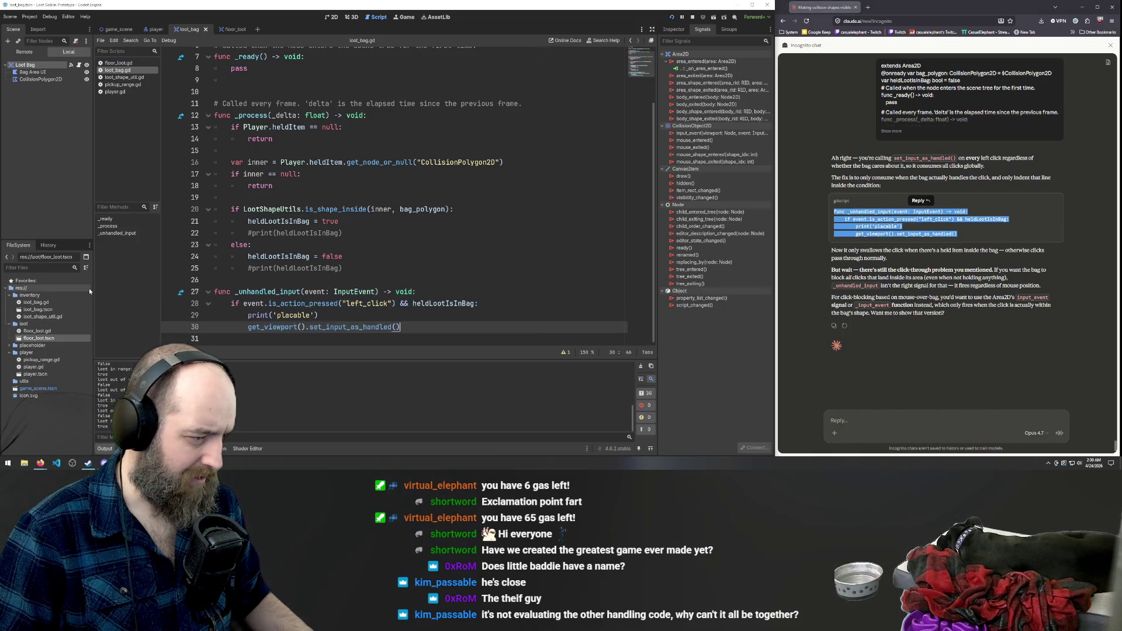
key("ctrl+z")
key("ctrl+v")
key("ctrl+z")
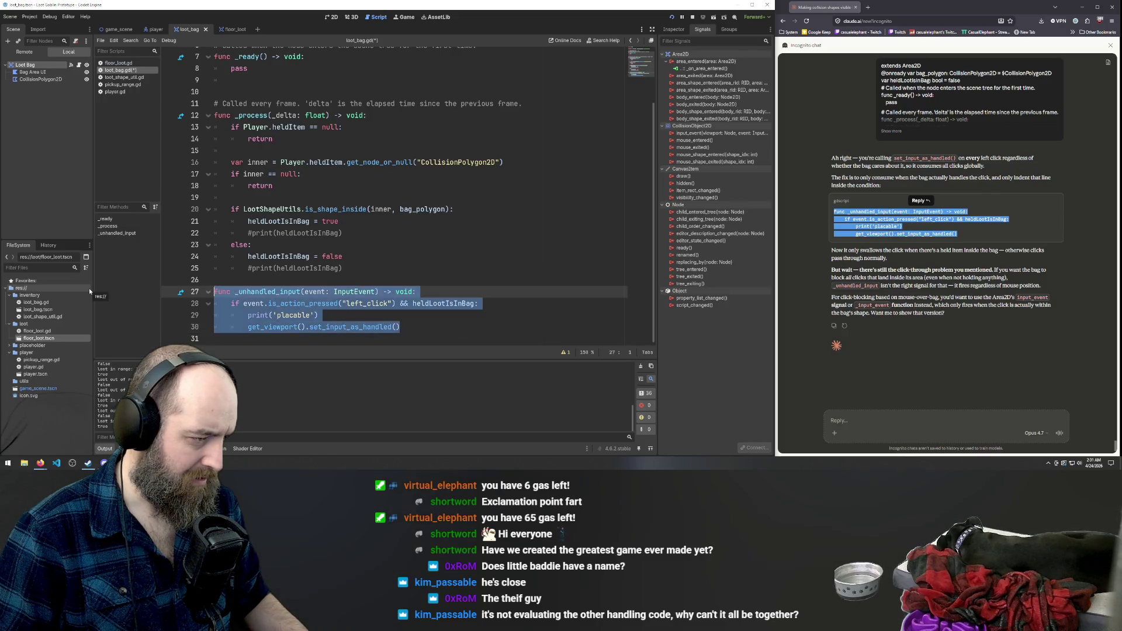
key("ctrl+v")
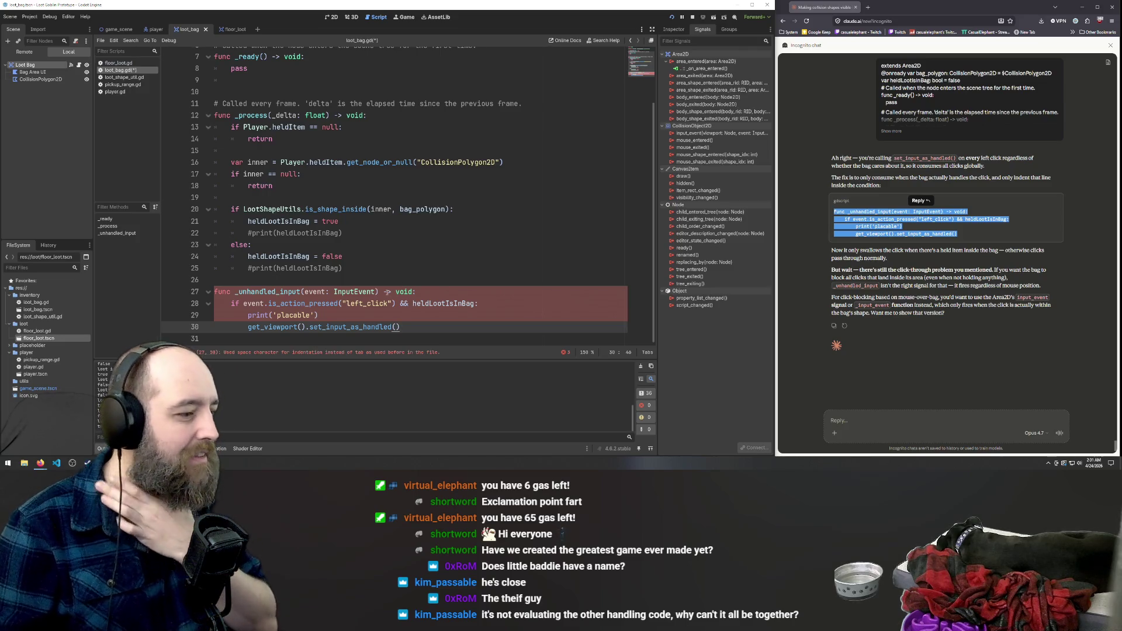
left_click(906, 285)
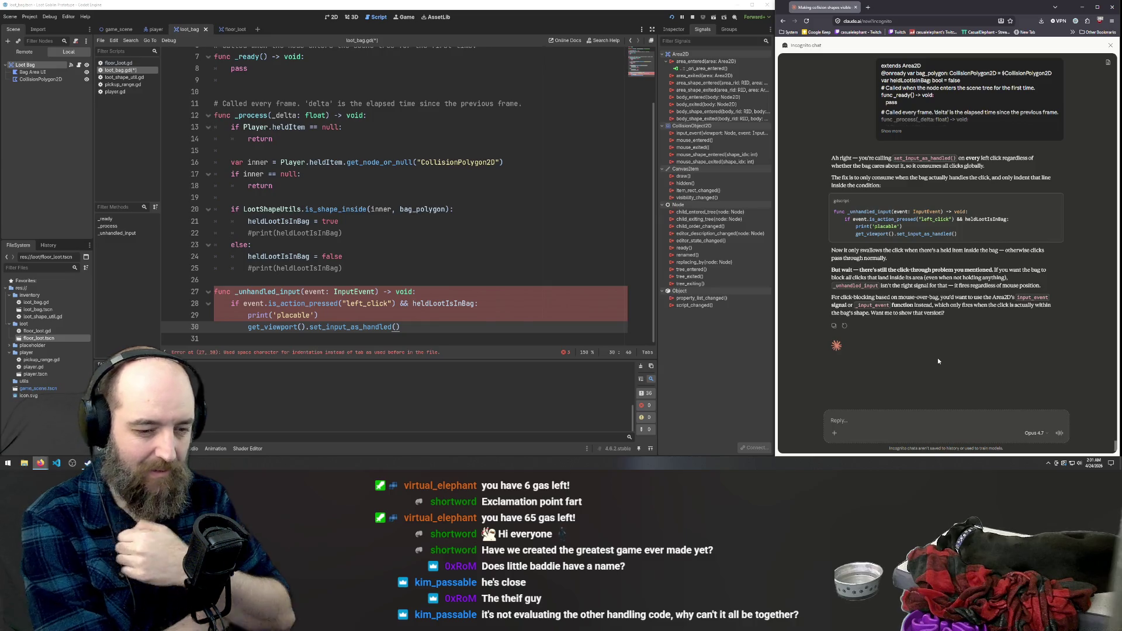
Send Claude 'lets do it that way then' and scroll up through its _input_event answer.
left_click(940, 420)
type("lets do it that wa")
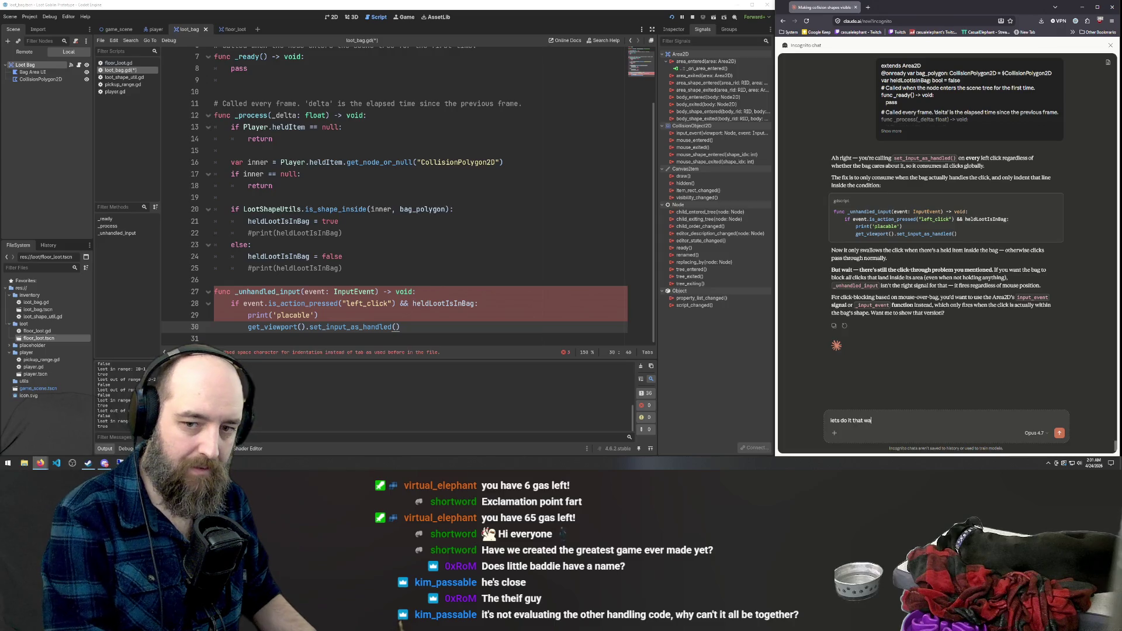
type("hen")
key("Return")
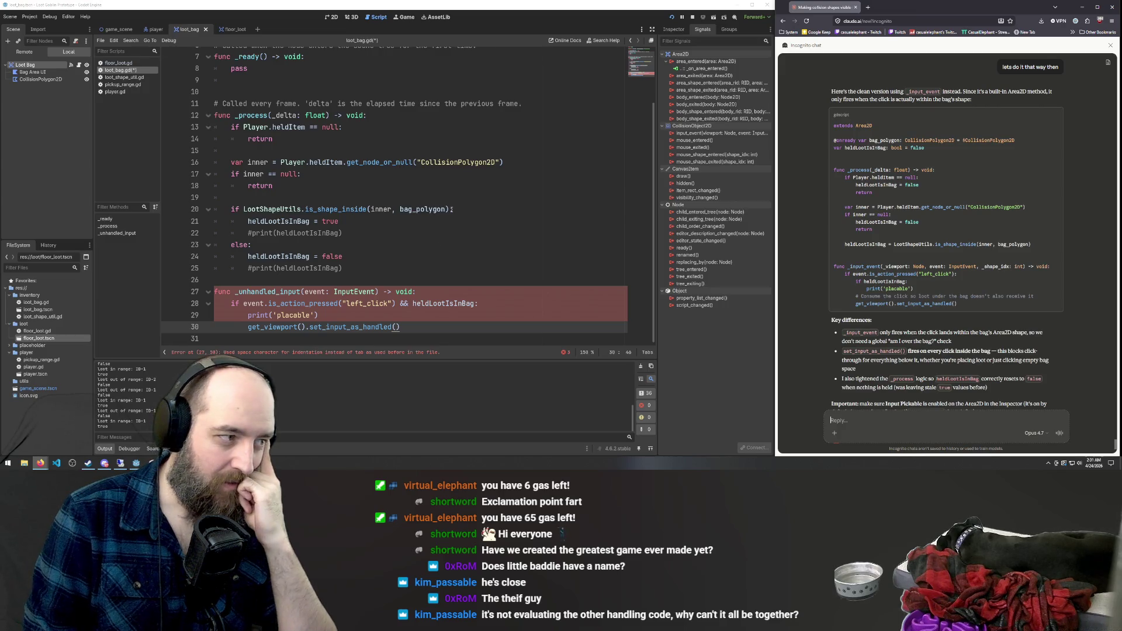
scroll(452, 209, "up", 2)
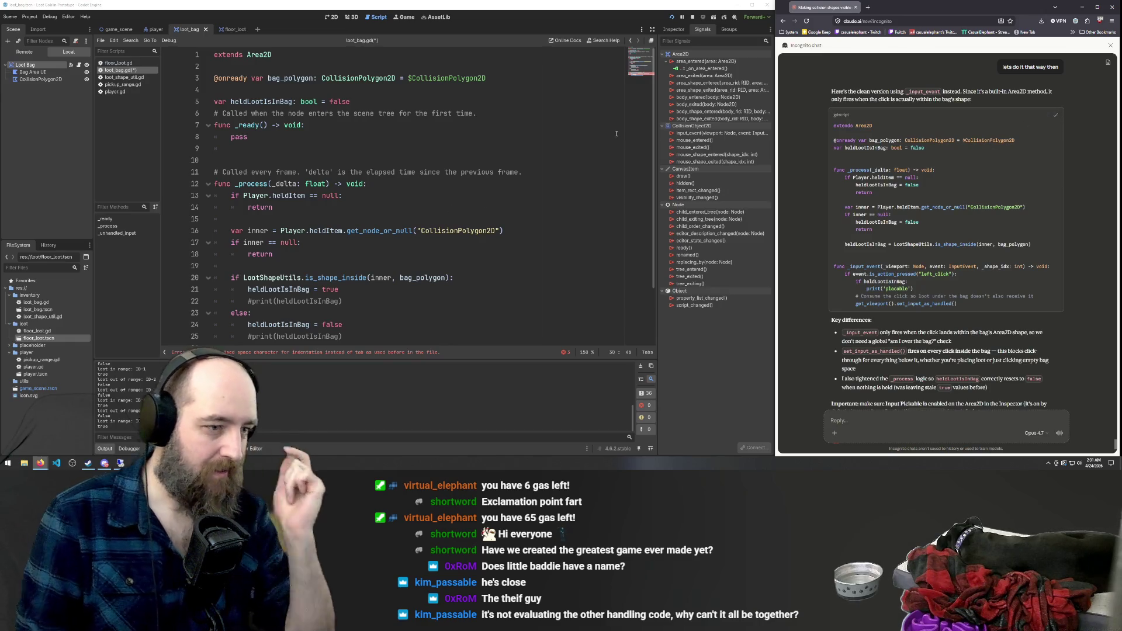
left_click(559, 148)
scroll(558, 145, "down", 1)
key("ctrl+a")
key("ctrl+v")
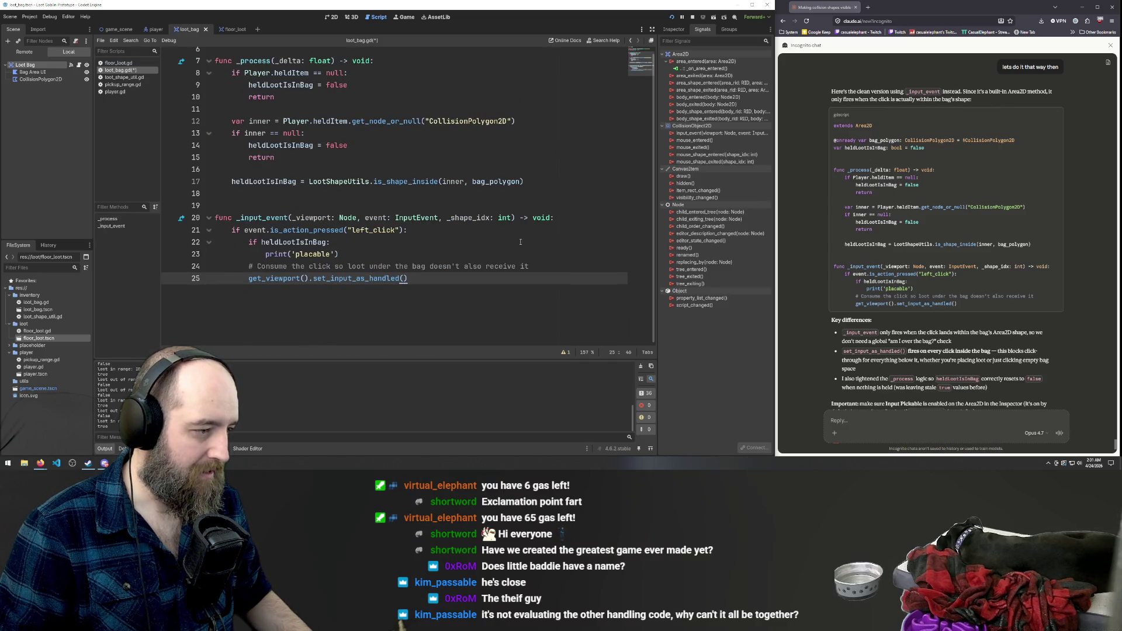
key("ctrl+z")
key("ctrl+y")
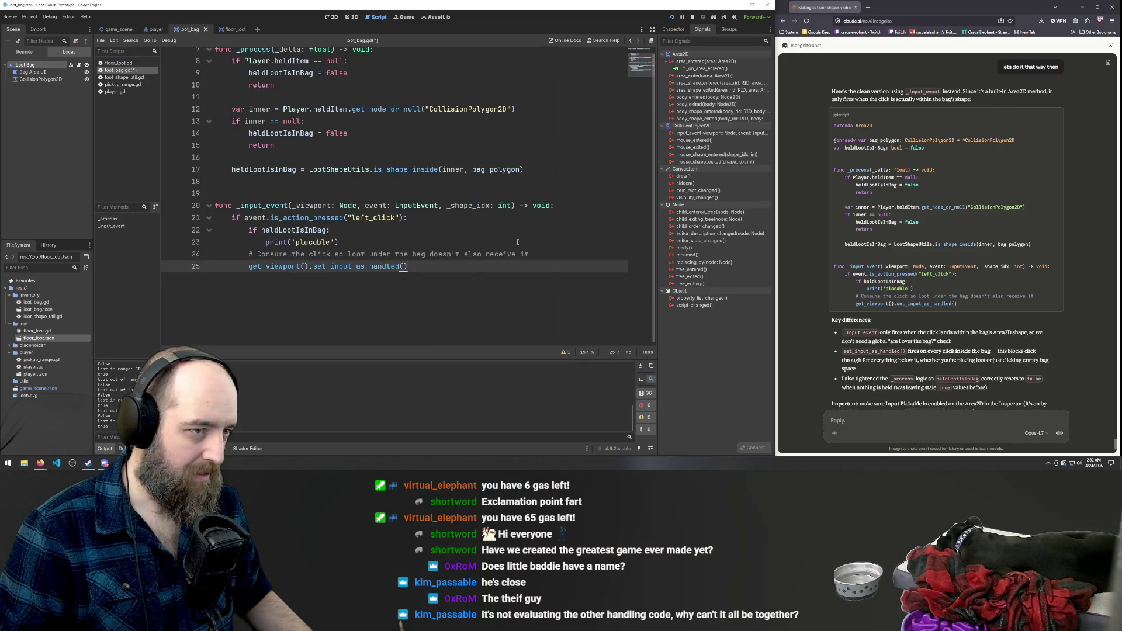
key("ctrl+z")
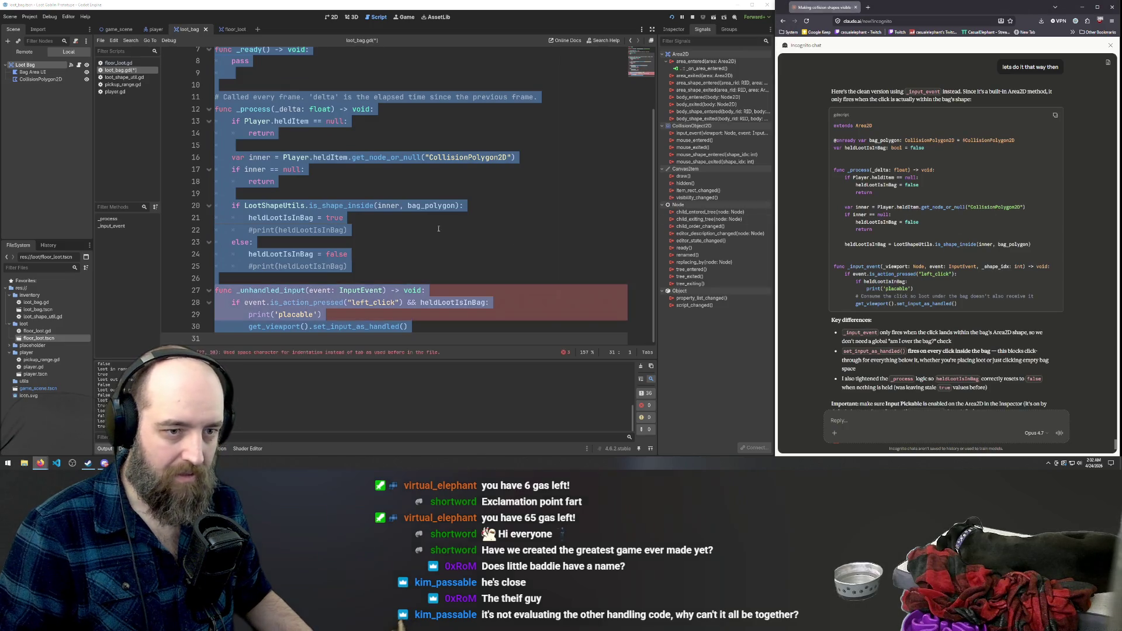
key("ctrl+z")
scroll(428, 198, "down", 1)
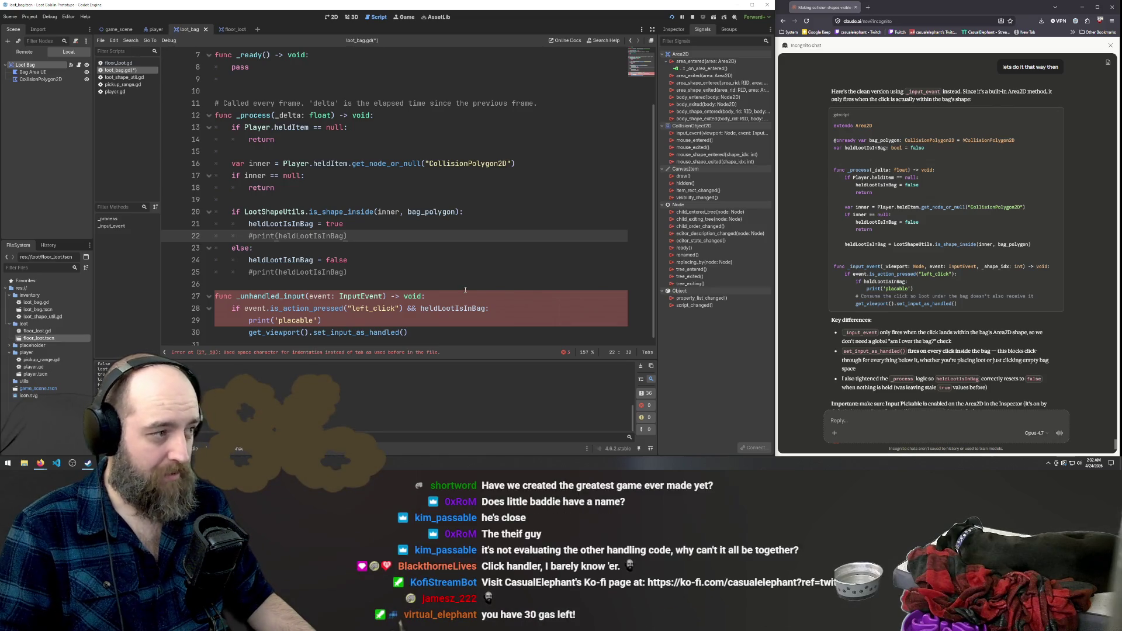
Collapse the player folder in the FileSystem dock and select the utils folder.
left_click(370, 247)
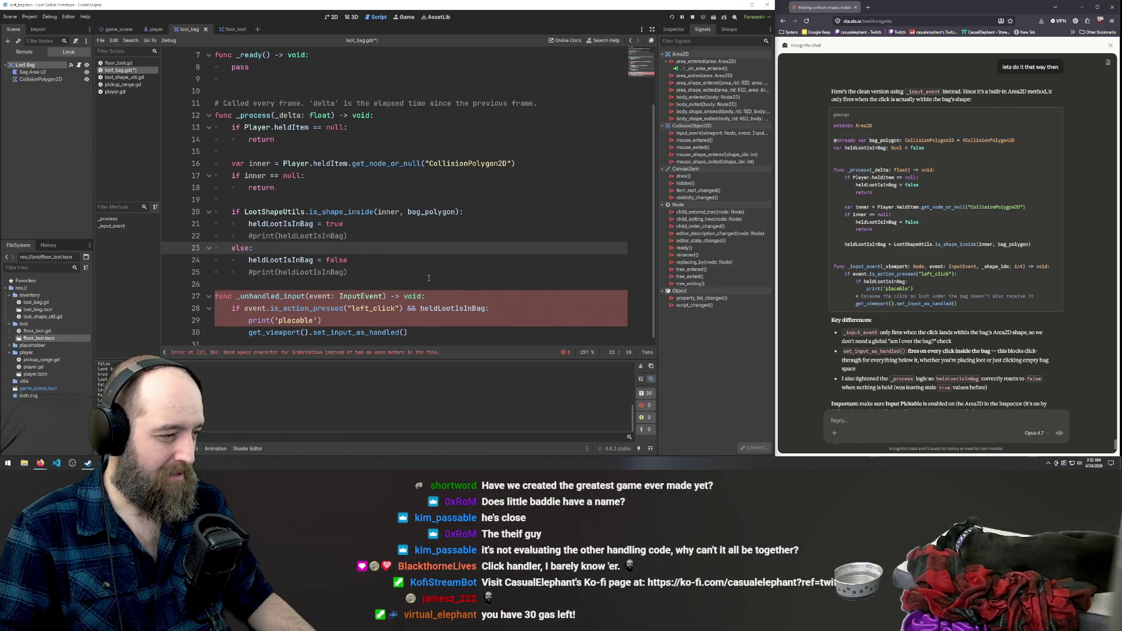
key("Down")
key("Down")
key("Down")
key("End")
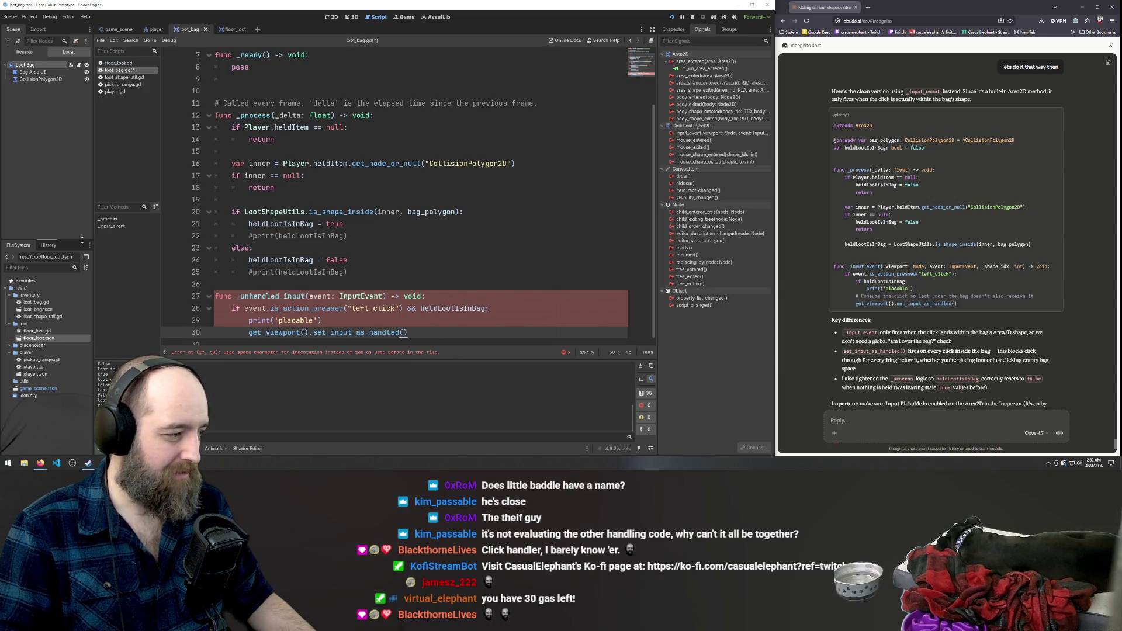
left_click(9, 353)
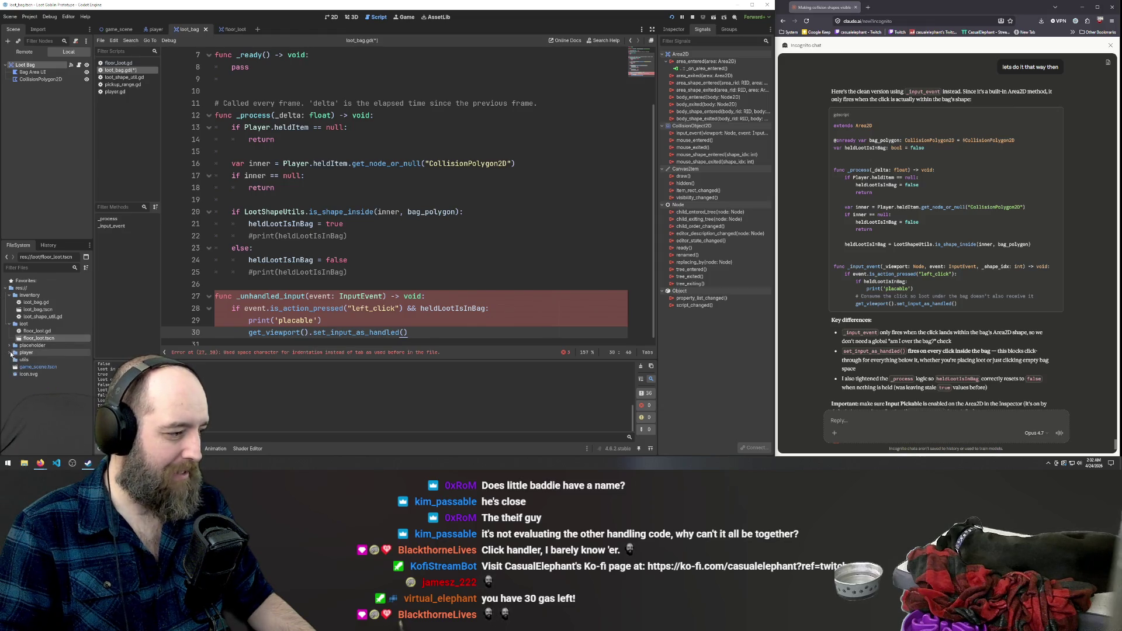
left_click(20, 360)
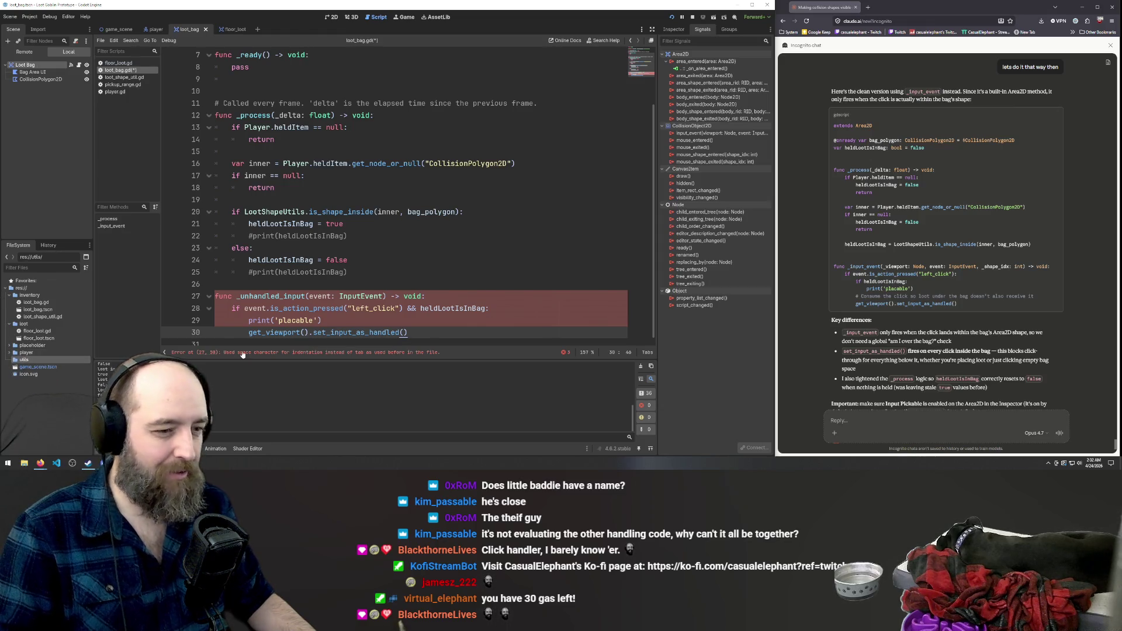
scroll(838, 299, "down", 2)
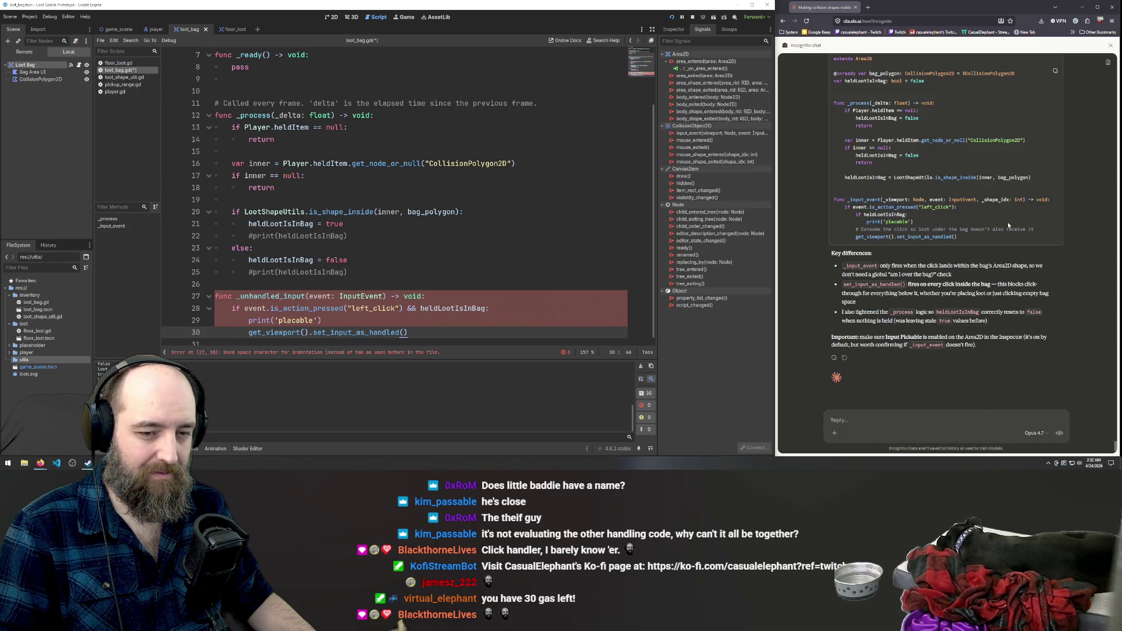
scroll(1008, 225, "up", 1)
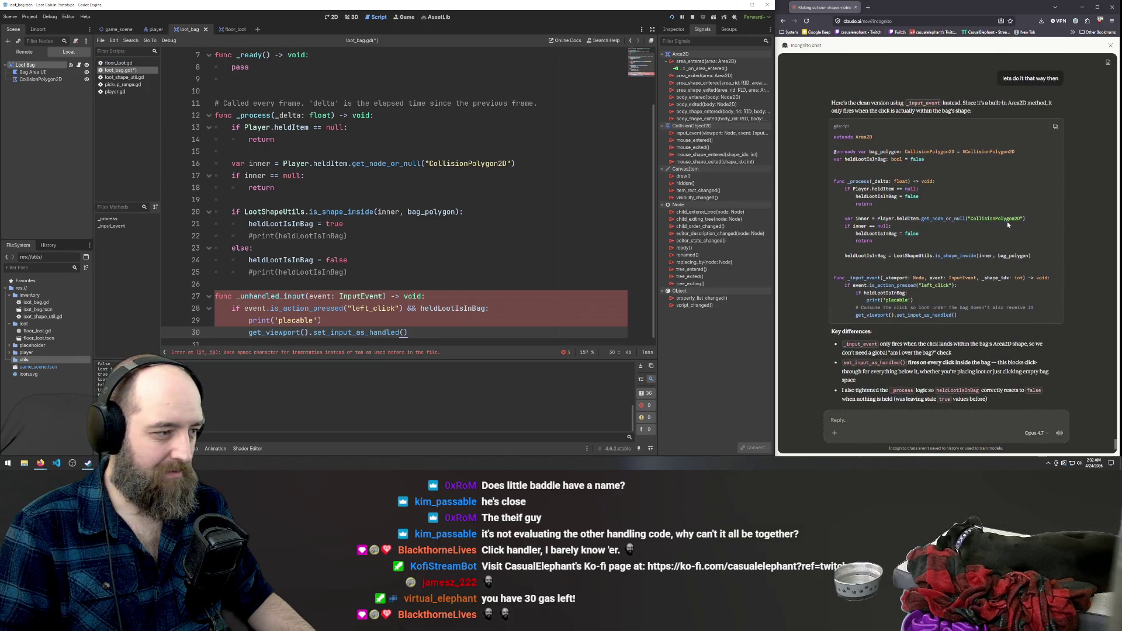
Copy Claude's revised script and look over its heldLootIsInBag = false line.
left_click(977, 153)
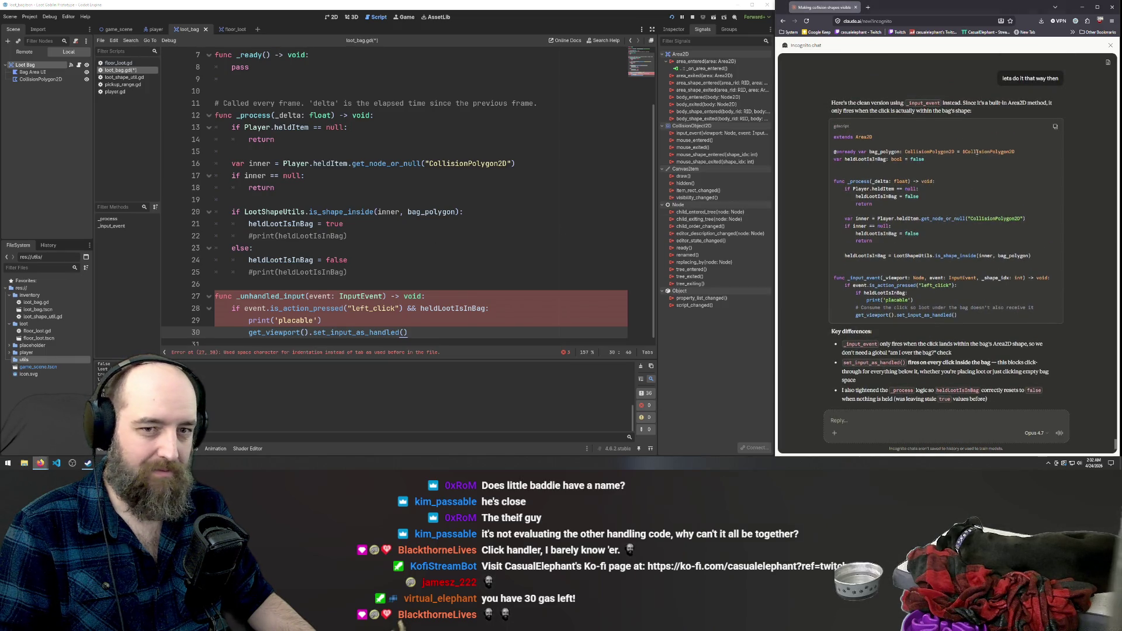
left_click(1055, 129)
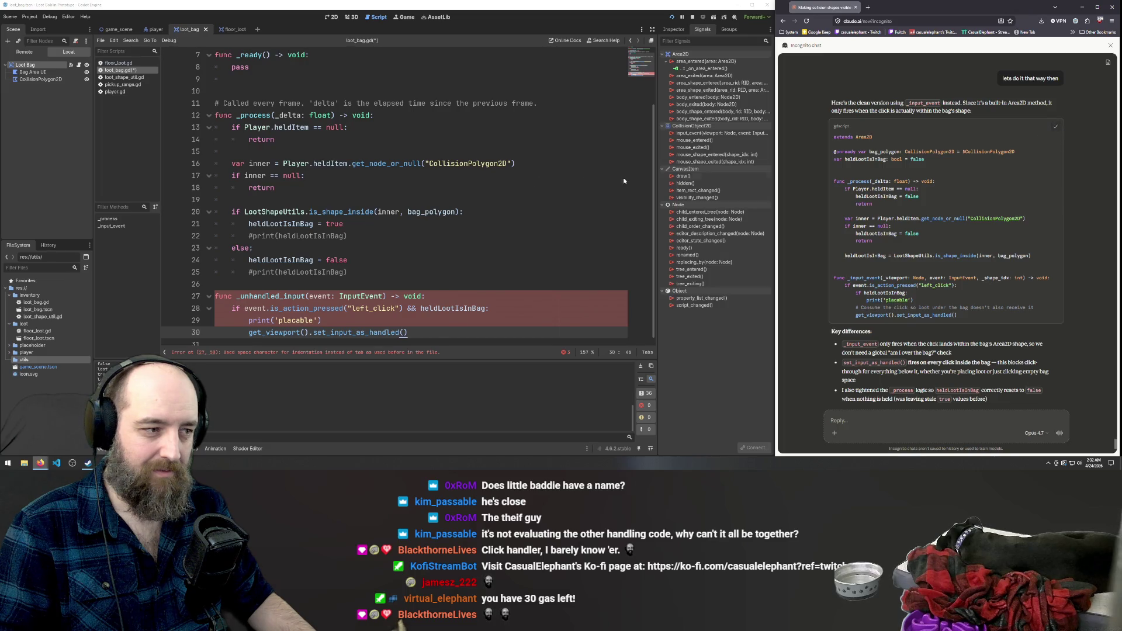
left_click(280, 188)
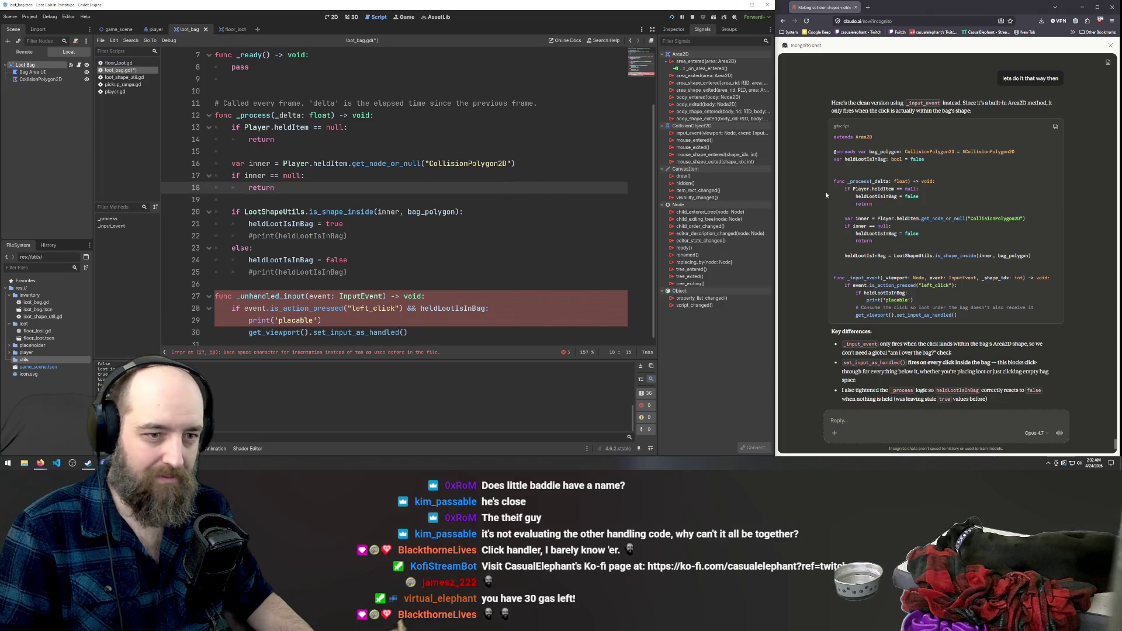
scroll(312, 218, "up", 1)
scroll(312, 218, "up", 1)
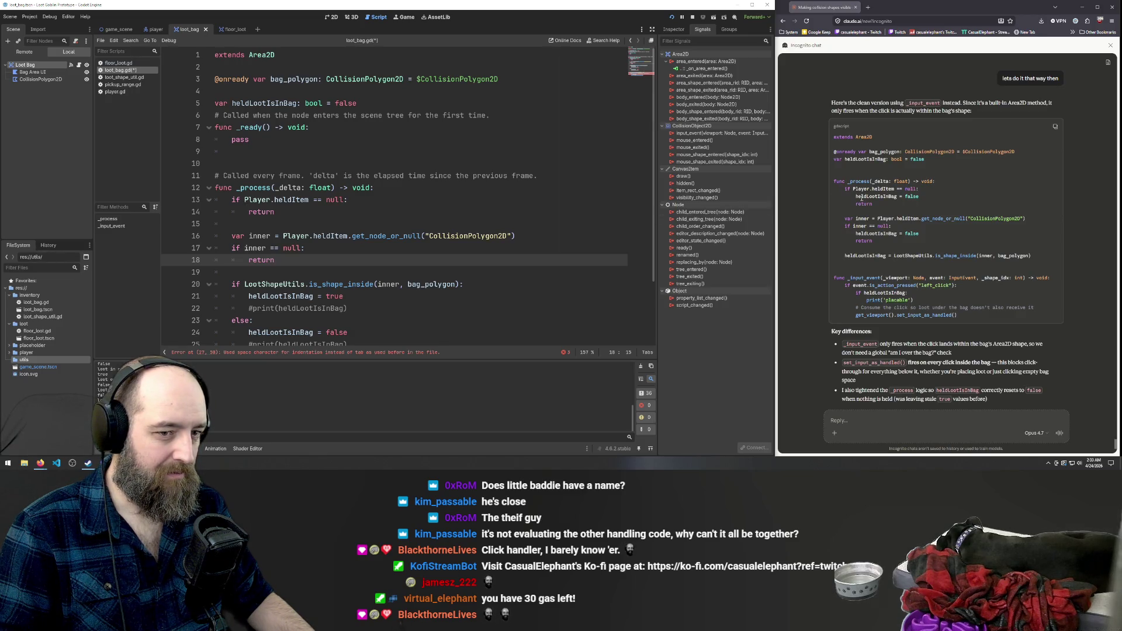
left_click_drag(856, 197, 919, 197)
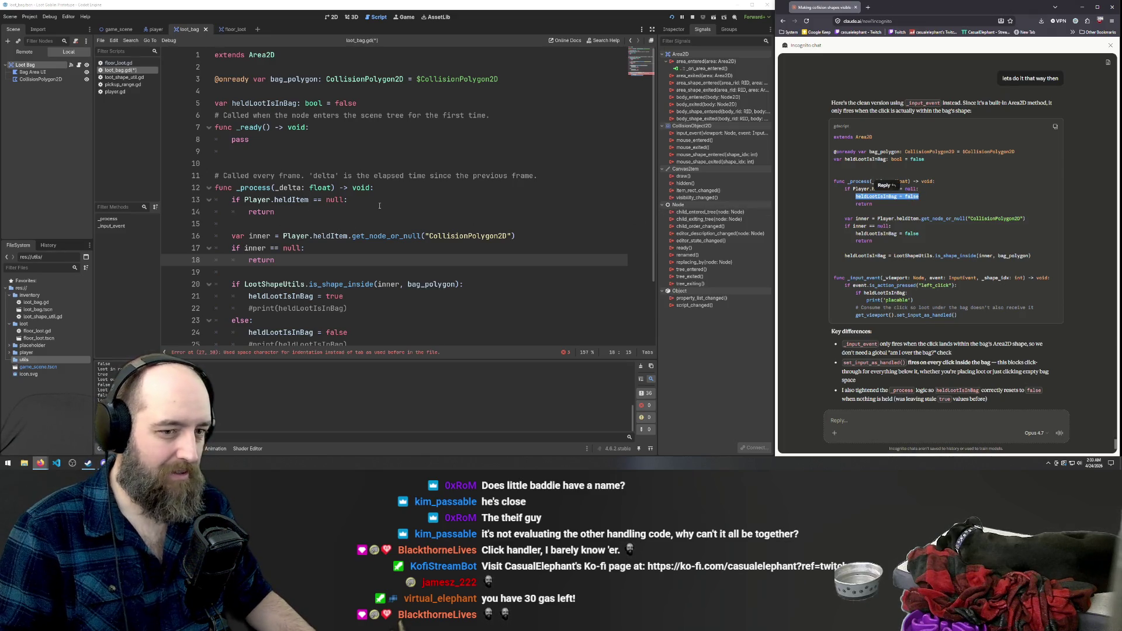
left_click(785, 234)
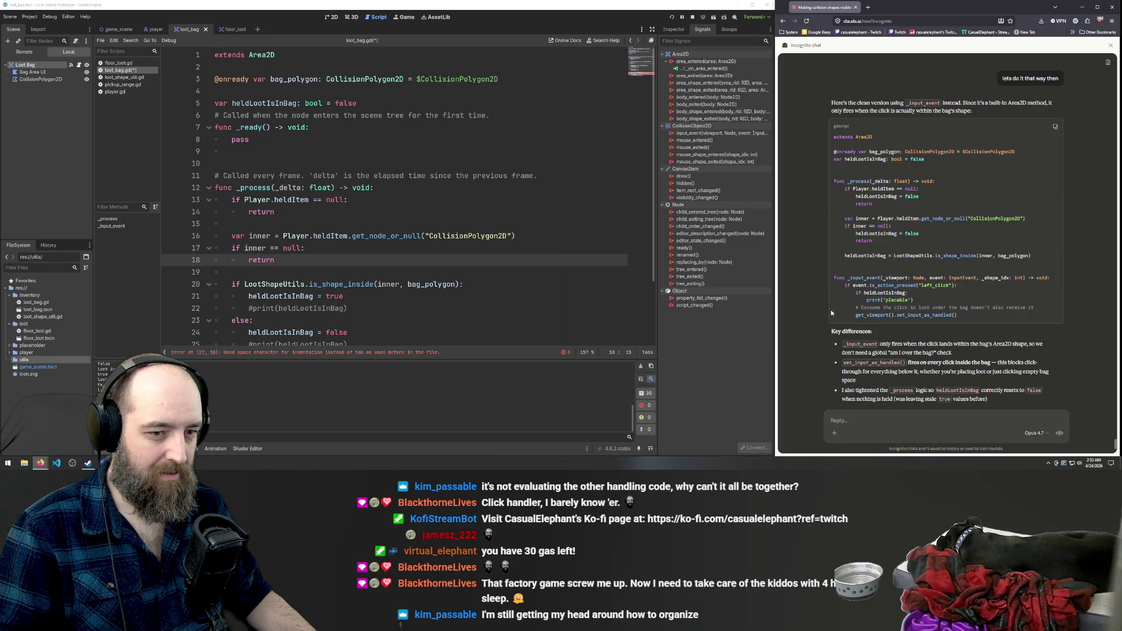
Undo the space-indented paste so loot_bag.gd returns to its saved _unhandled_input version.
scroll(349, 279, "down", 2)
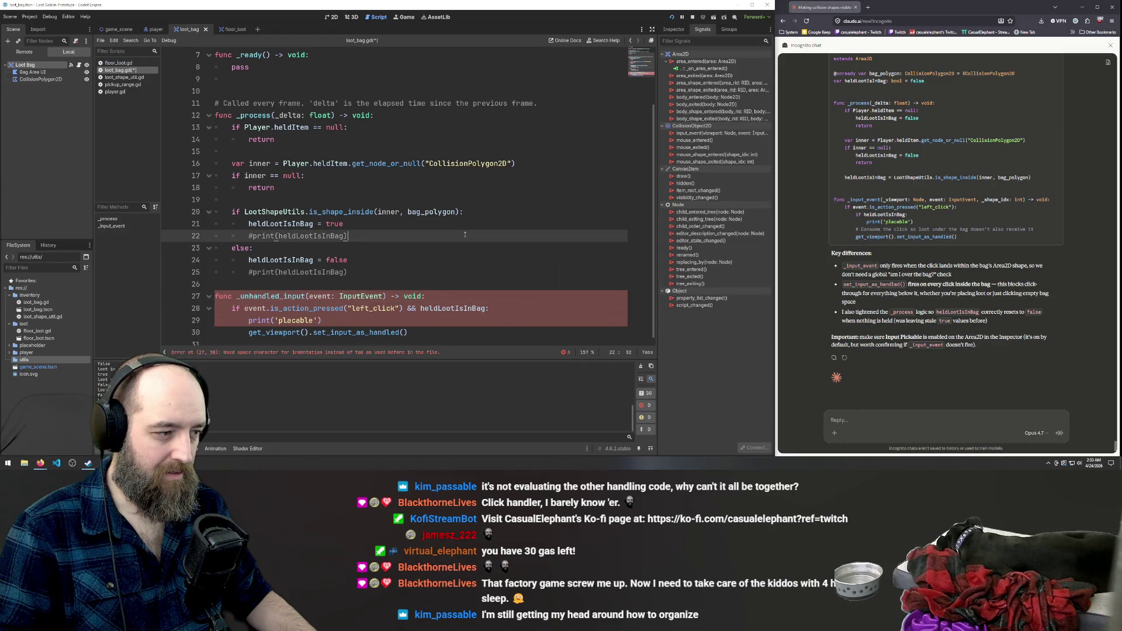
left_click(409, 272)
key("ctrl+z")
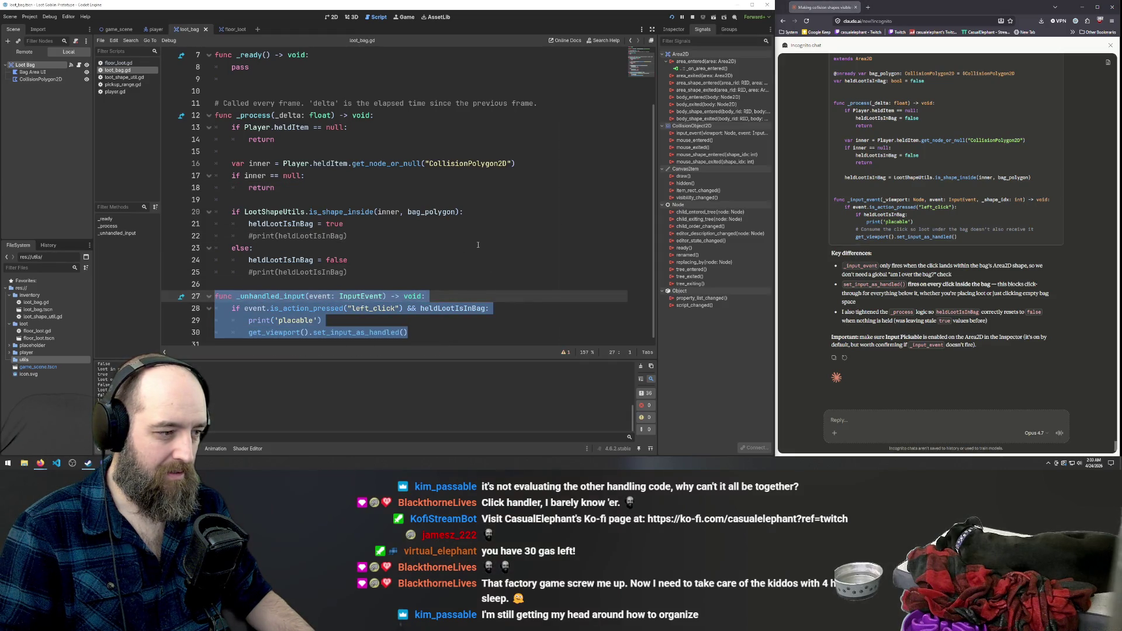
left_click(479, 246)
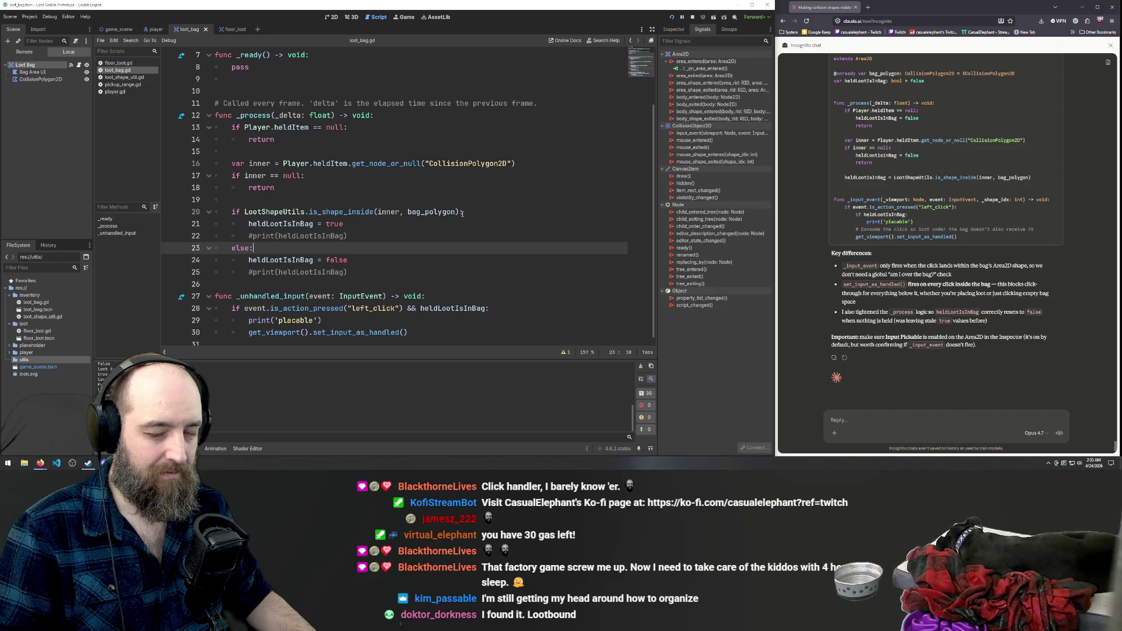
scroll(503, 254, "up", 2)
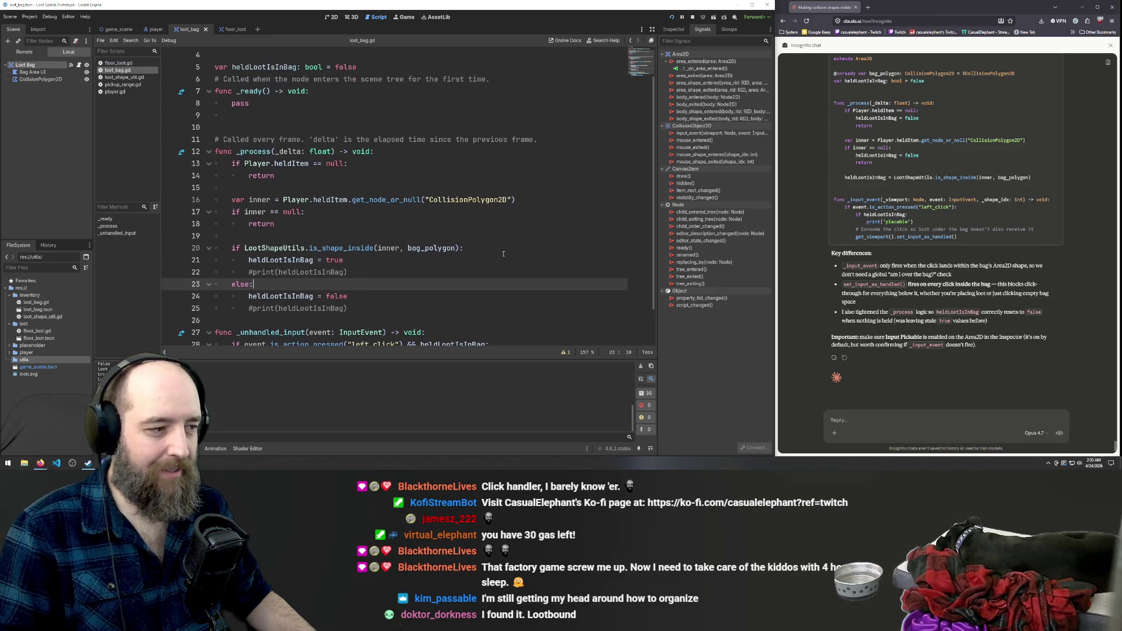
scroll(504, 254, "down", 2)
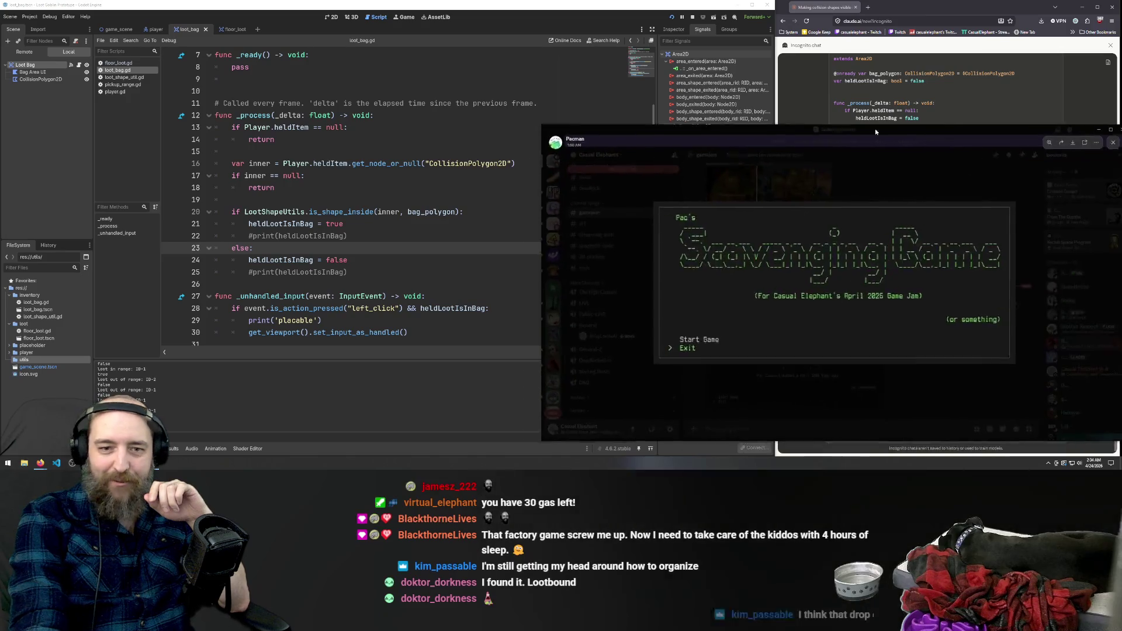
left_click_drag(875, 129, 579, 94)
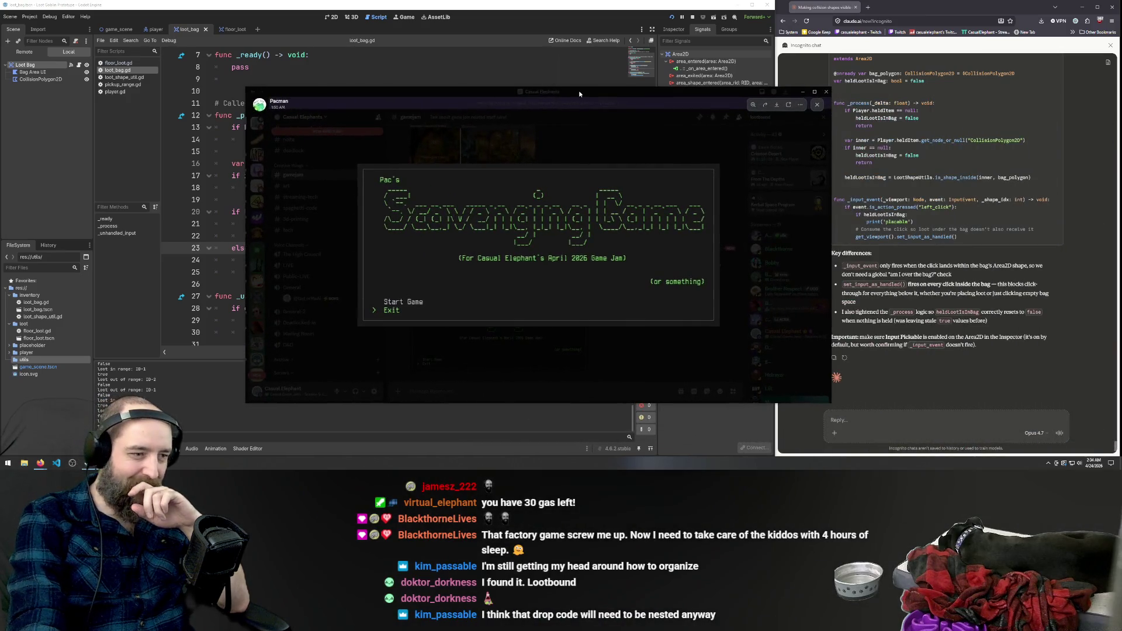
left_click(803, 92)
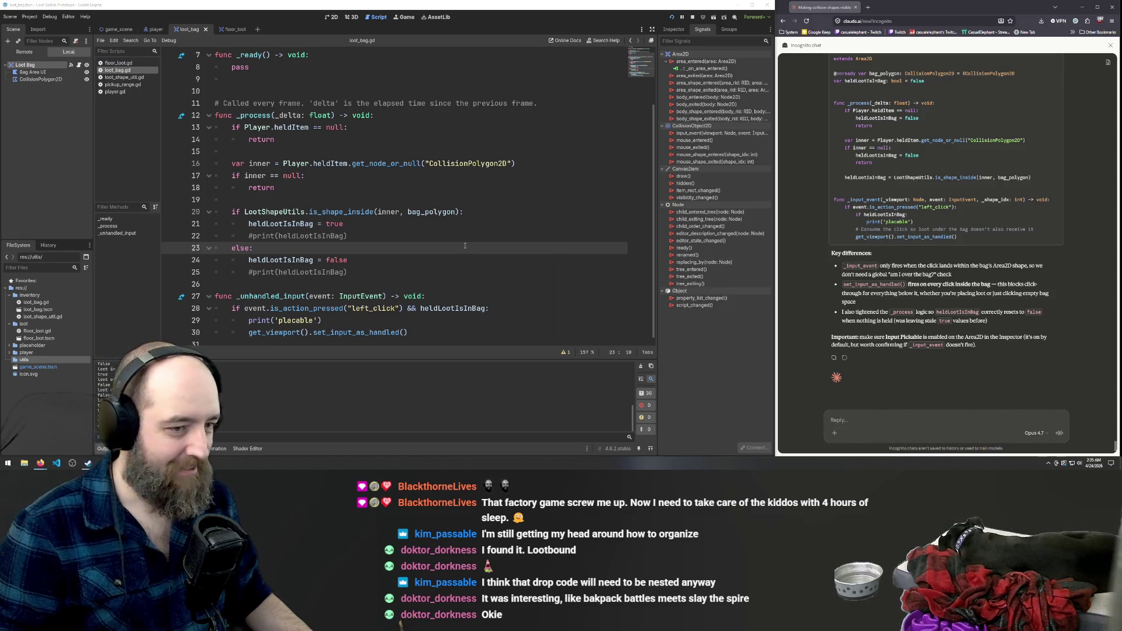
Place the caret on the heldLootIsInBag = true line, then select Claude's entire rewritten loot bag script.
left_click(449, 256)
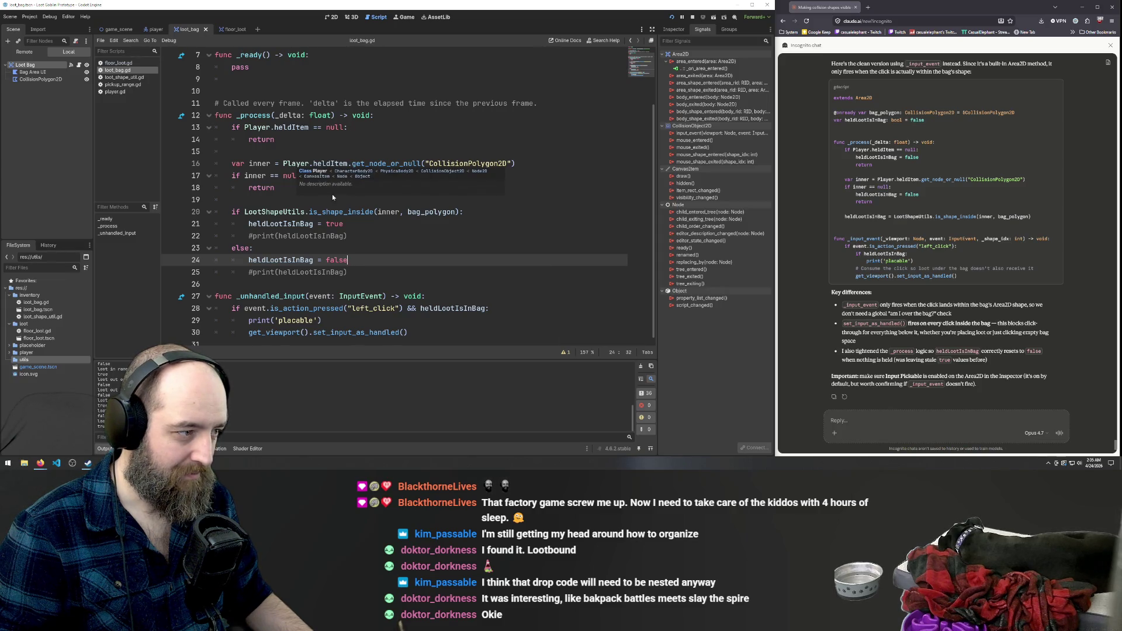
left_click(283, 224)
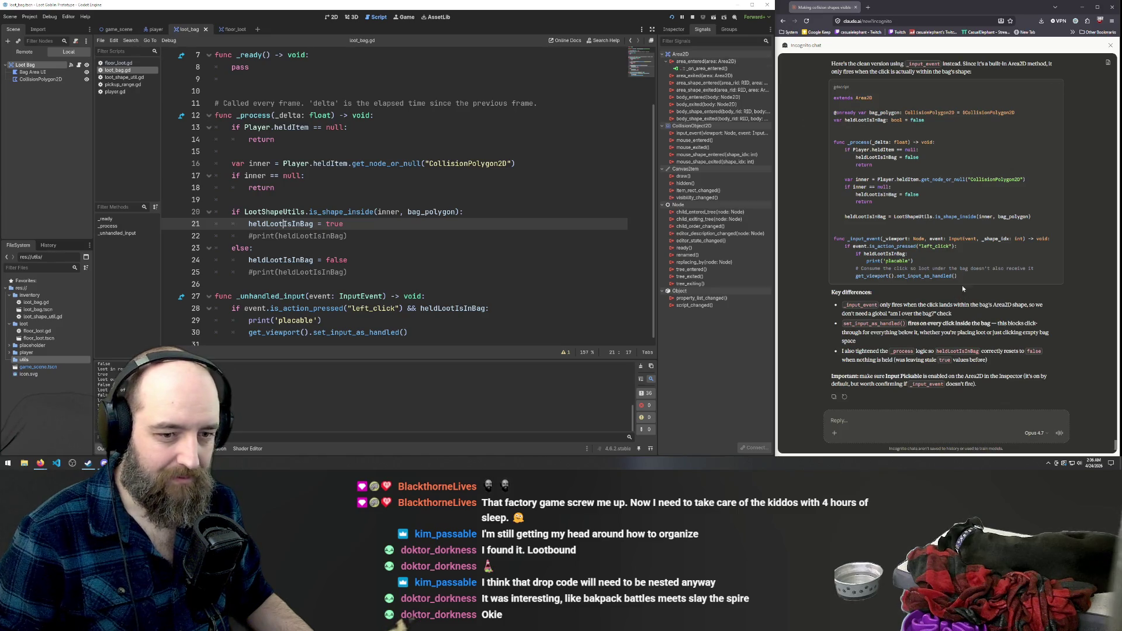
mouse_move(964, 281)
left_mouse_down()
mouse_move(836, 140)
mouse_move(833, 97)
left_mouse_up()
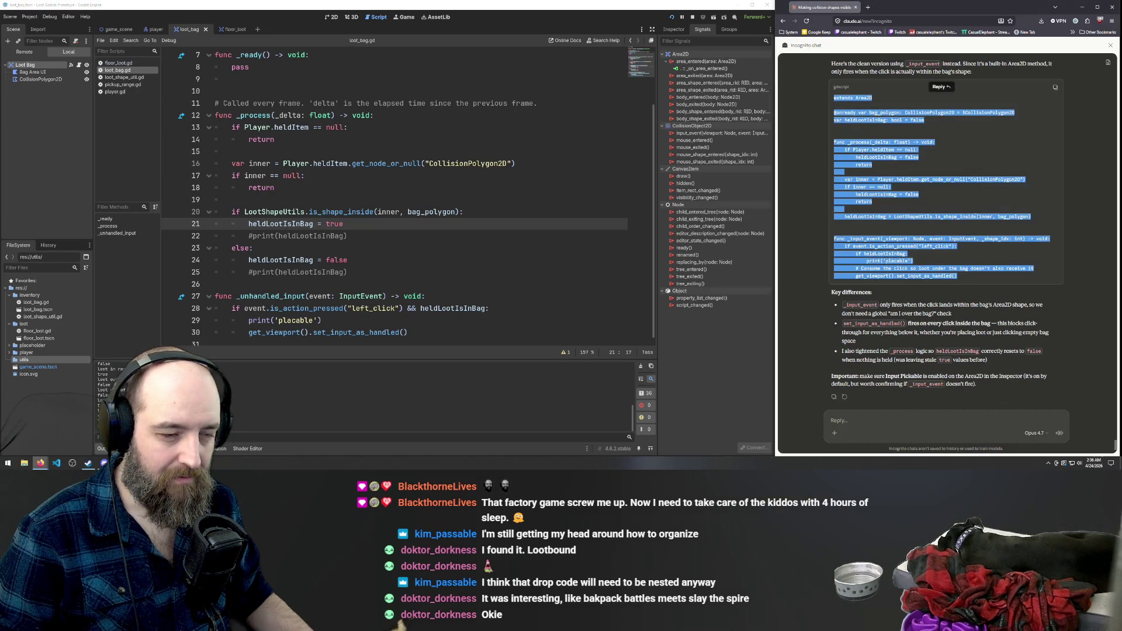
Replace all of loot_bag.gd with Claude's pasted _input_event code.
scroll(420, 208, "up", 2)
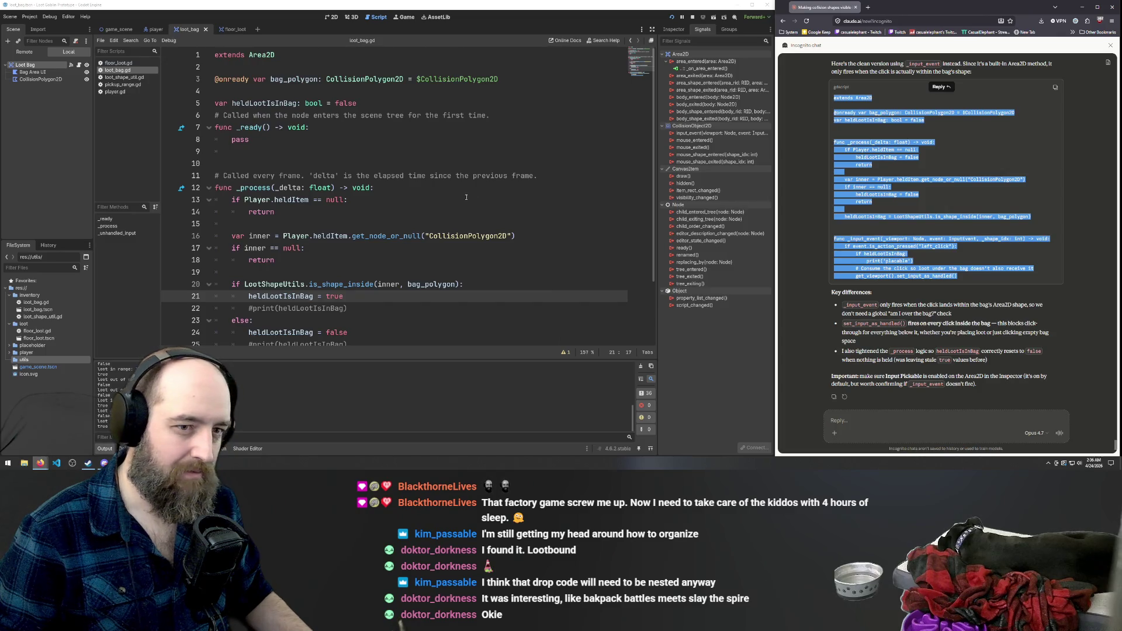
left_click(465, 177)
key("ctrl+a")
key("ctrl+v")
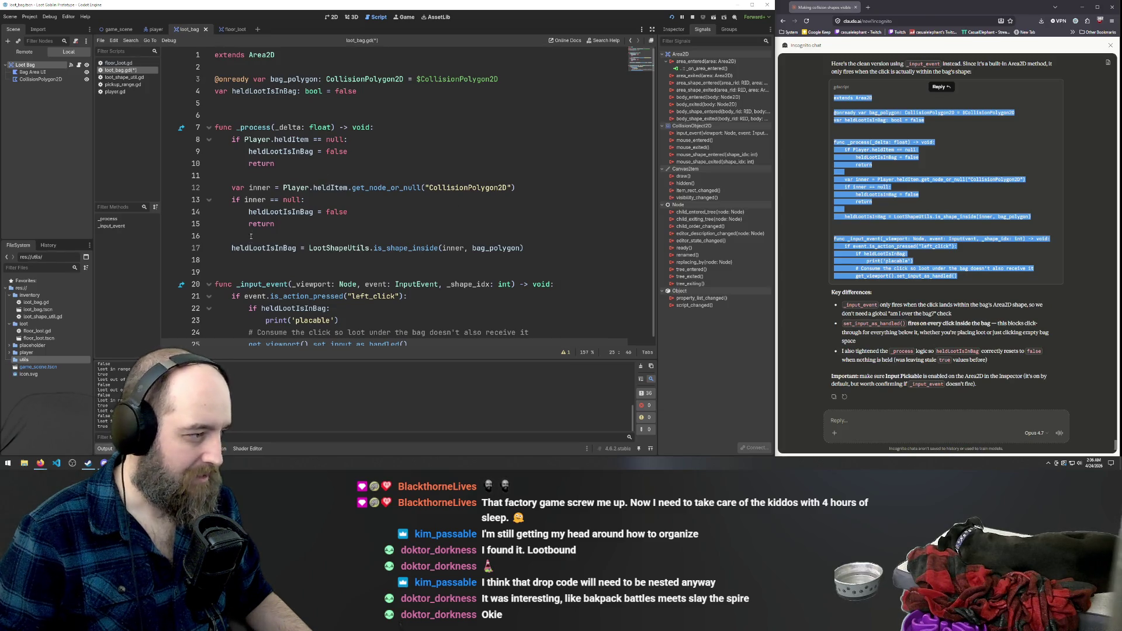
Fix the indentation before return on line 15 and save loot_bag.gd.
left_click(476, 316)
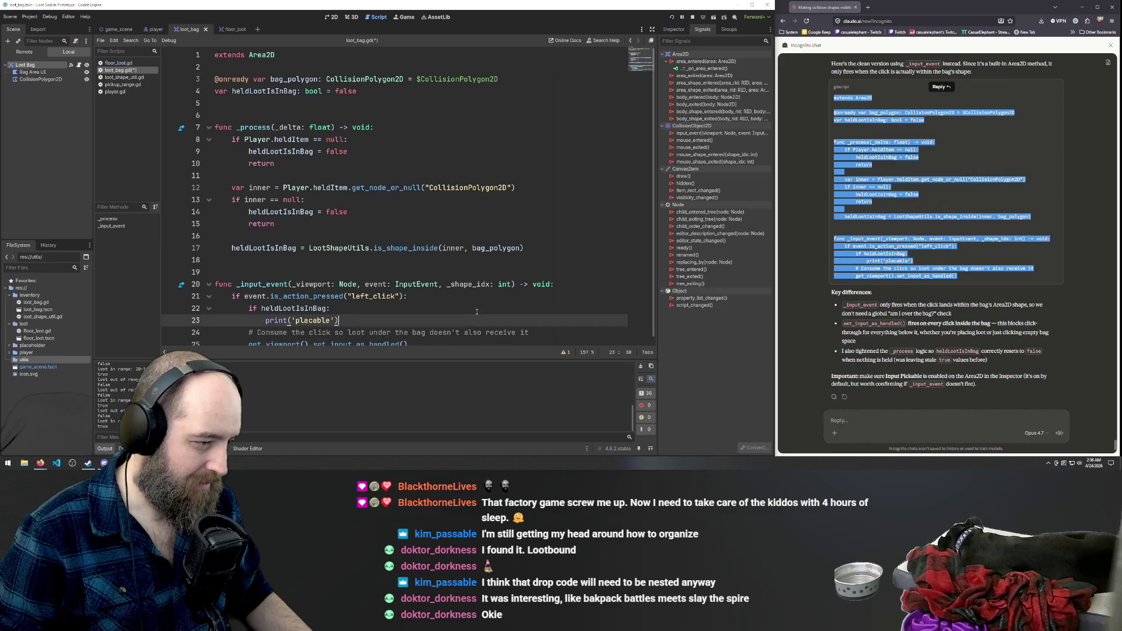
left_click_drag(510, 357, 511, 365)
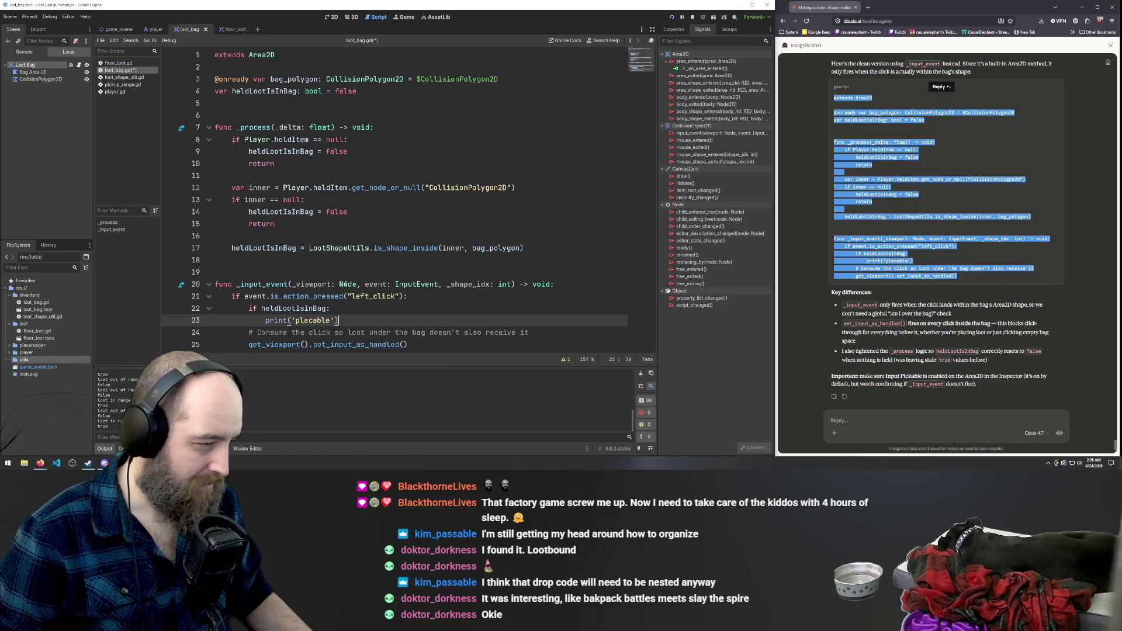
left_click(539, 331)
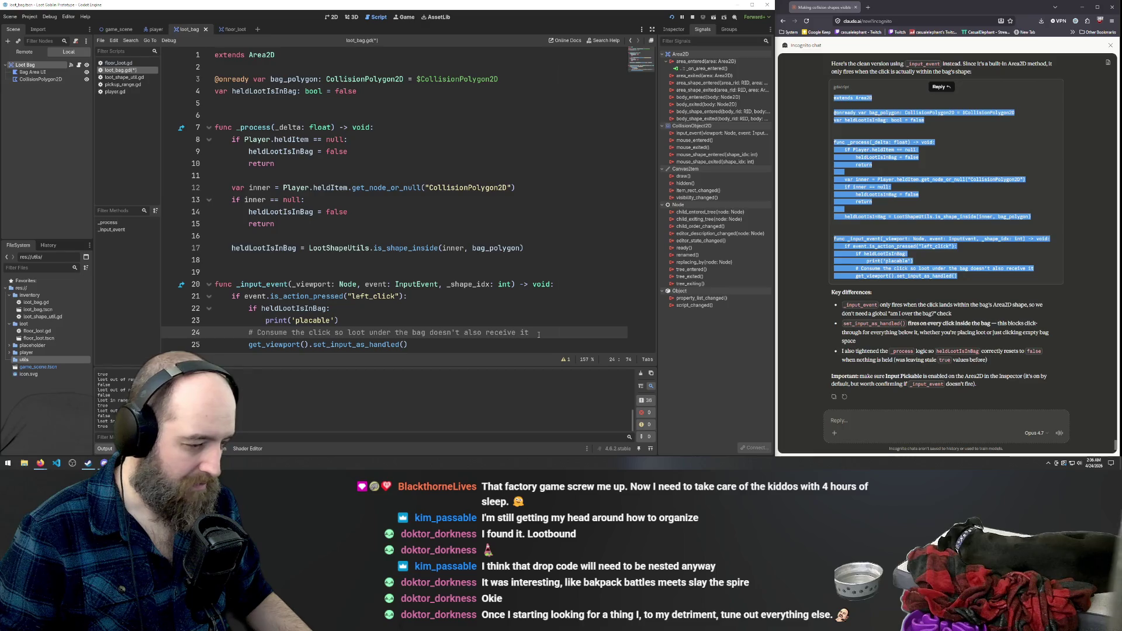
left_click(531, 317)
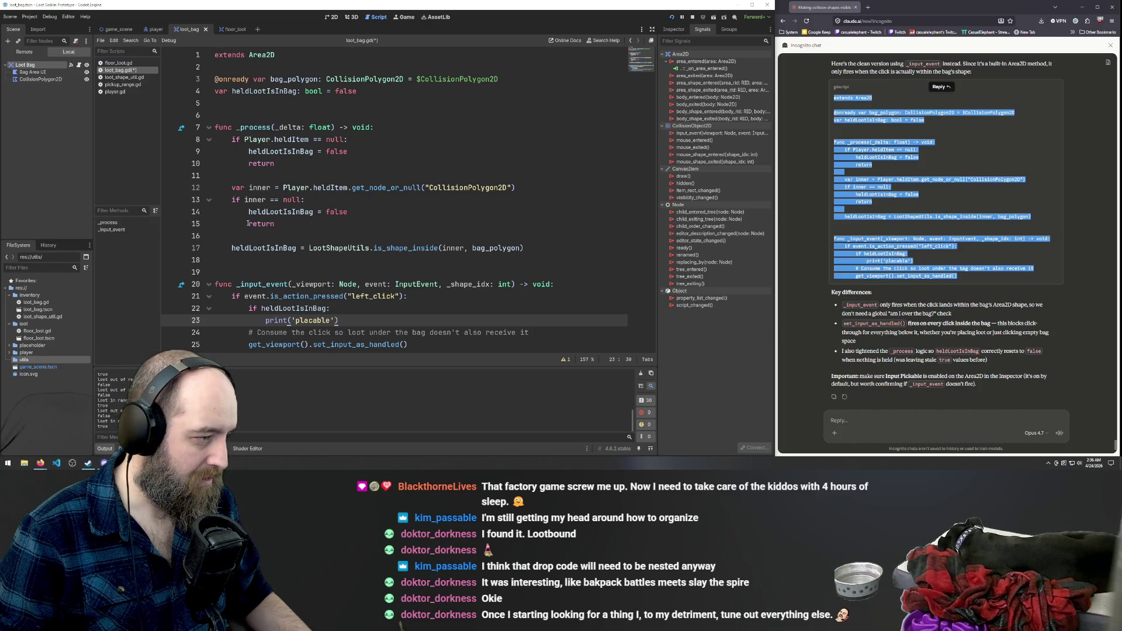
left_click_drag(248, 224, 210, 227)
left_click(385, 248)
key("ctrl+s")
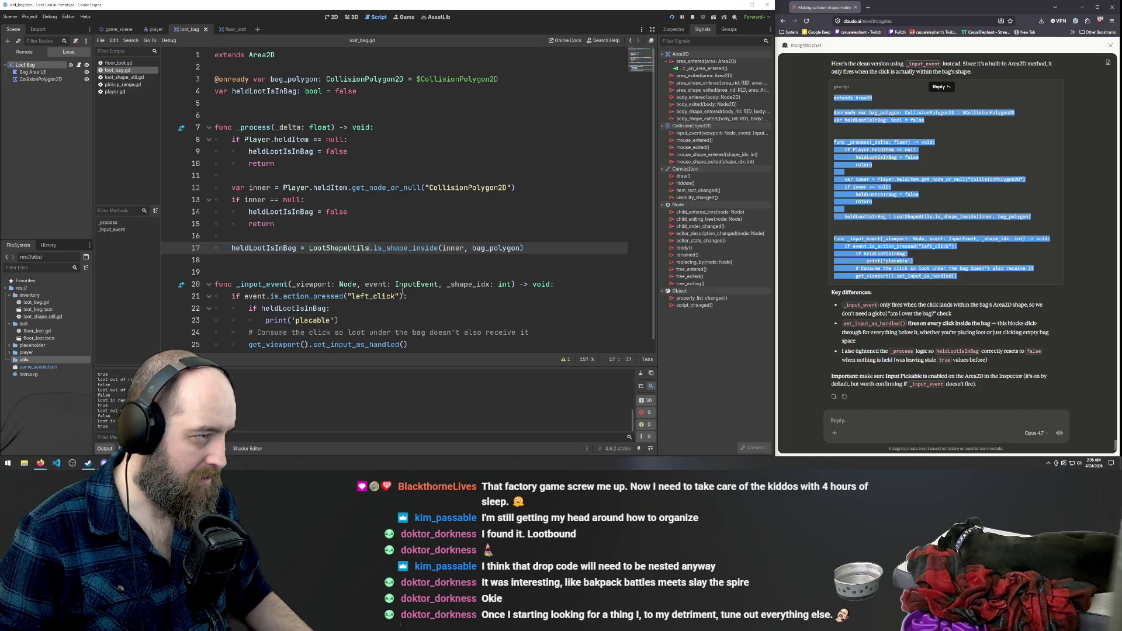
Review lines 12–21 and run the game with F5 to test the new bag code.
left_click(440, 296)
scroll(454, 174, "down", 1)
left_click(287, 177)
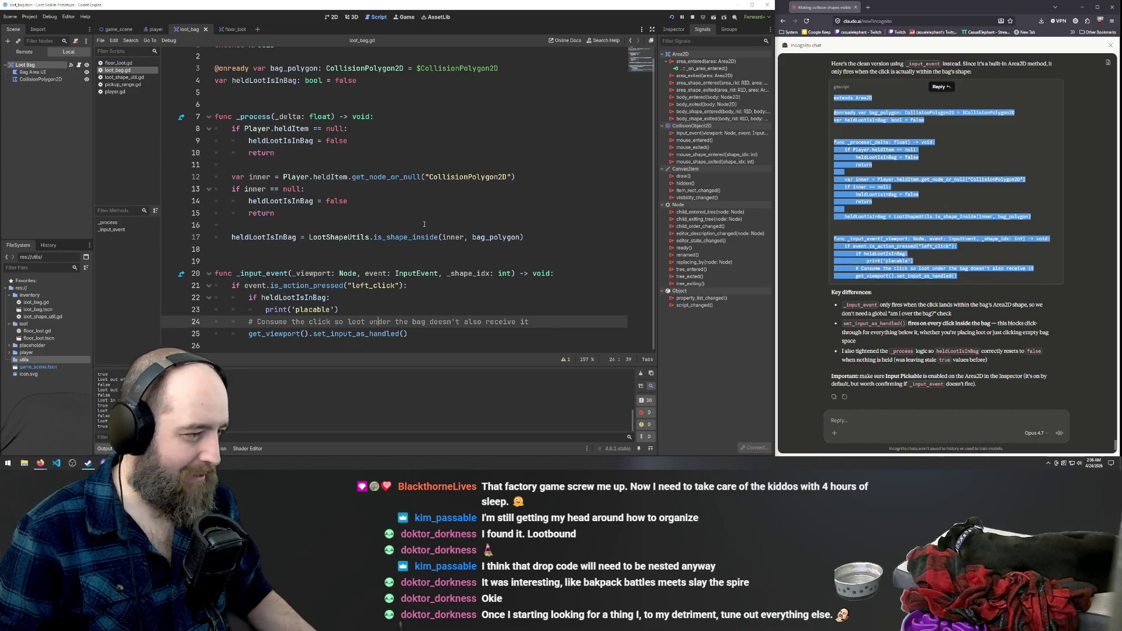
left_click(457, 194)
key("F5")
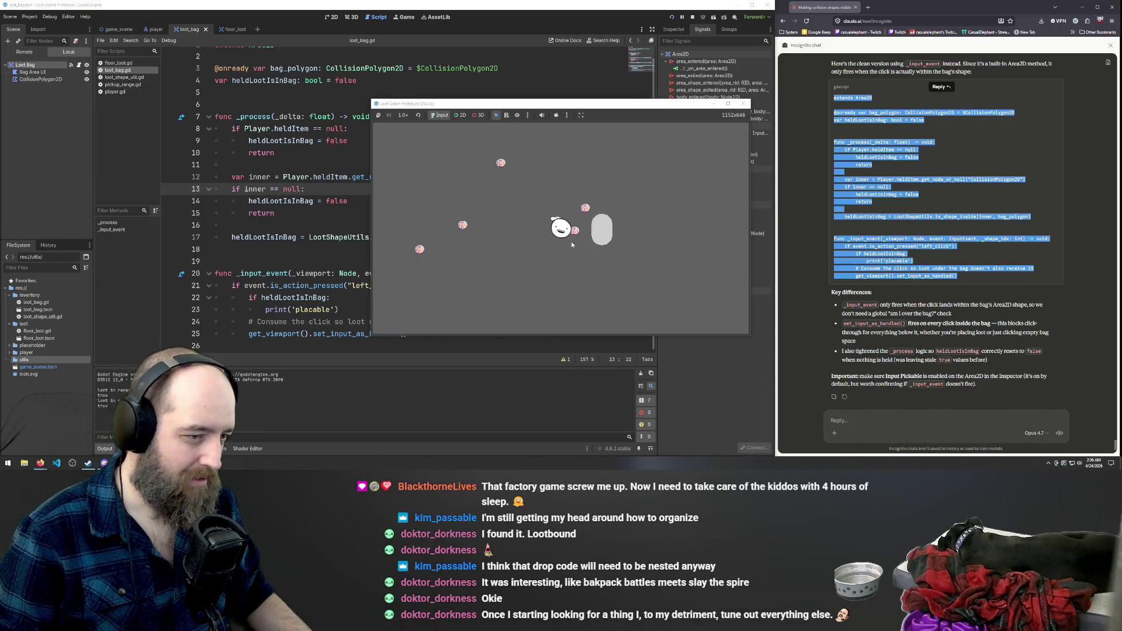
key("d")
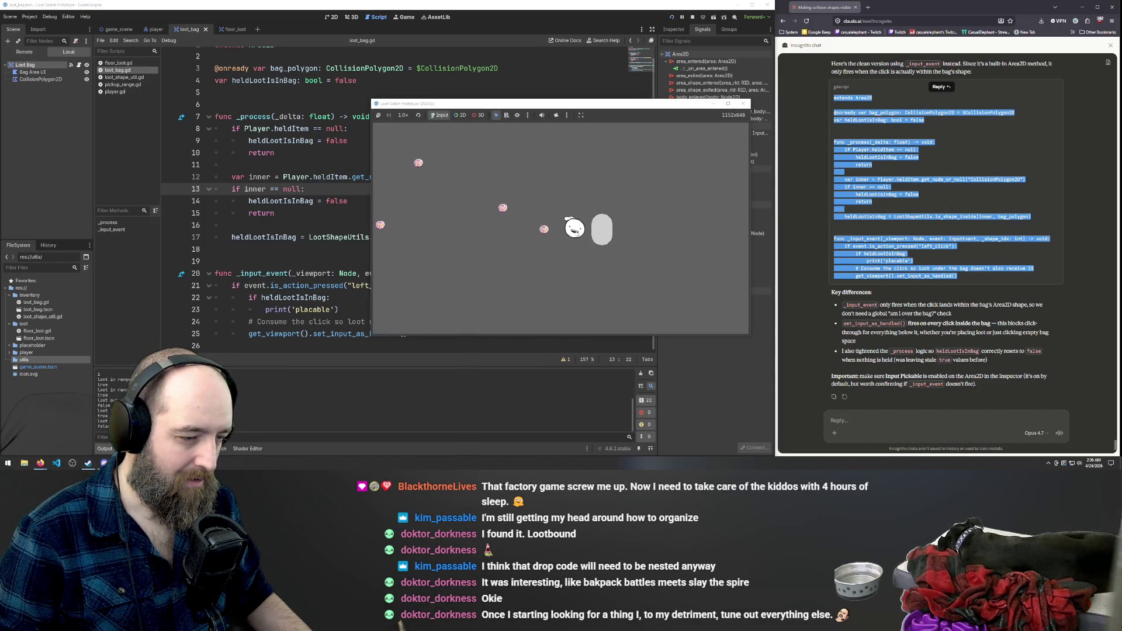
key("a")
key("d")
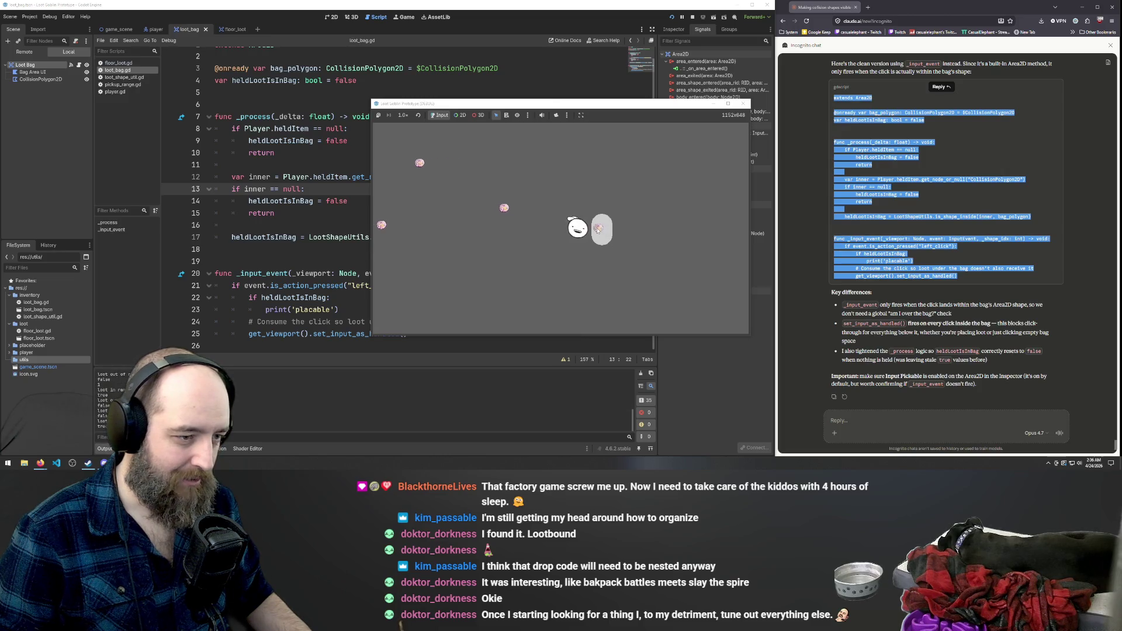
key("a")
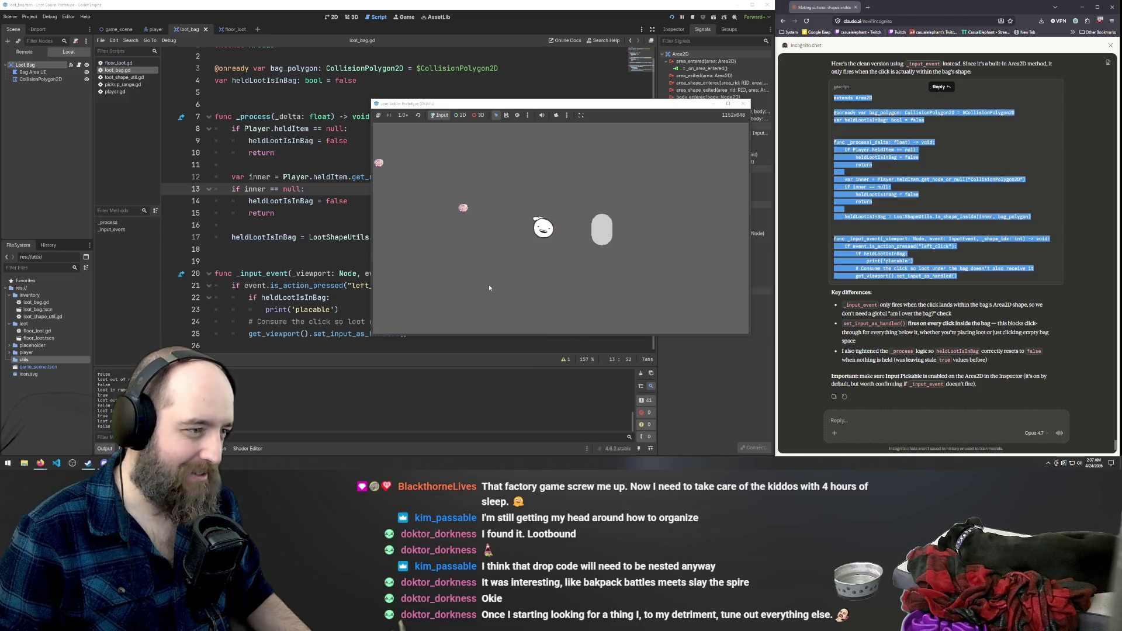
key("a")
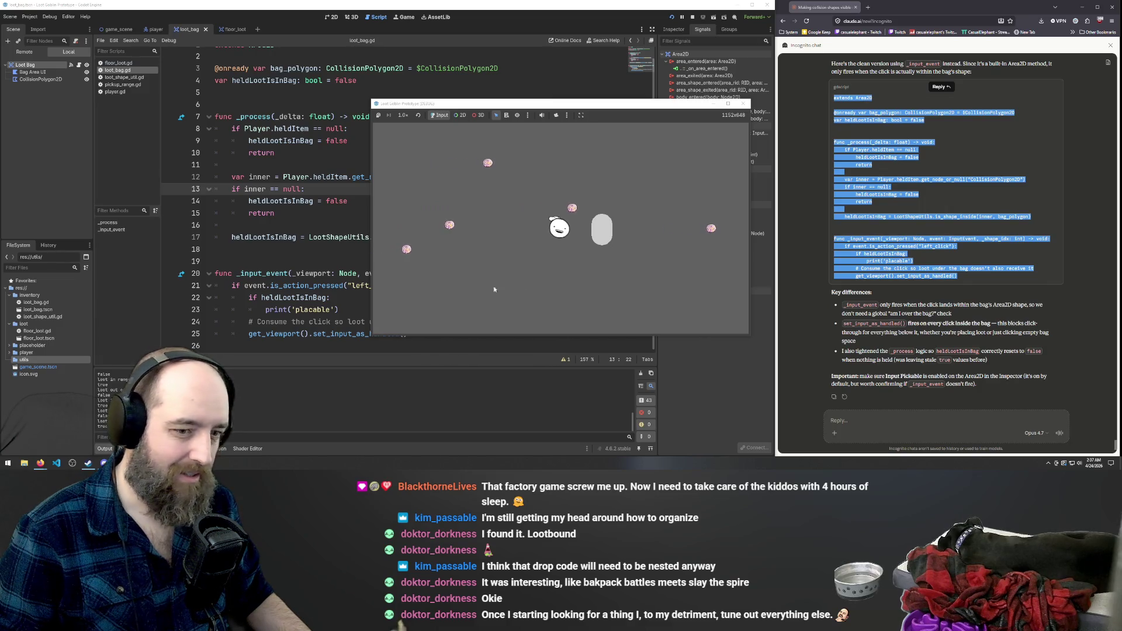
left_click(921, 300)
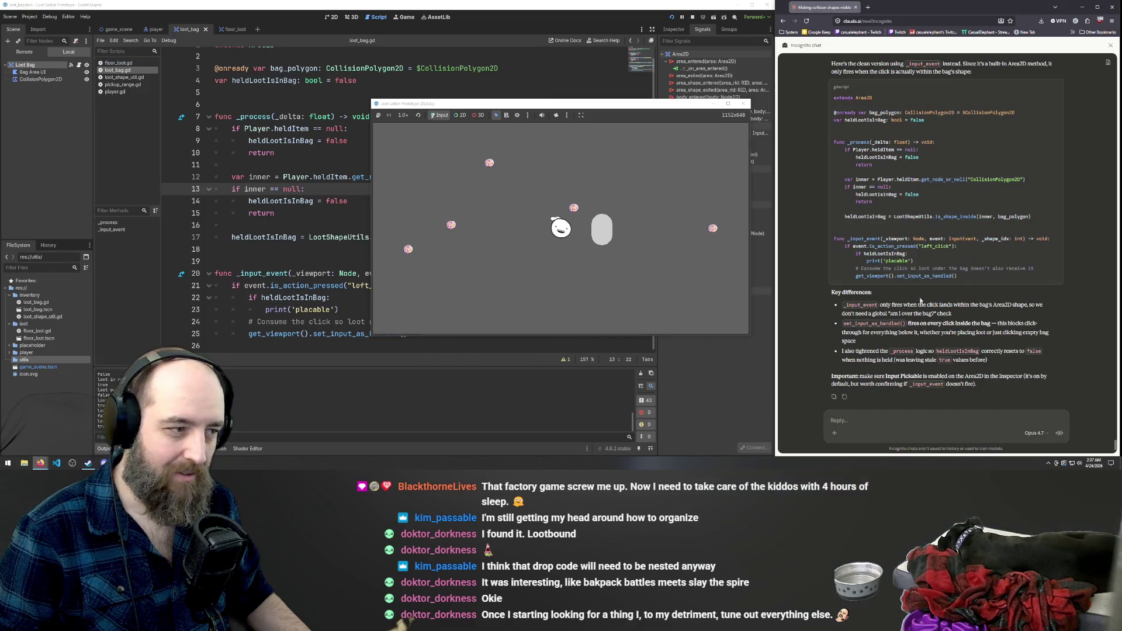
left_click(308, 211)
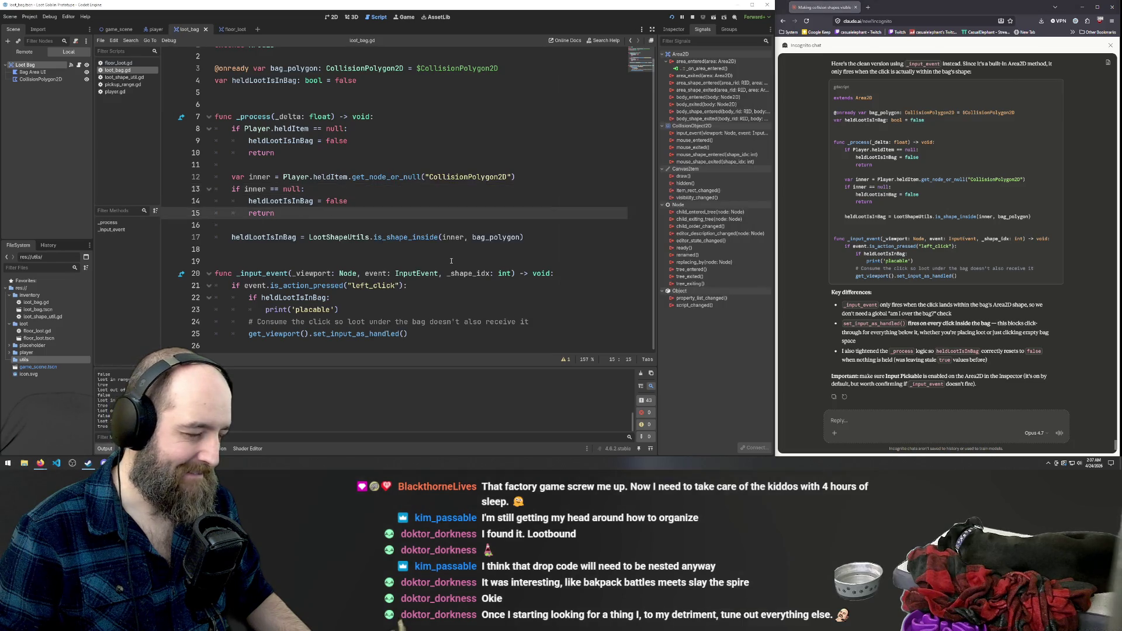
Cycle through the player, floor_loot and loot_bag scene tabs.
left_click(155, 30)
left_click(228, 29)
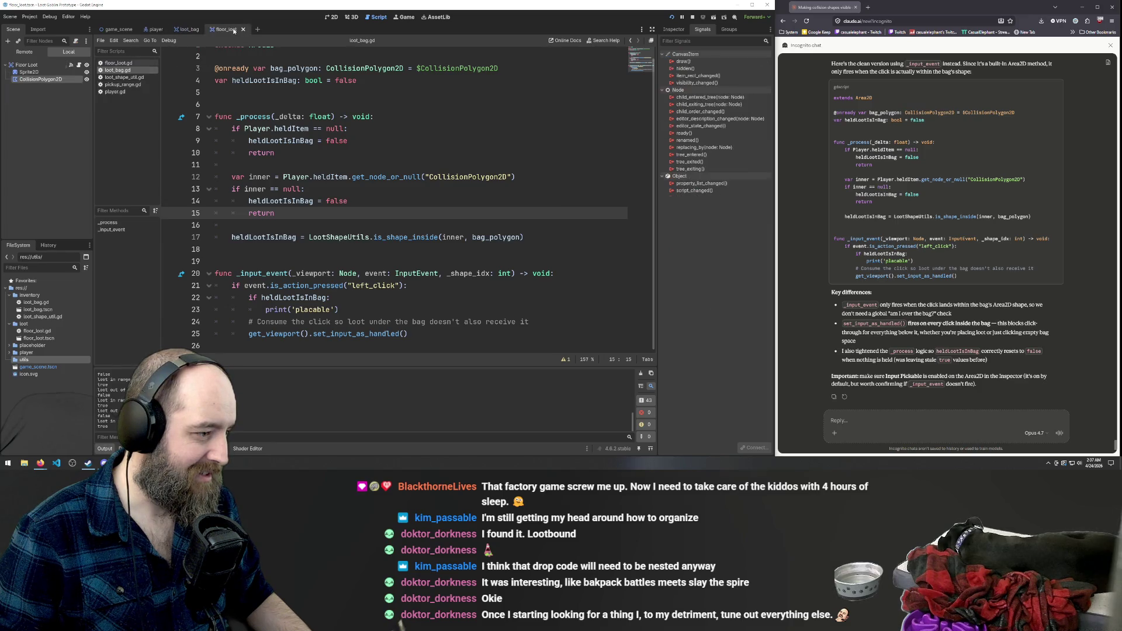
left_click(188, 29)
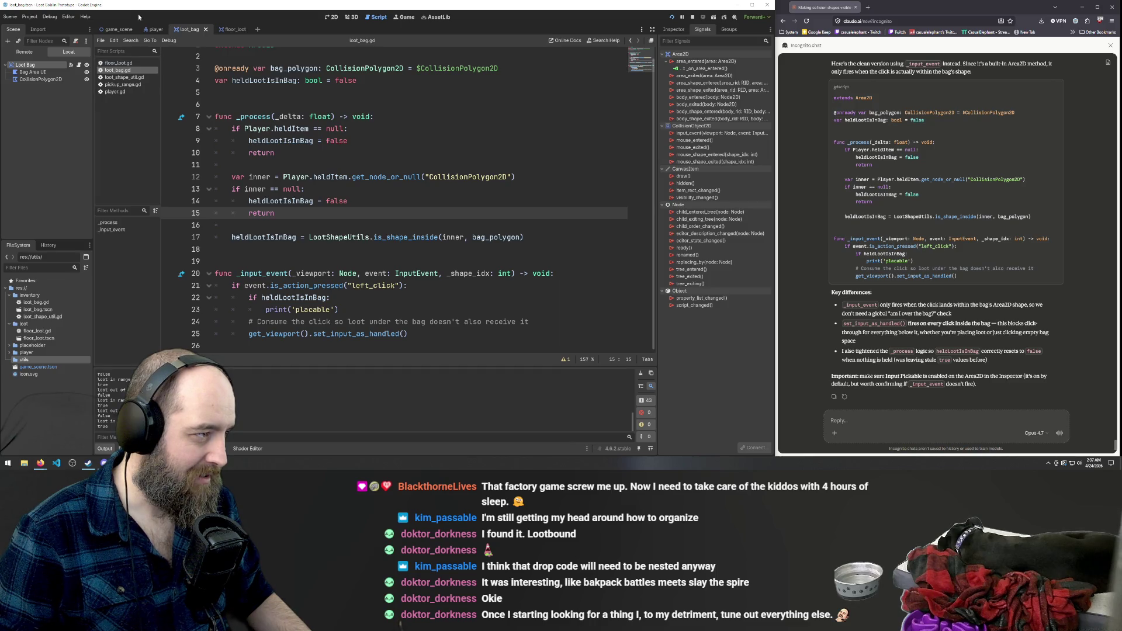
left_click(154, 29)
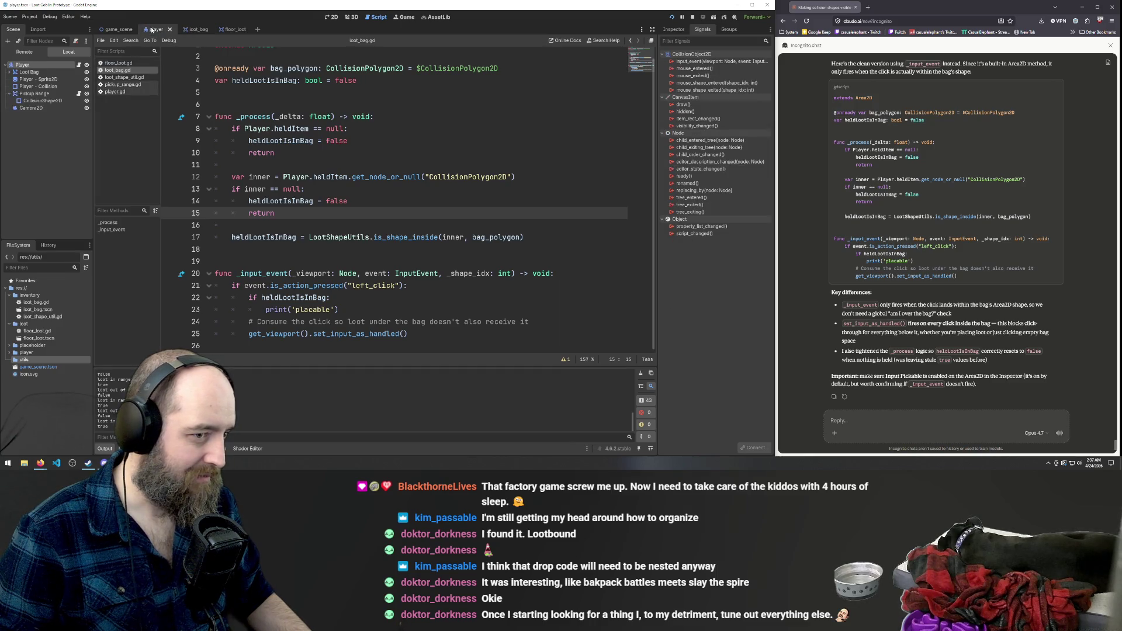
Open floor_loot.gd and inspect its left_click check and set_input_as_handled line.
left_click(118, 62)
left_click(362, 264)
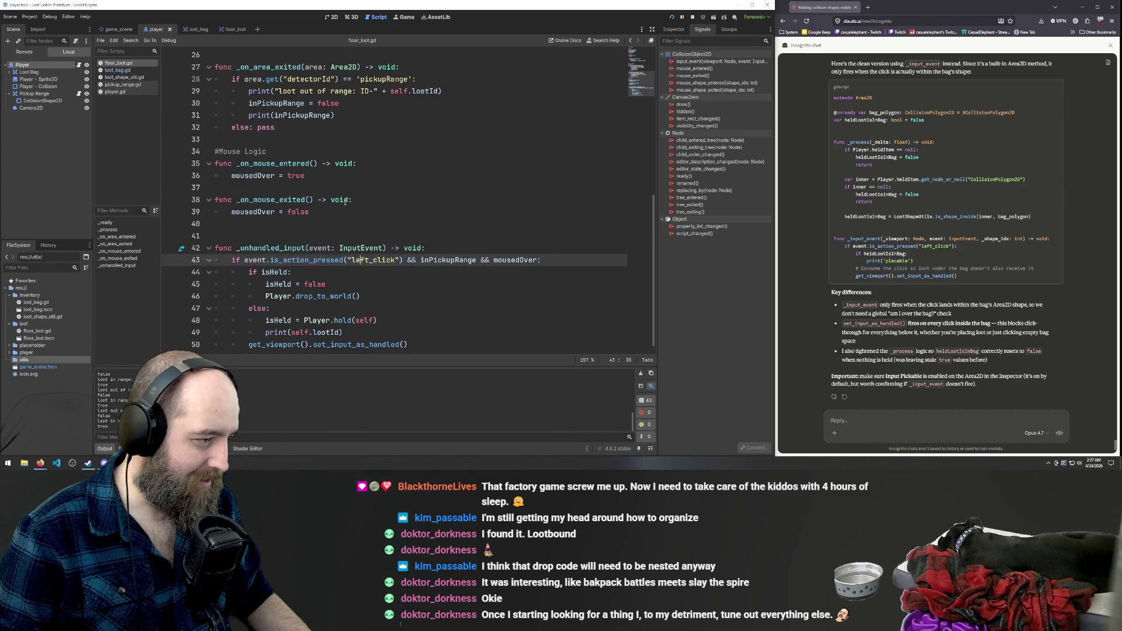
scroll(345, 202, "down", 1)
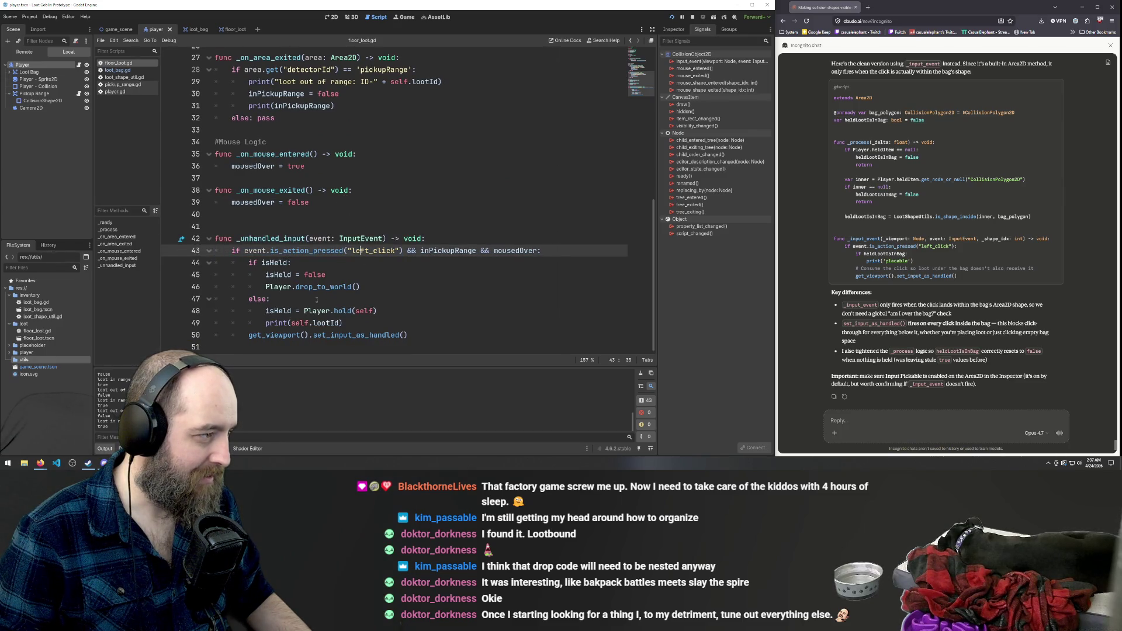
left_click(392, 335)
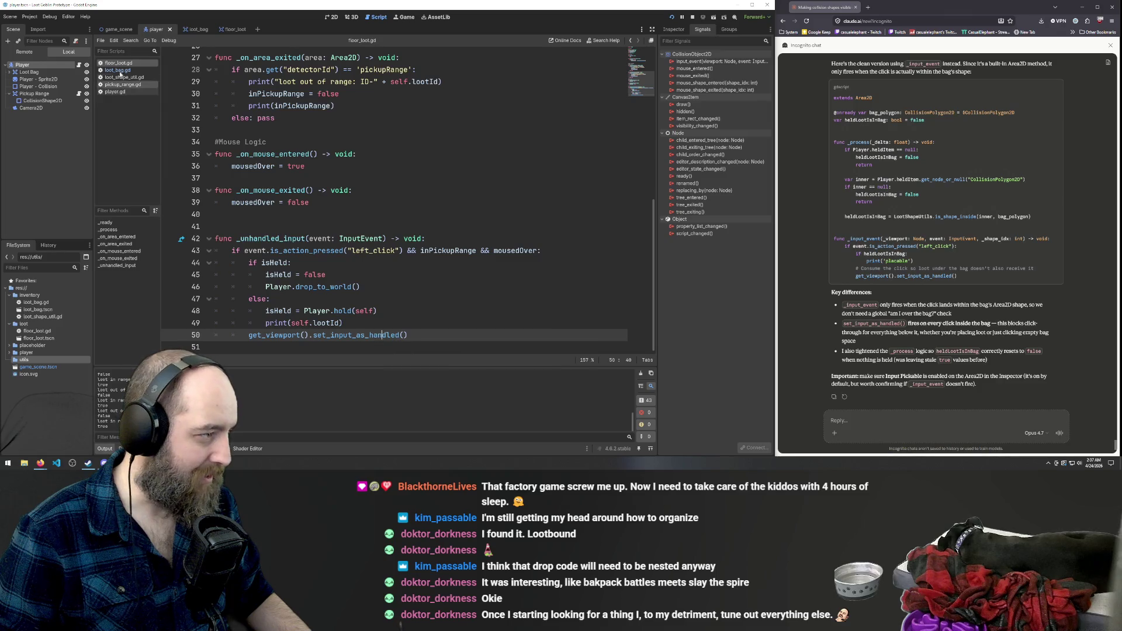
left_click(873, 435)
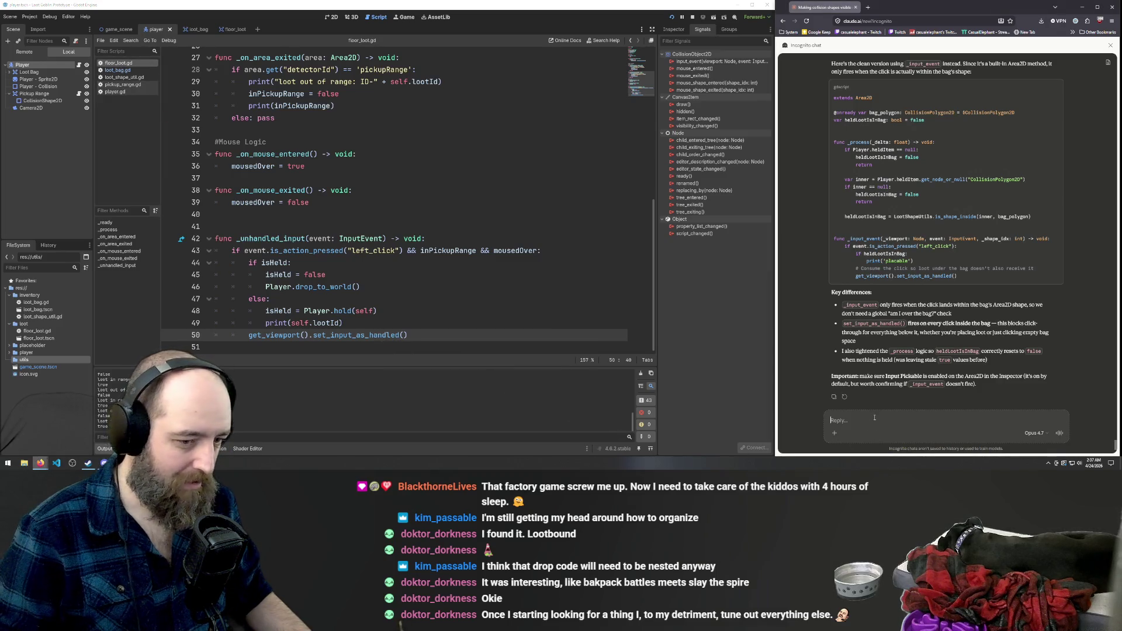
Tell Claude the input event handler in floor loot is probably also responsible.
type("its probably because th")
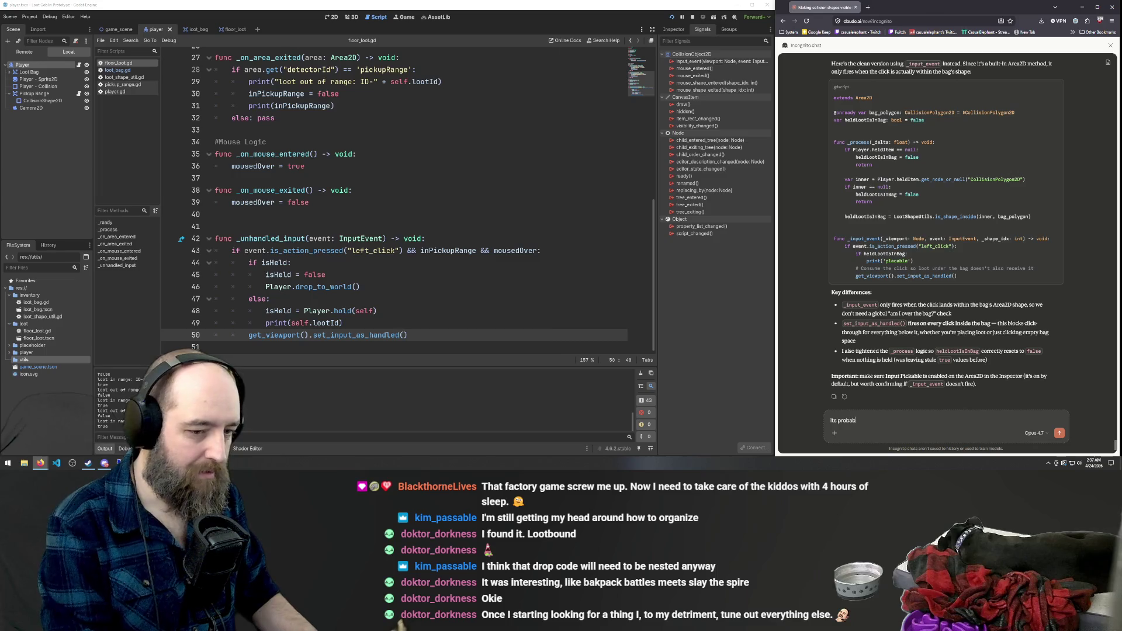
type("e other")
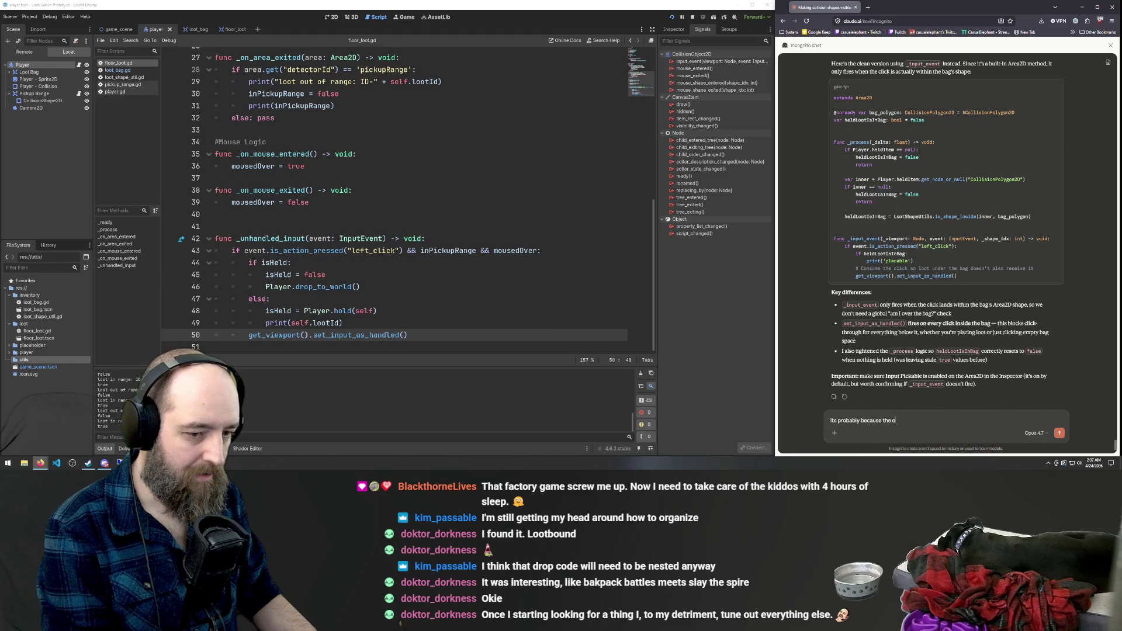
key("BackSpace")
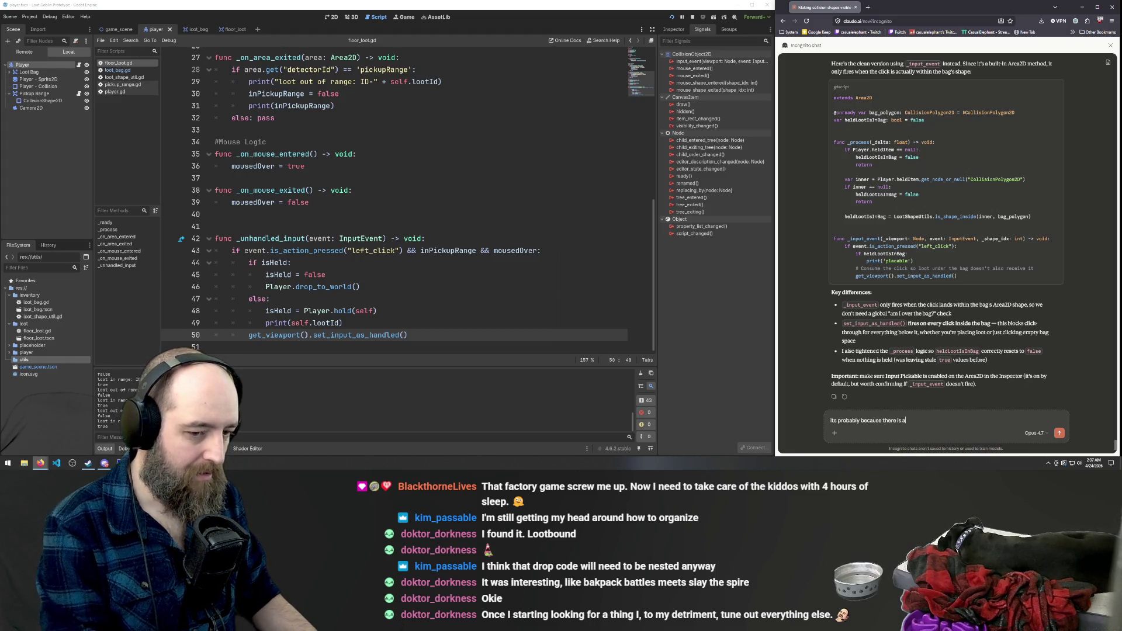
type("ed in")
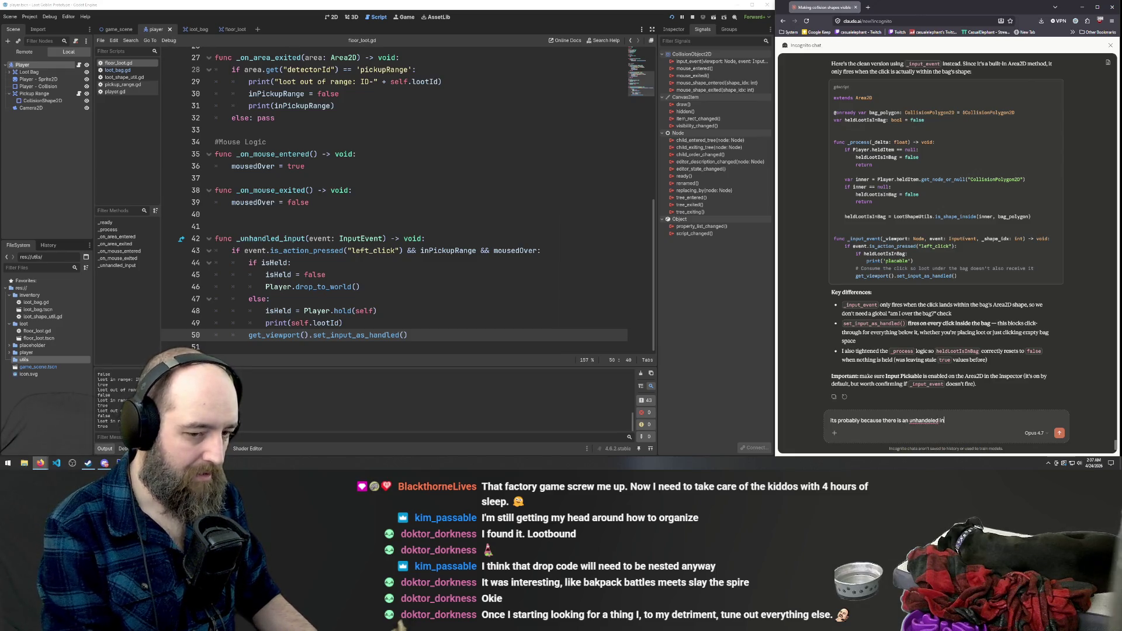
type("put event in")
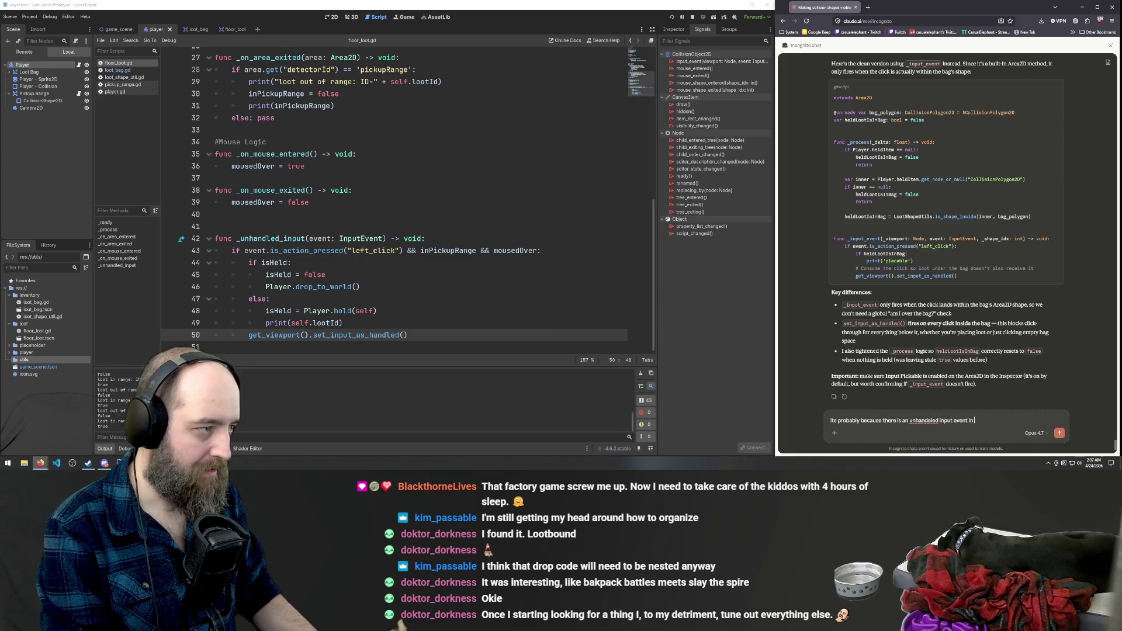
type(" floor lo")
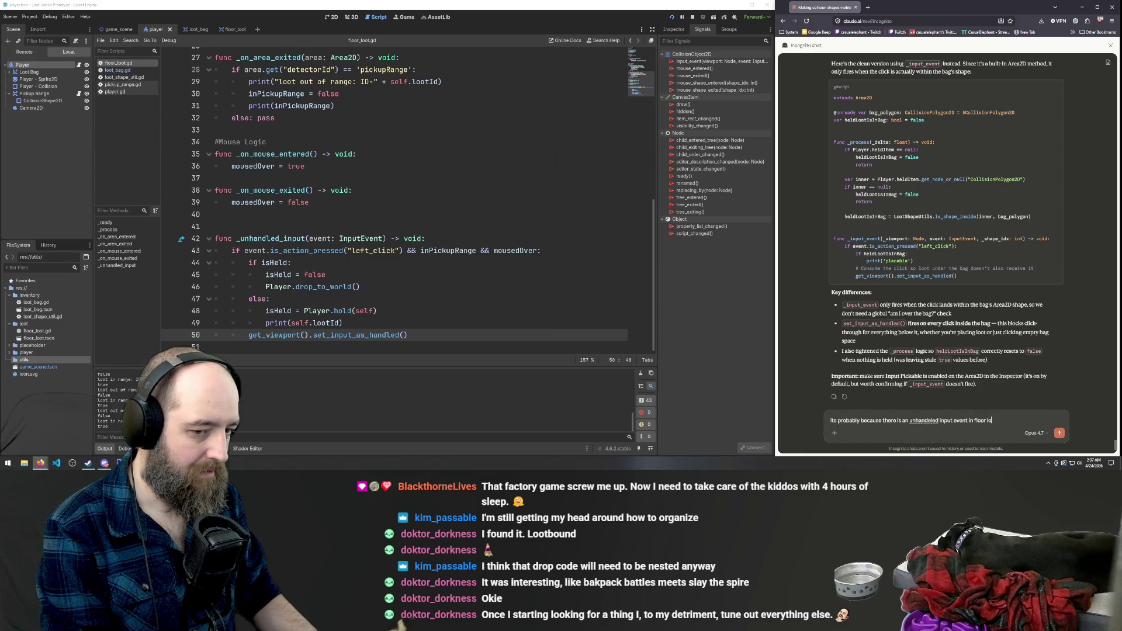
type("ot too")
key("Return")
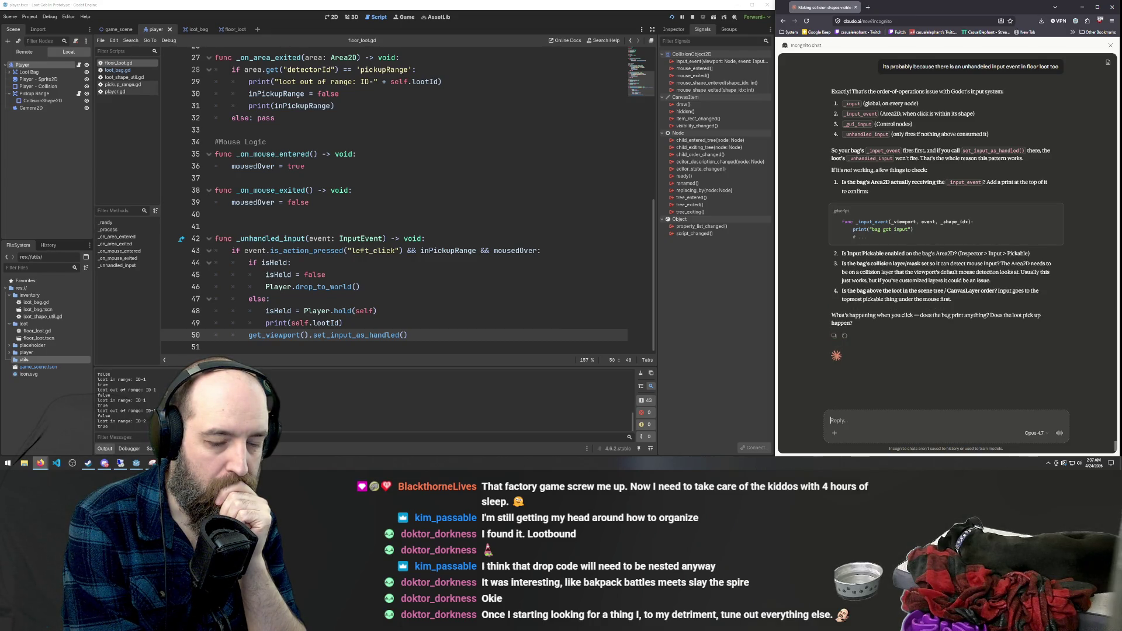
Send the follow-up 'yeah the loot is still dropping'.
type("the")
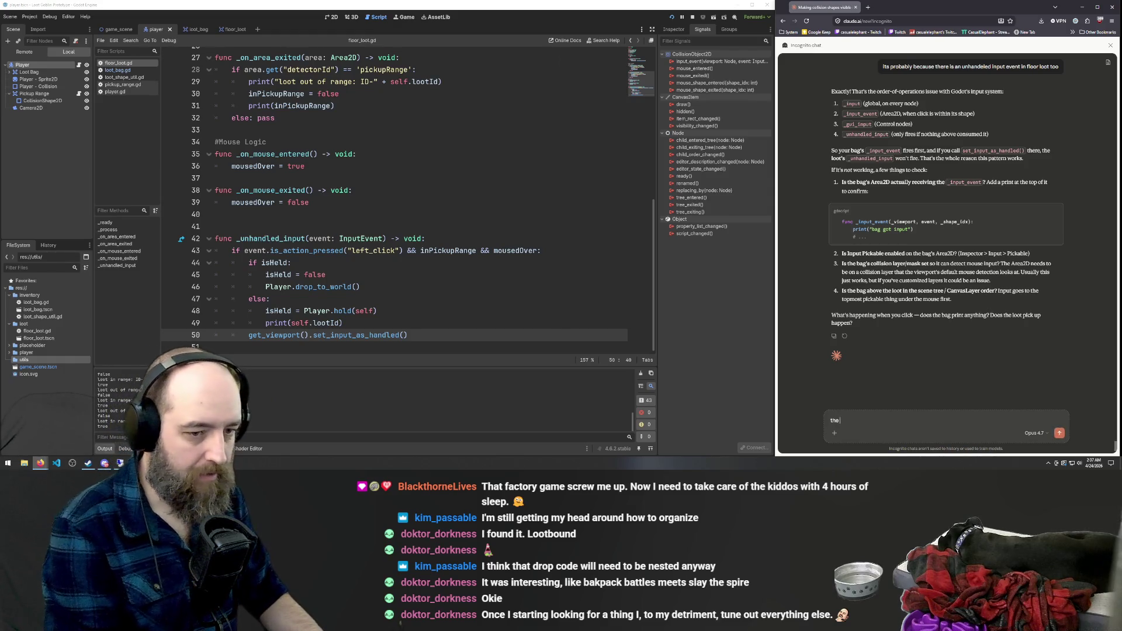
type(" bug is st")
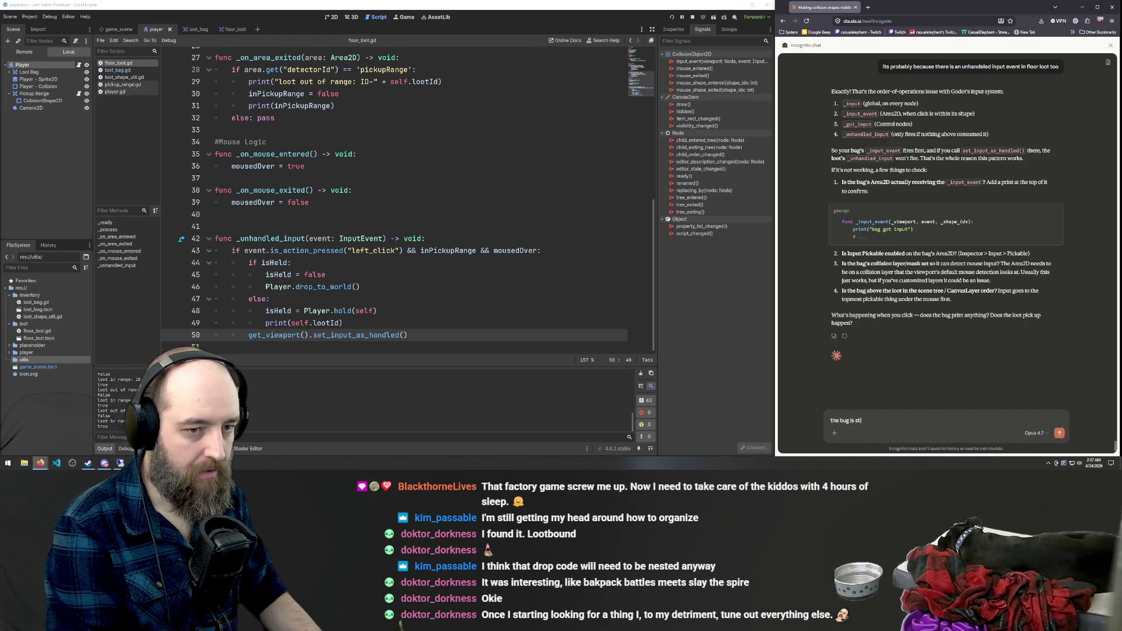
type("ening")
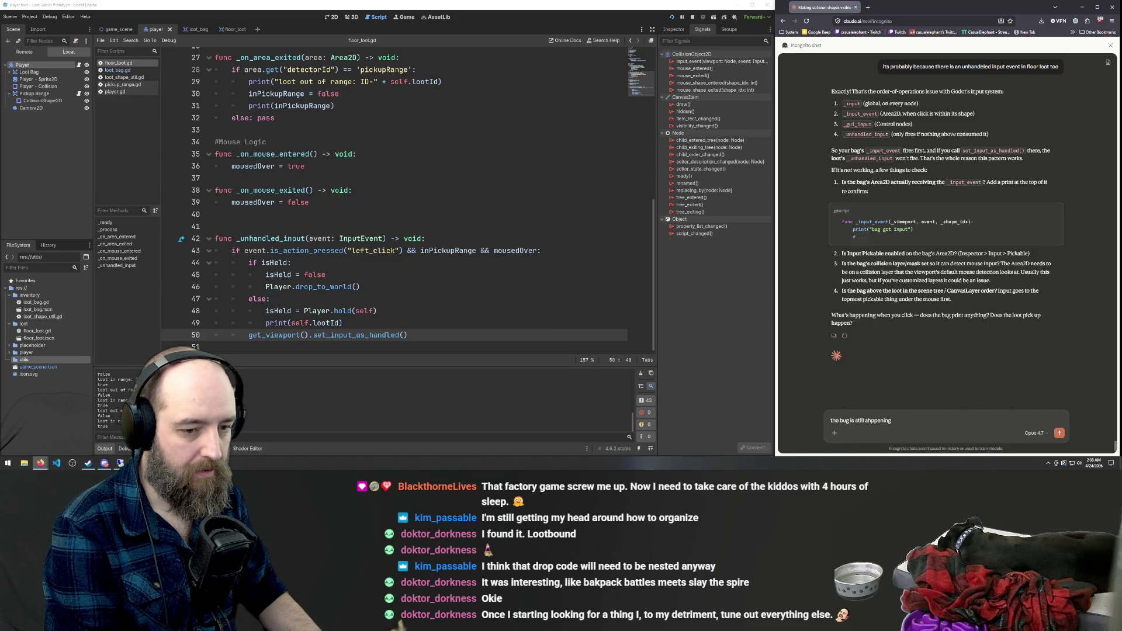
key("ctrl+BackSpace")
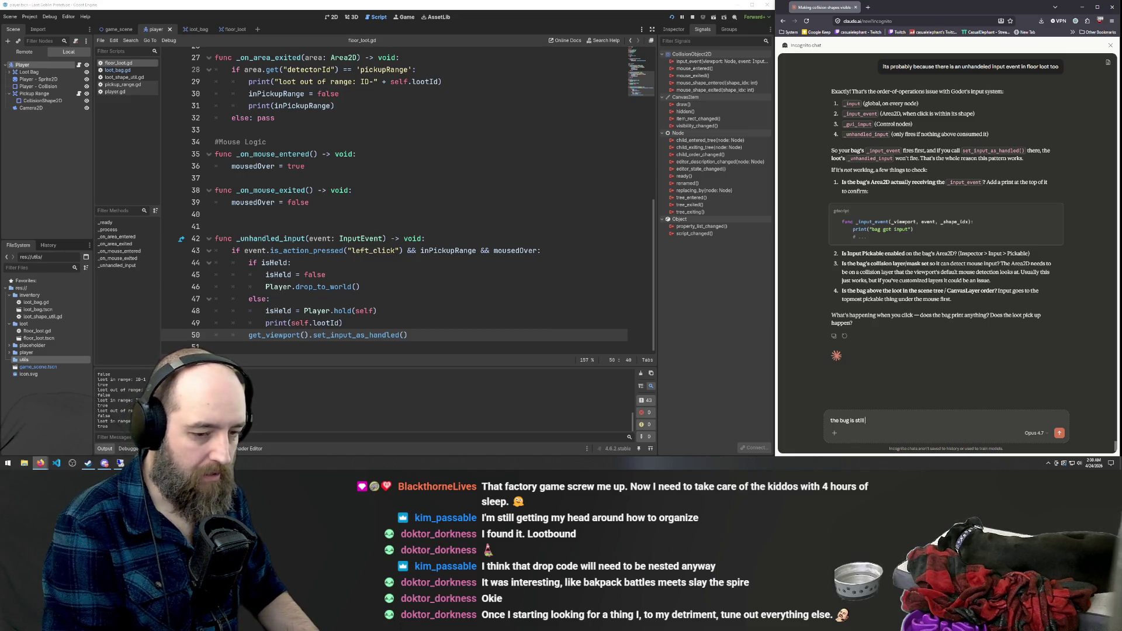
key("ctrl+BackSpace")
type("ye")
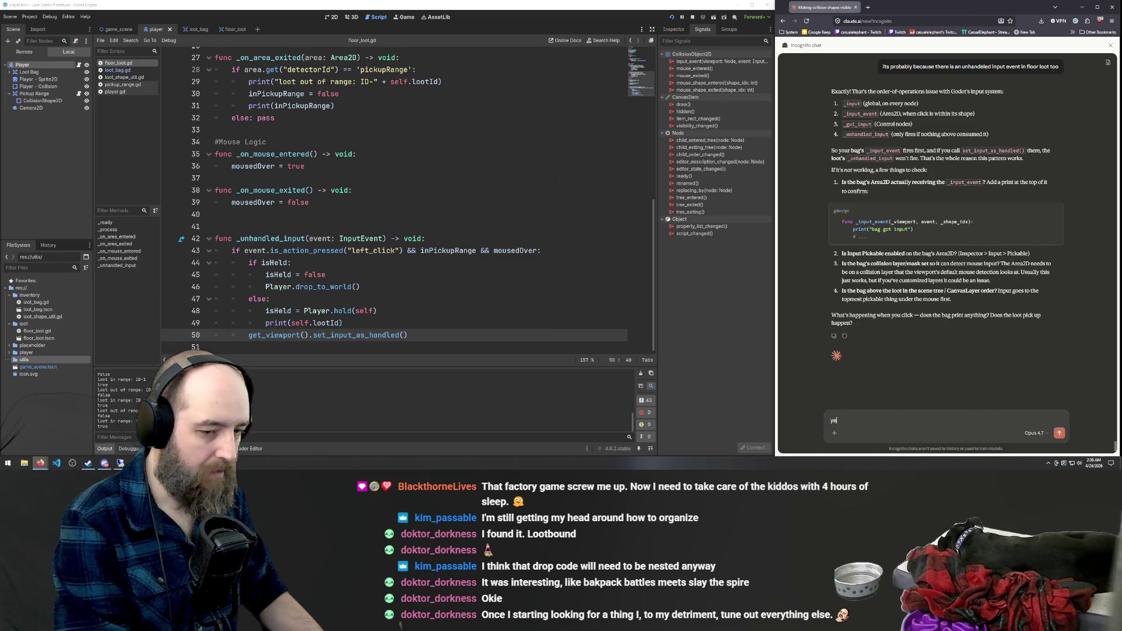
type("ah the loot is st")
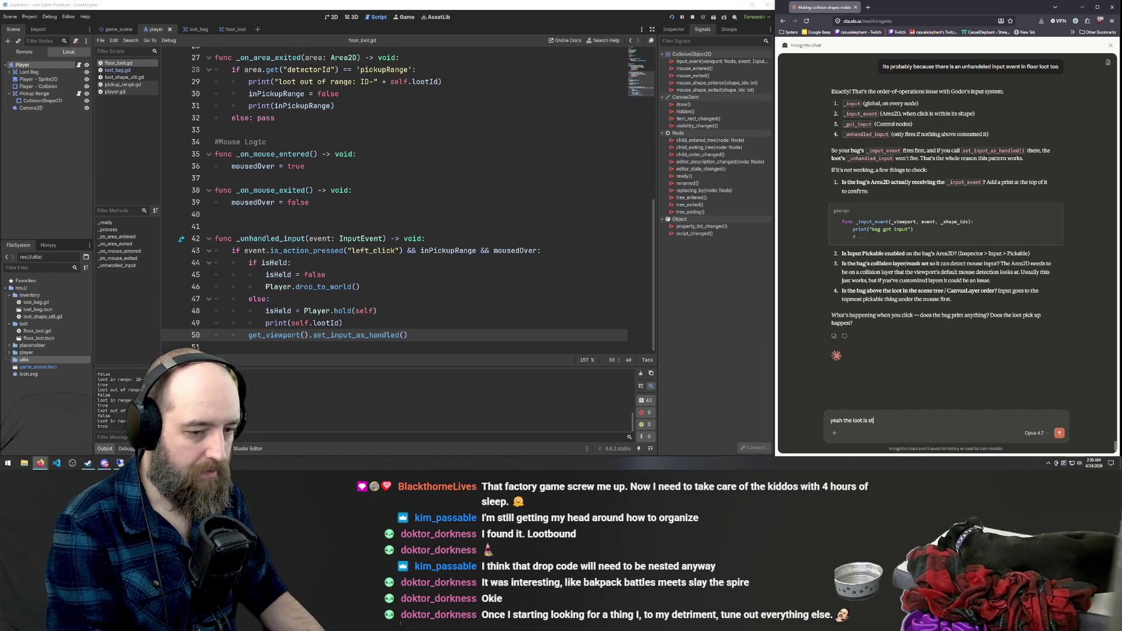
type("ill dropping")
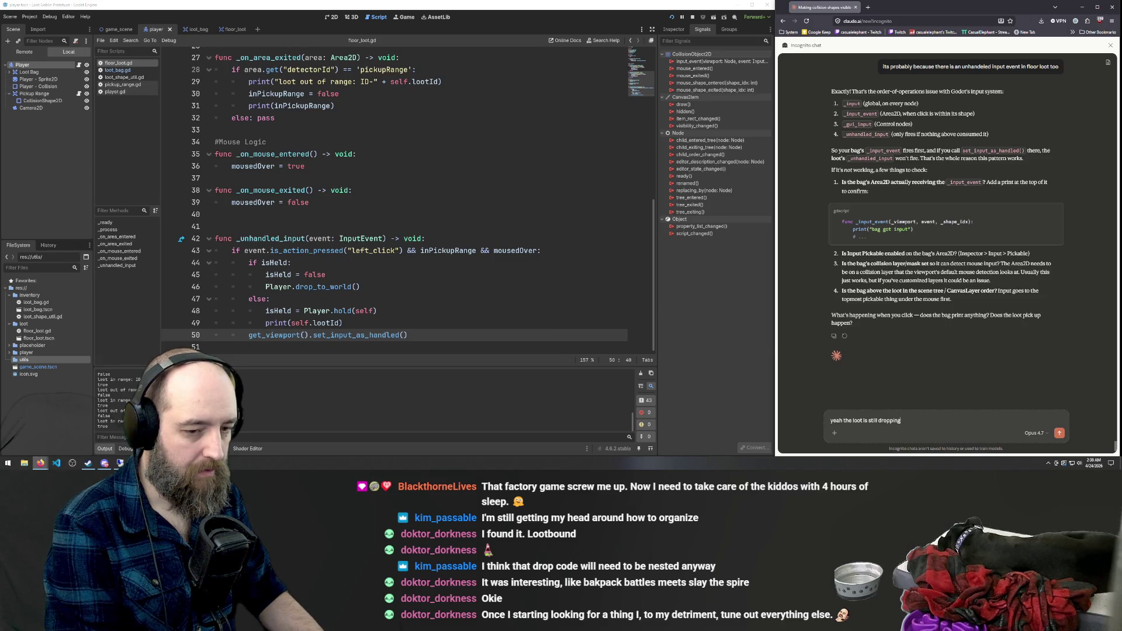
key("Return")
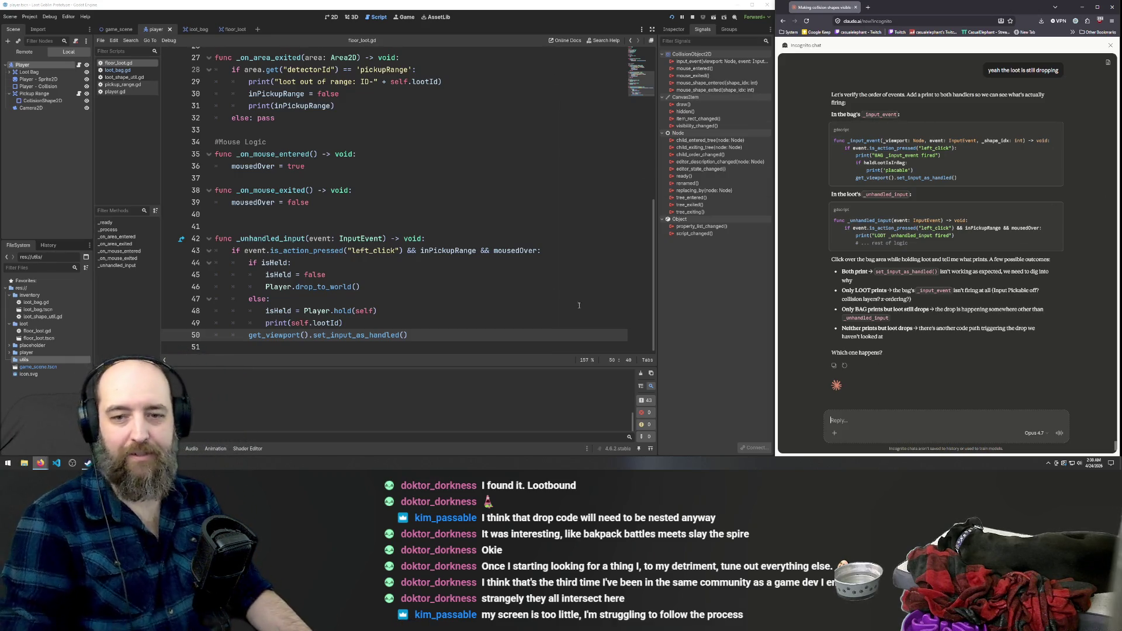
Scroll through Claude's debug-print suggestions and return focus to the floor_loot script.
scroll(248, 242, "up", 5)
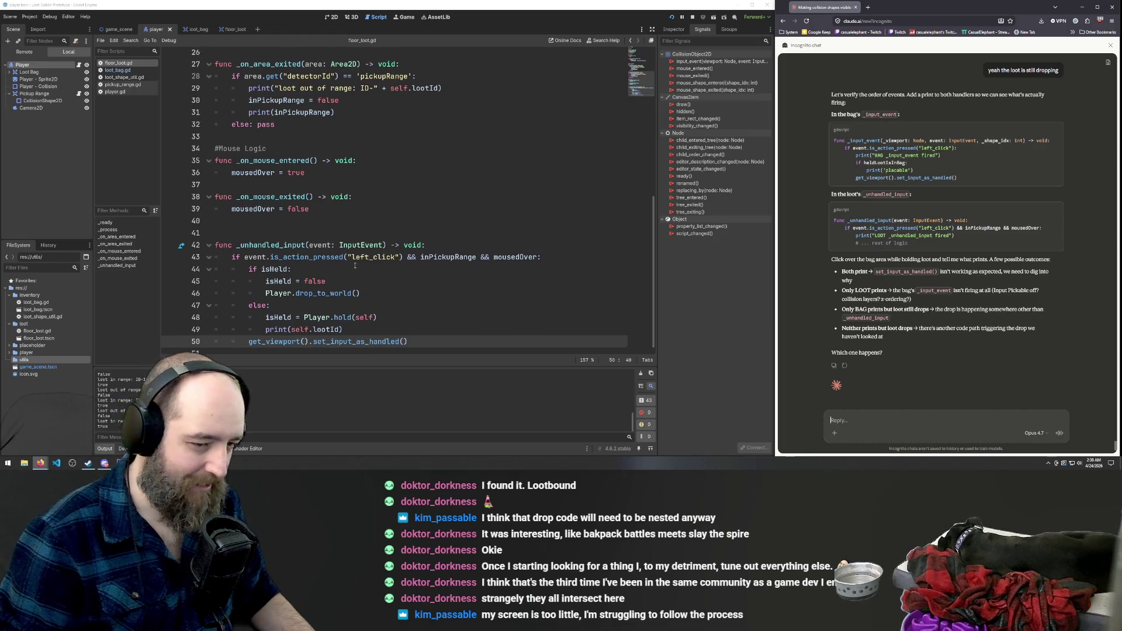
scroll(361, 255, "down", 5)
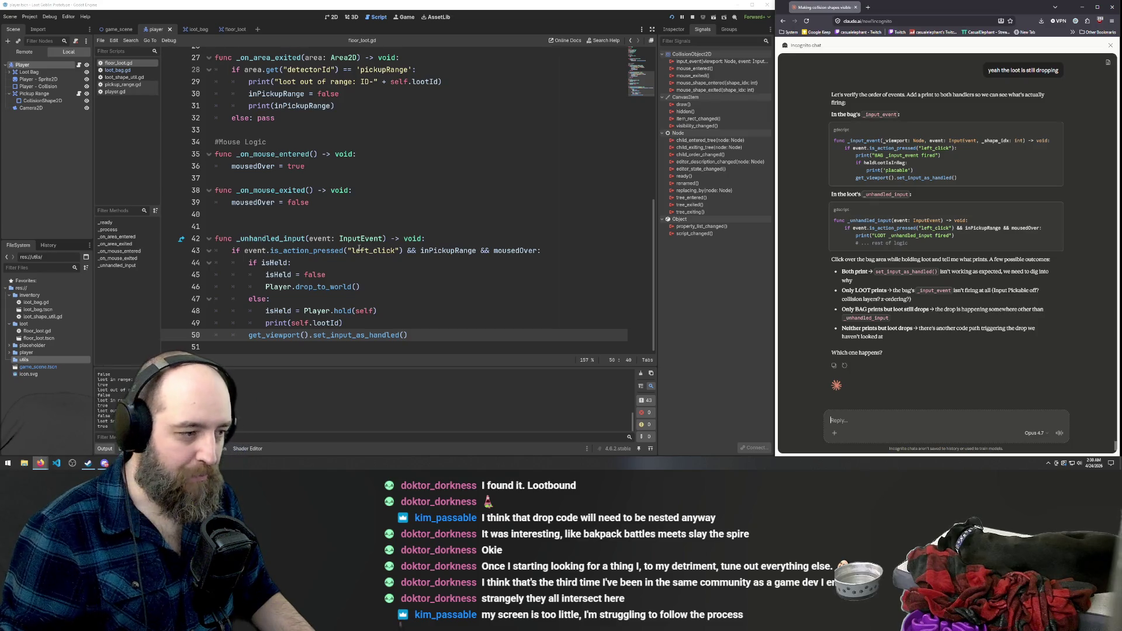
left_click(316, 202)
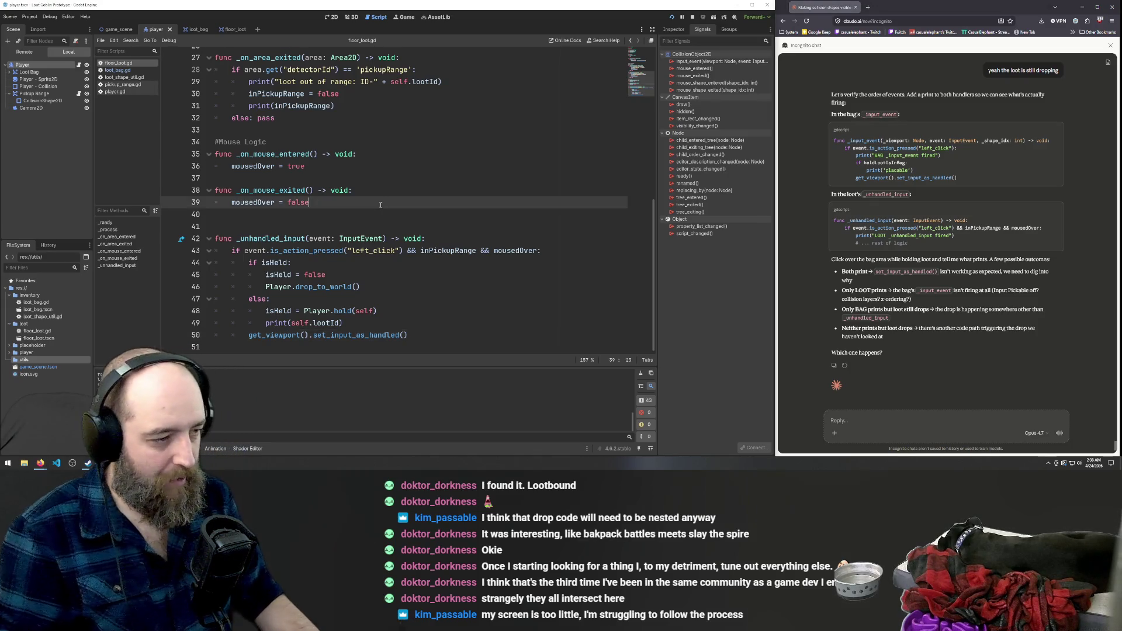
Run the game, walk to the loot and try dropping it onto the bag.
key("F5")
key("d")
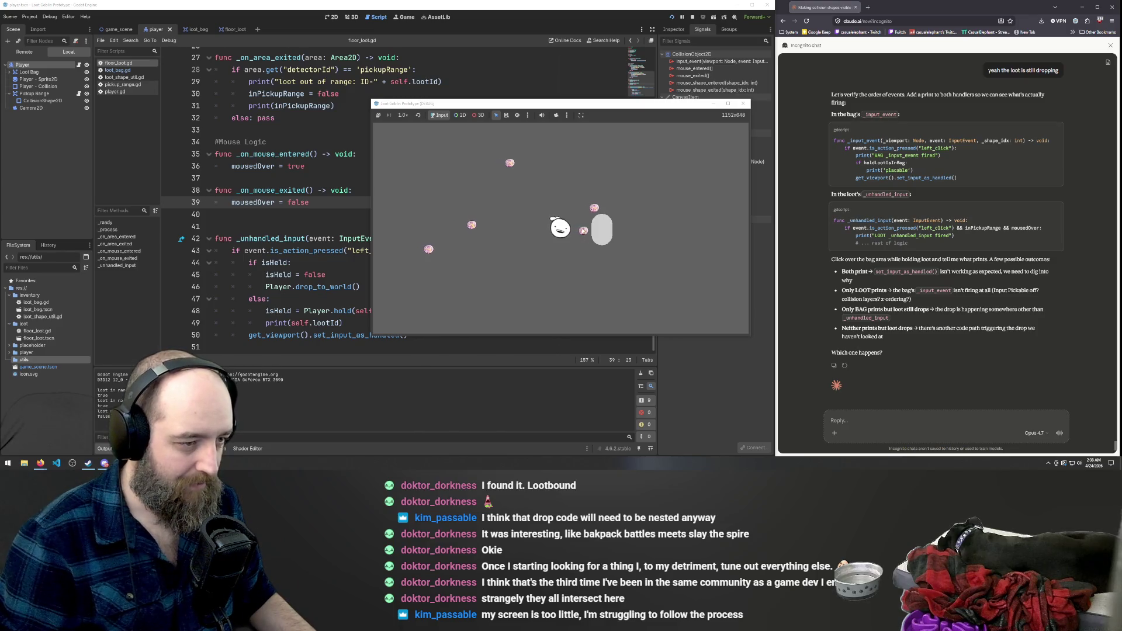
left_click(608, 248)
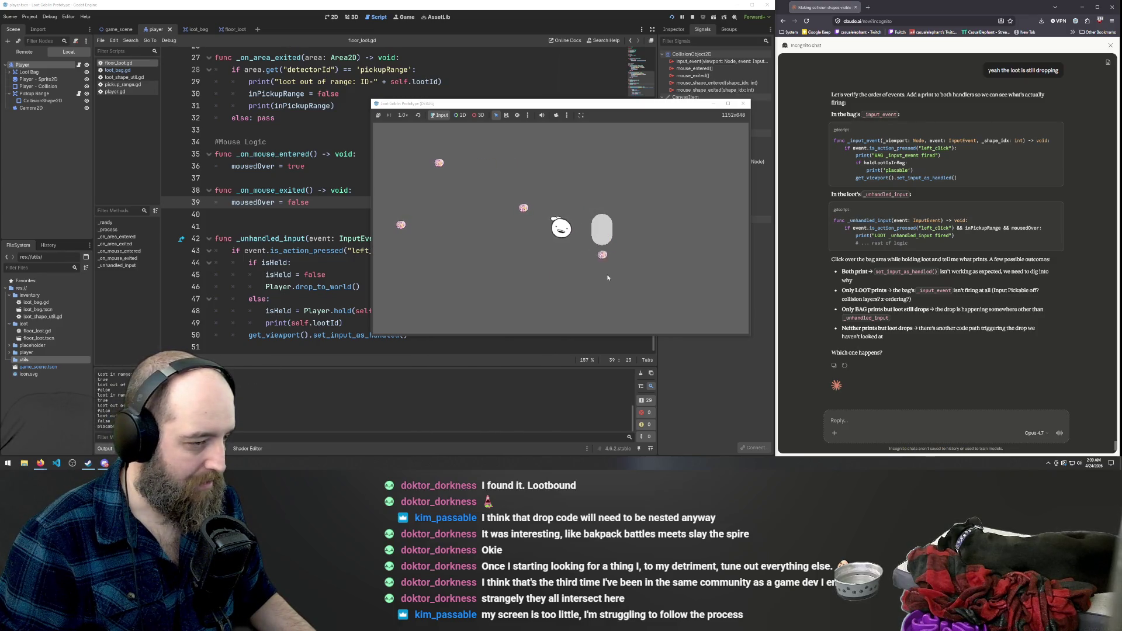
left_click(605, 234)
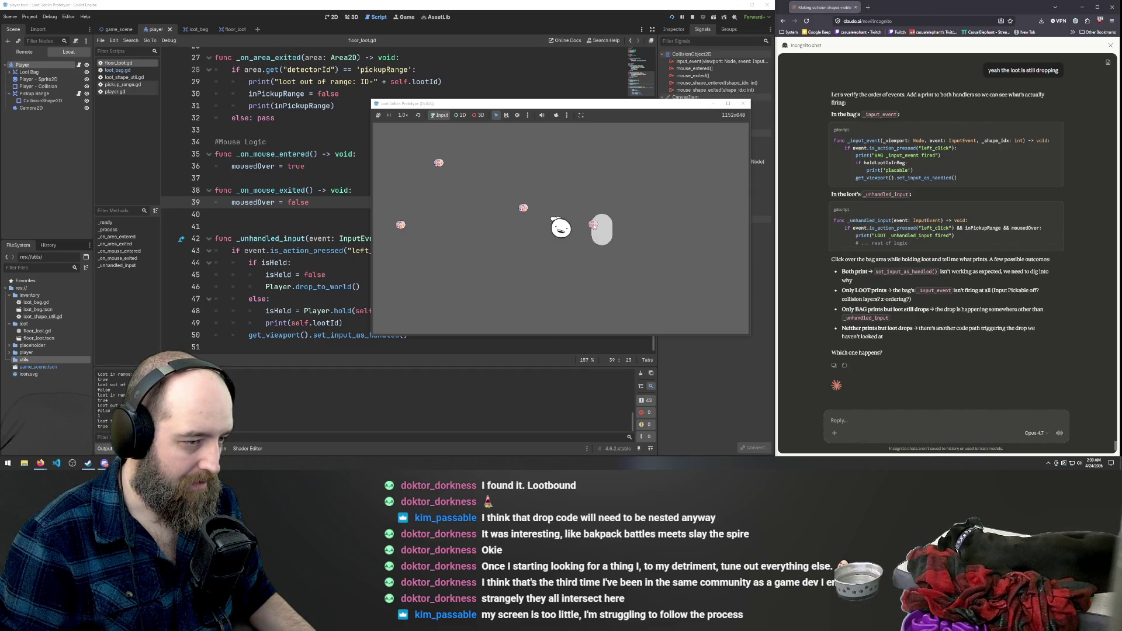
left_click(591, 230)
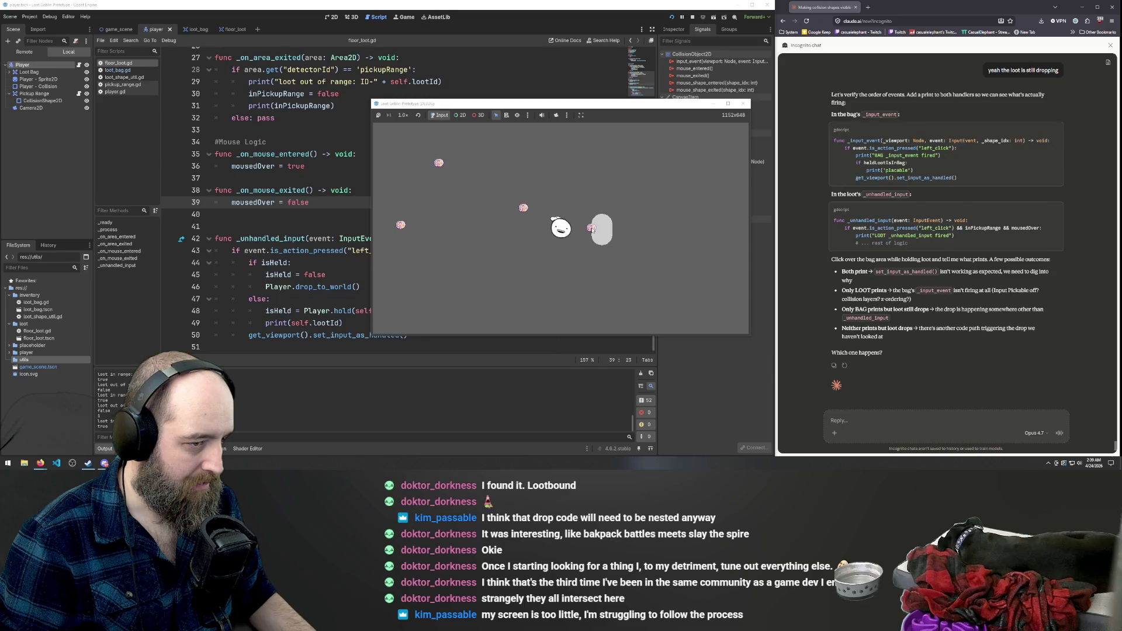
left_click(597, 232)
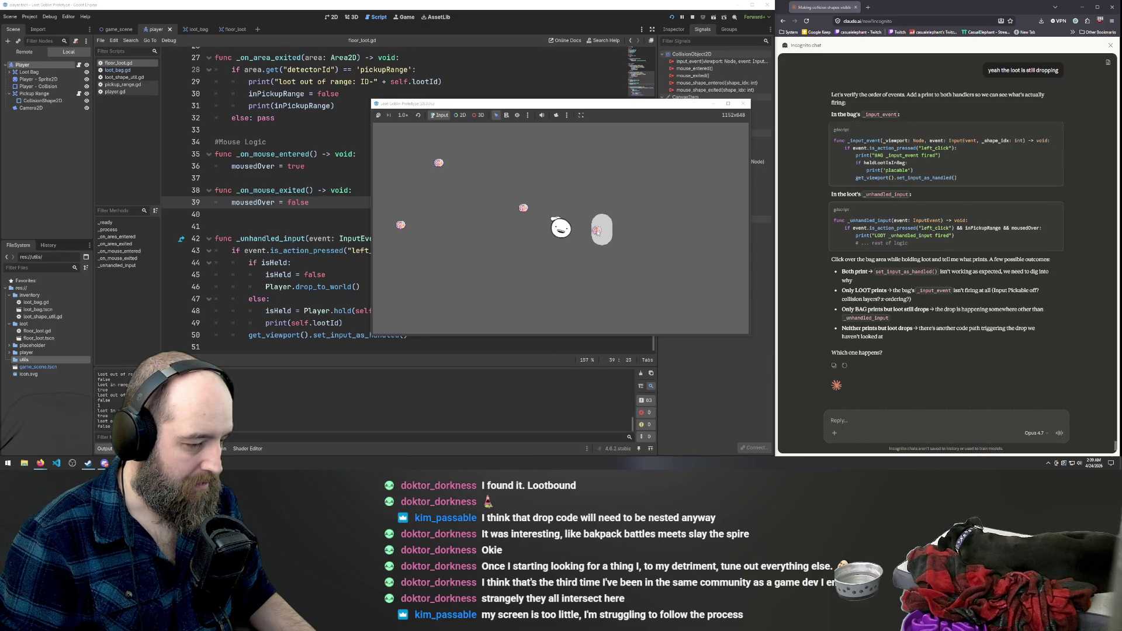
left_click(600, 230)
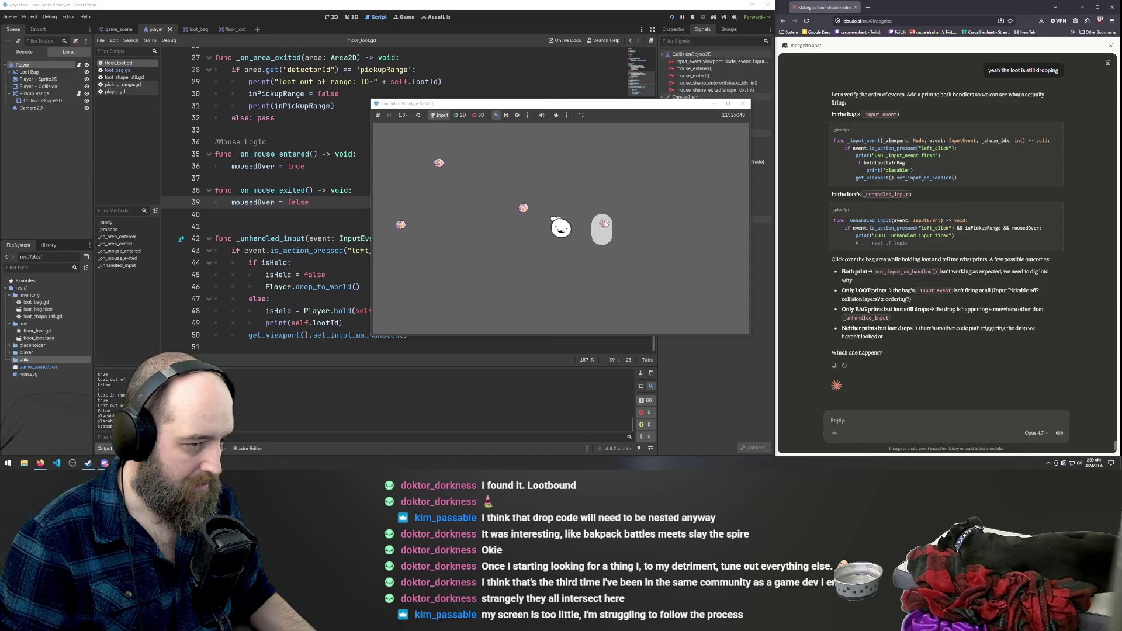
left_click(603, 224)
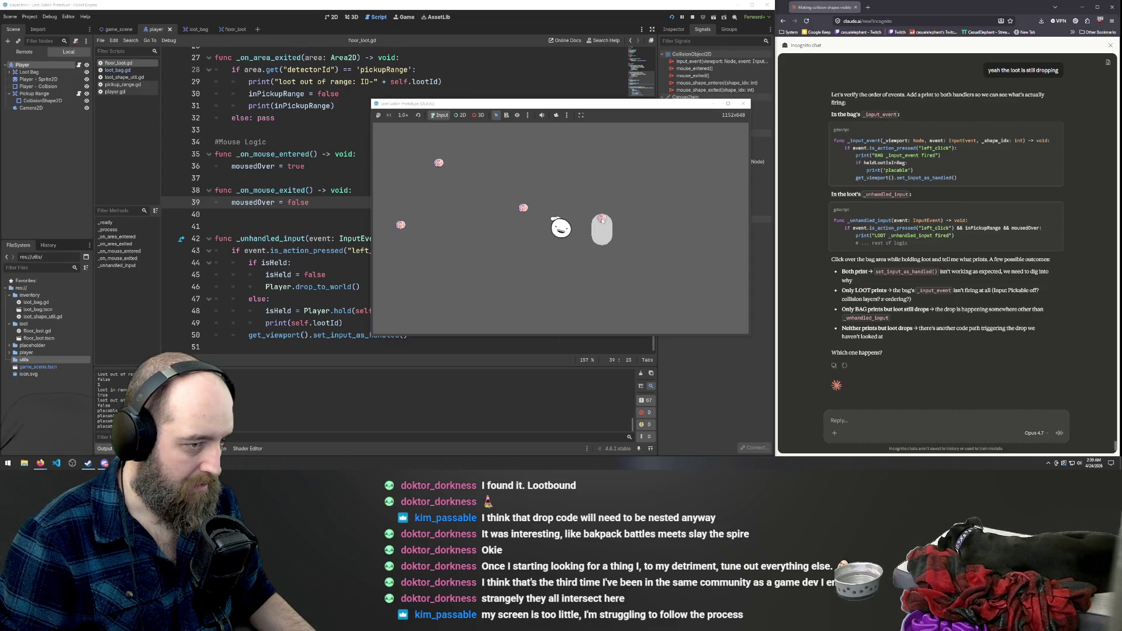
Keep clicking over the bag with loot held, checking the 'placable' prints in Output.
left_click(605, 241)
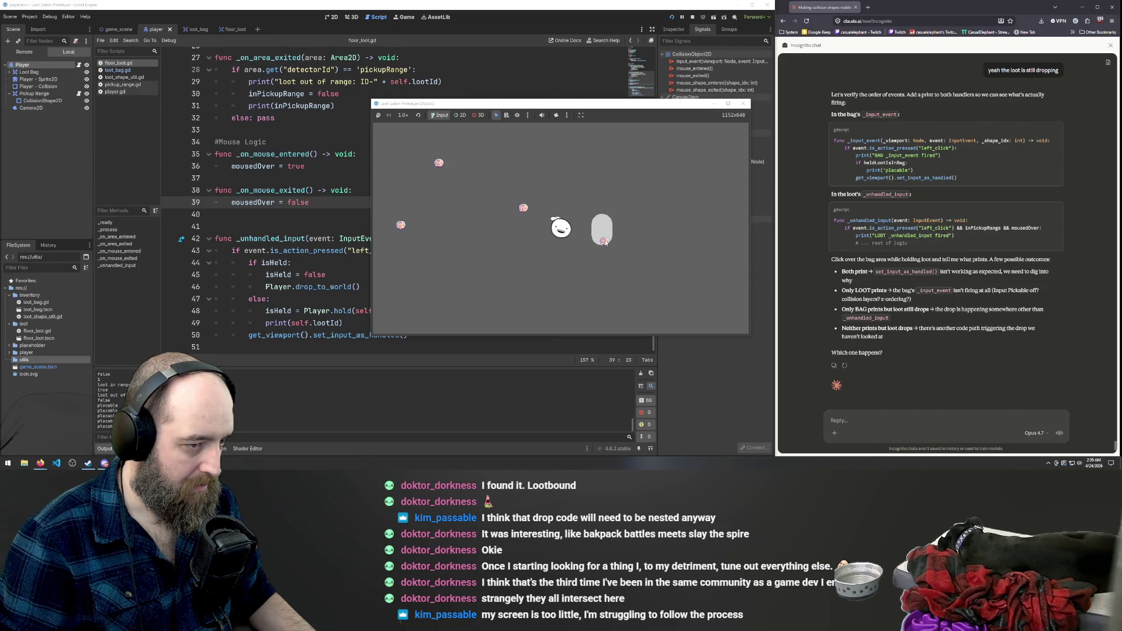
left_click(605, 241)
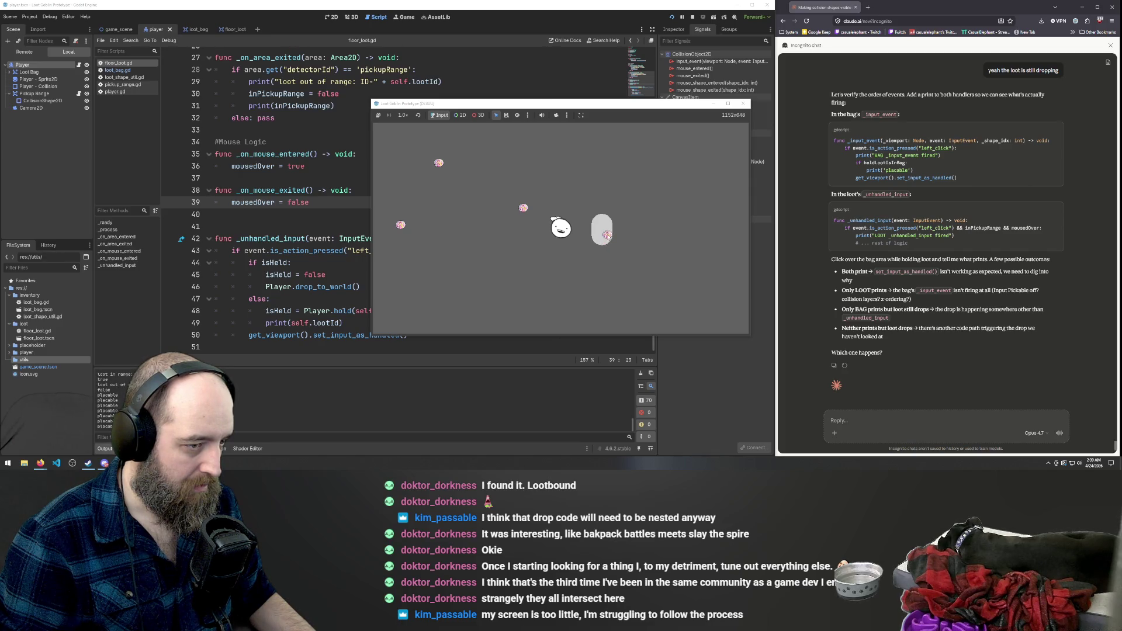
left_click(605, 222)
left_click(605, 222)
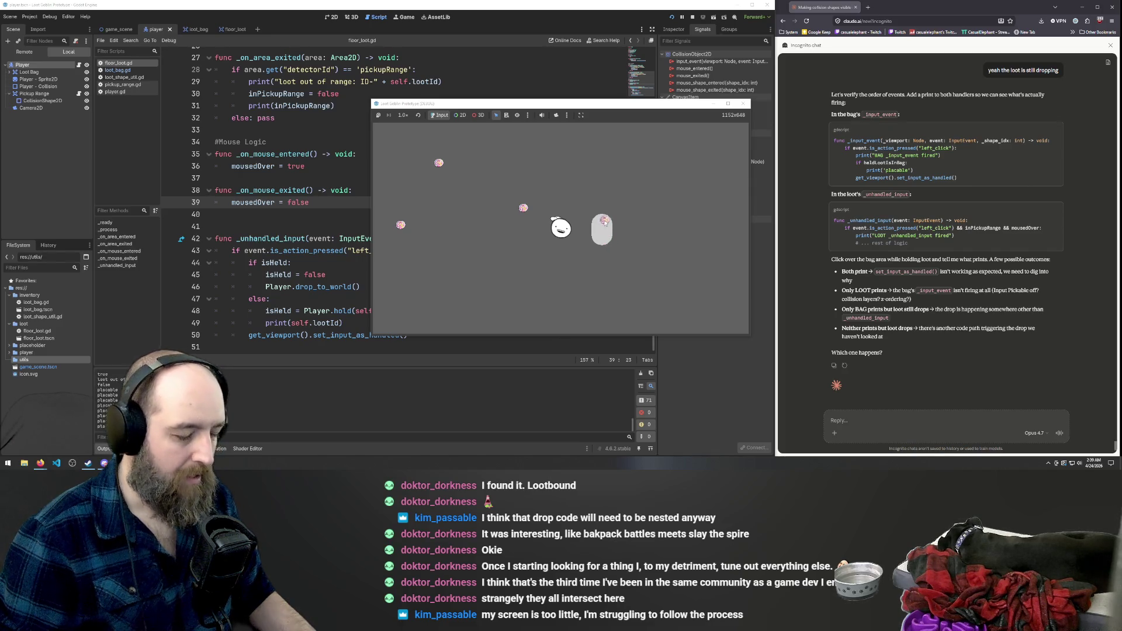
left_click(690, 190)
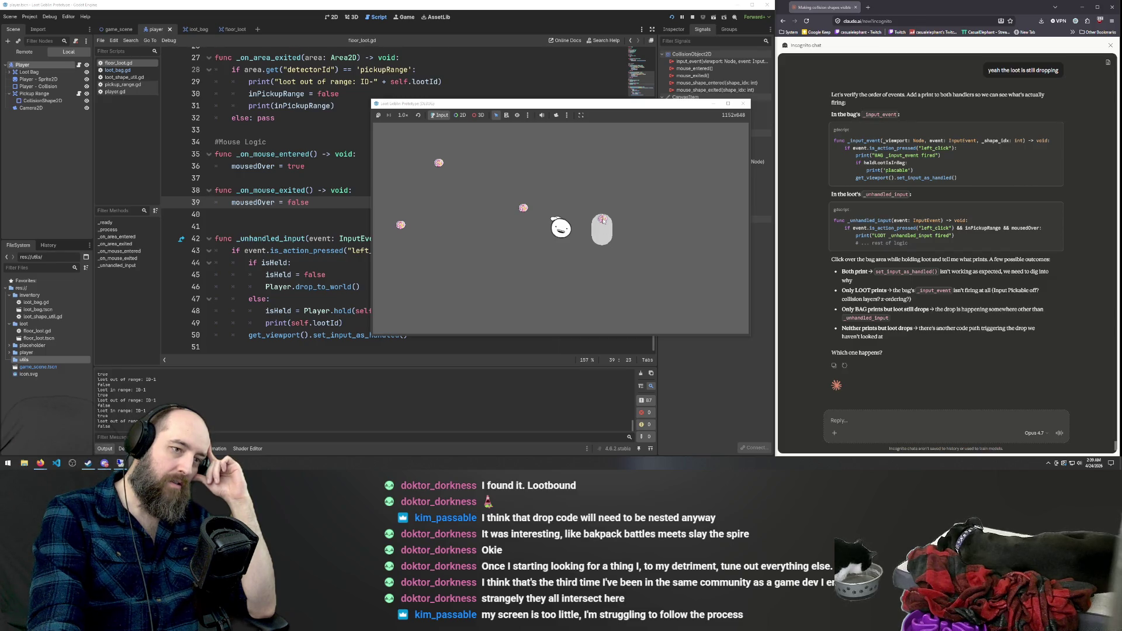
left_click(604, 220)
left_click(603, 220)
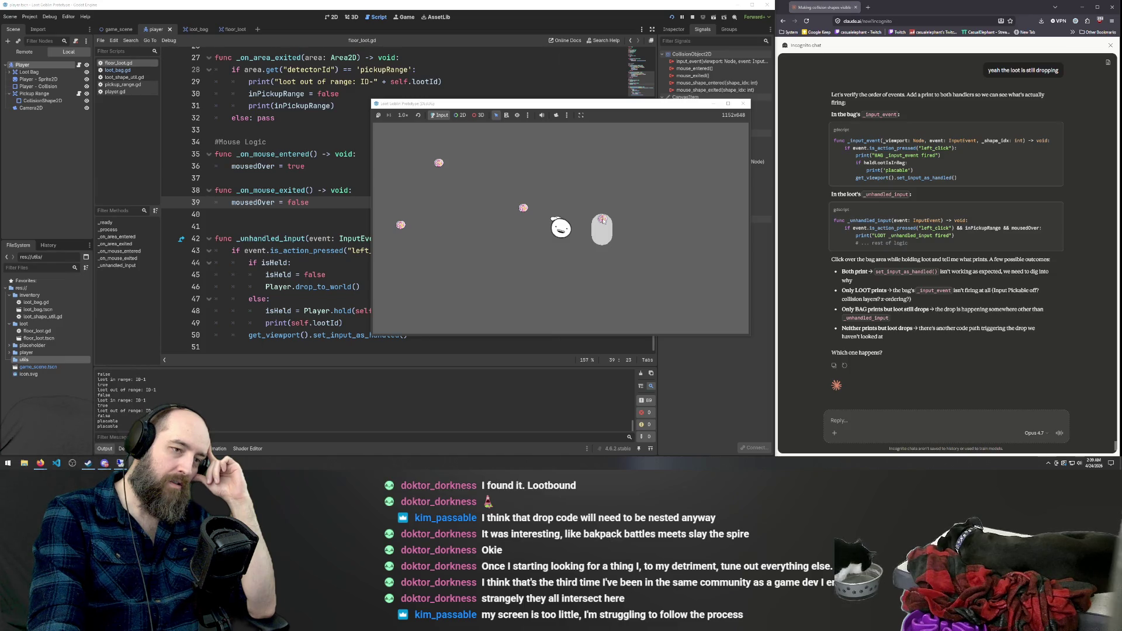
left_click(603, 220)
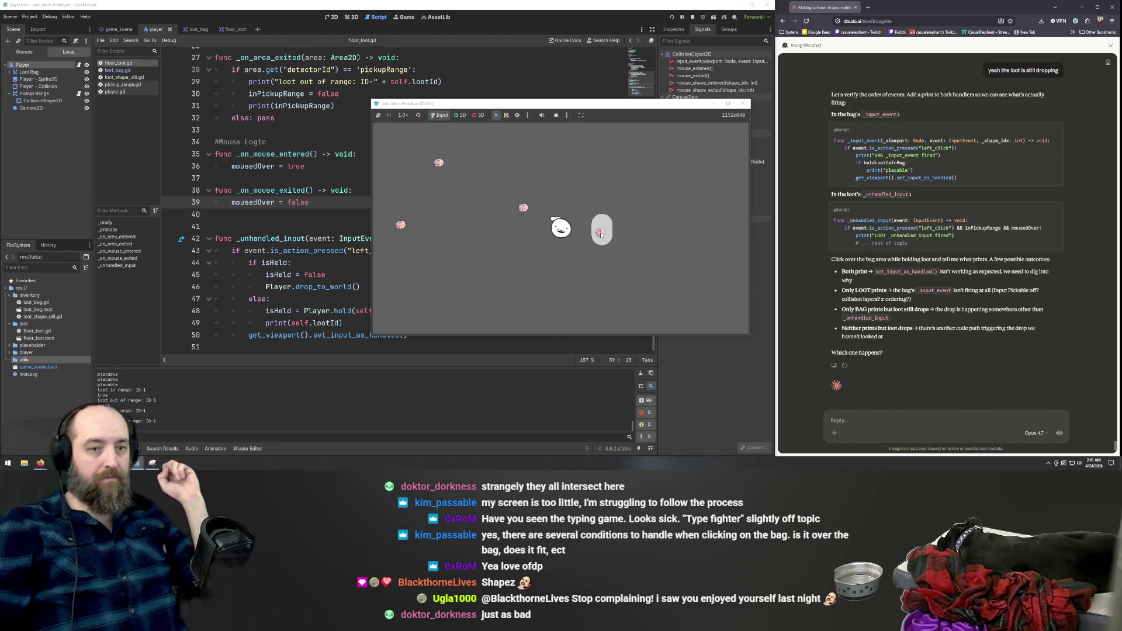
Stop the running game and return to floor_loot.gd in the script editor.
key("F8")
left_click(600, 228)
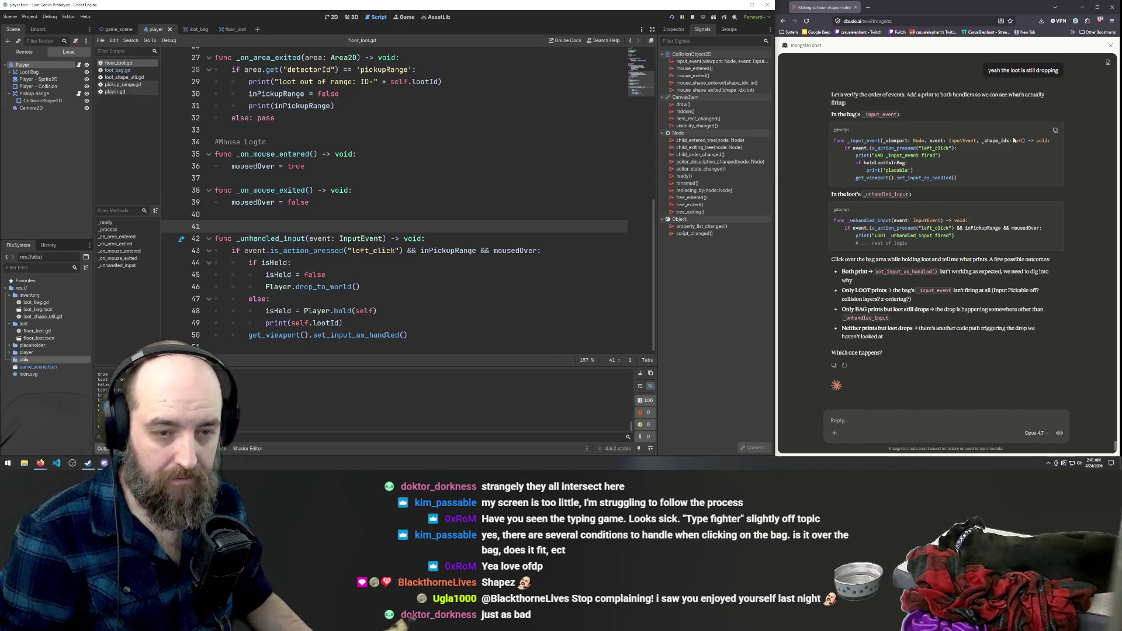
Open the loot_bag.gd script in the script editor.
scroll(999, 151, "up", 15)
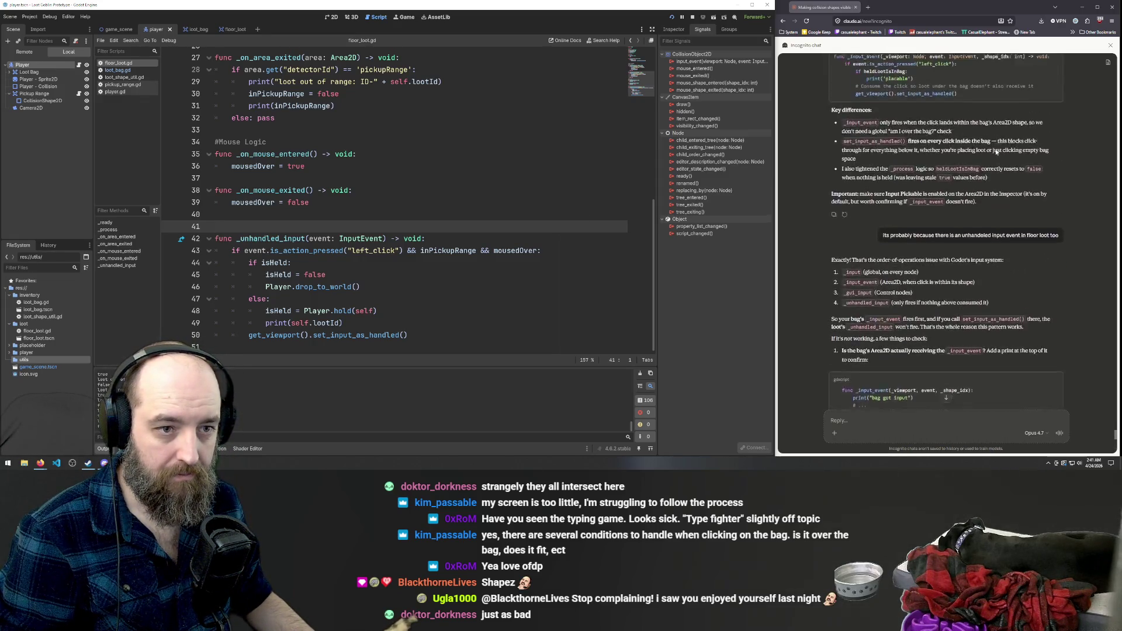
scroll(995, 149, "up", 3)
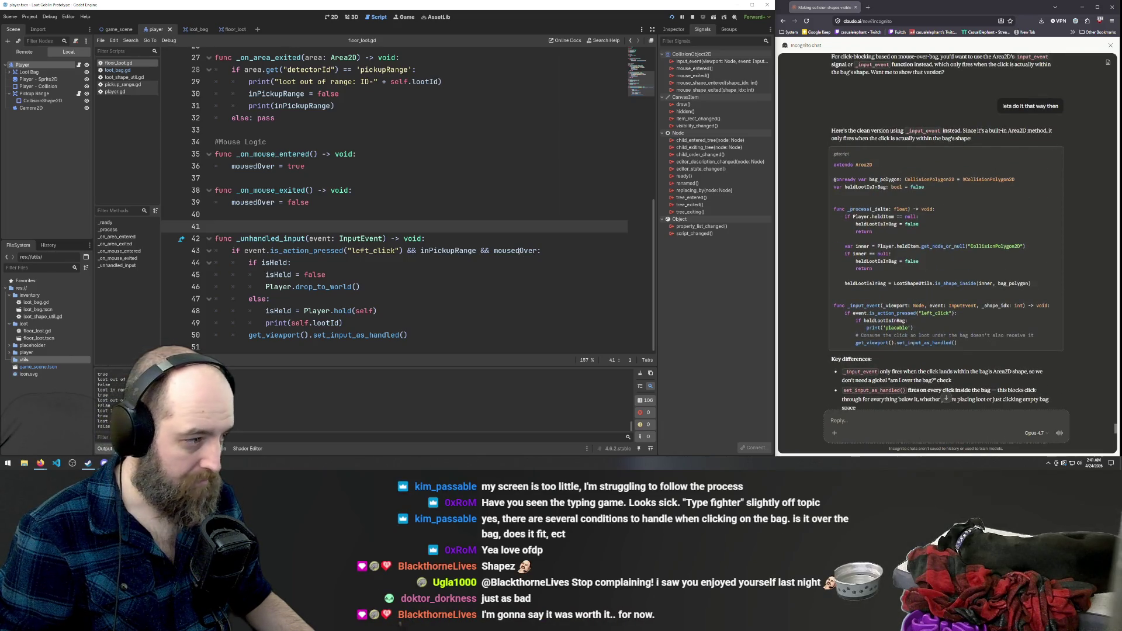
scroll(519, 251, "up", 6)
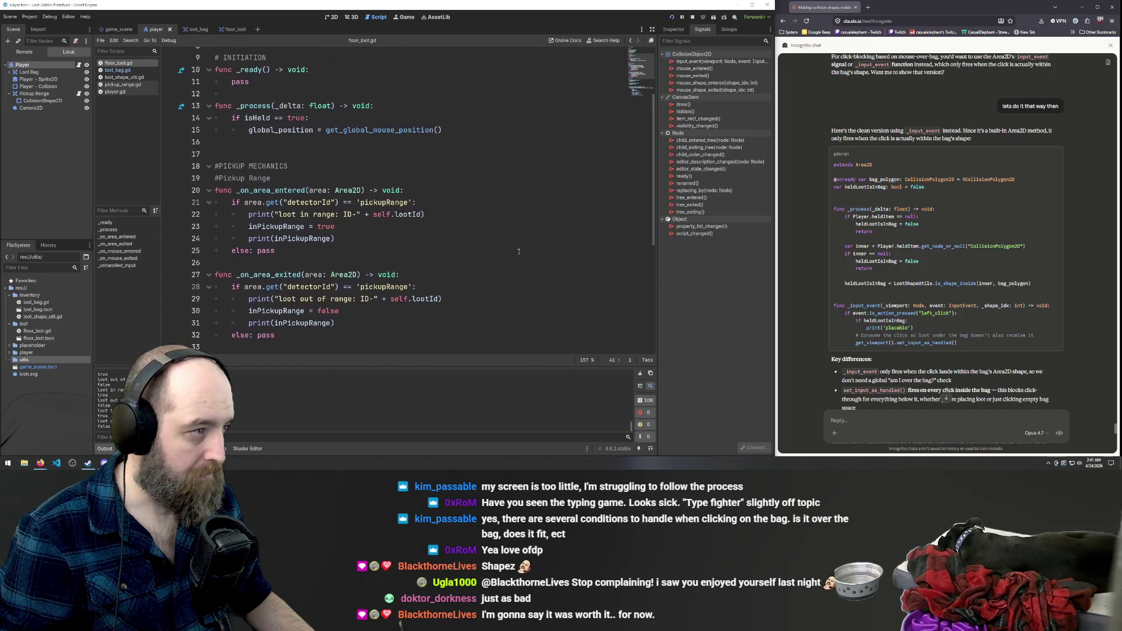
left_click(114, 70)
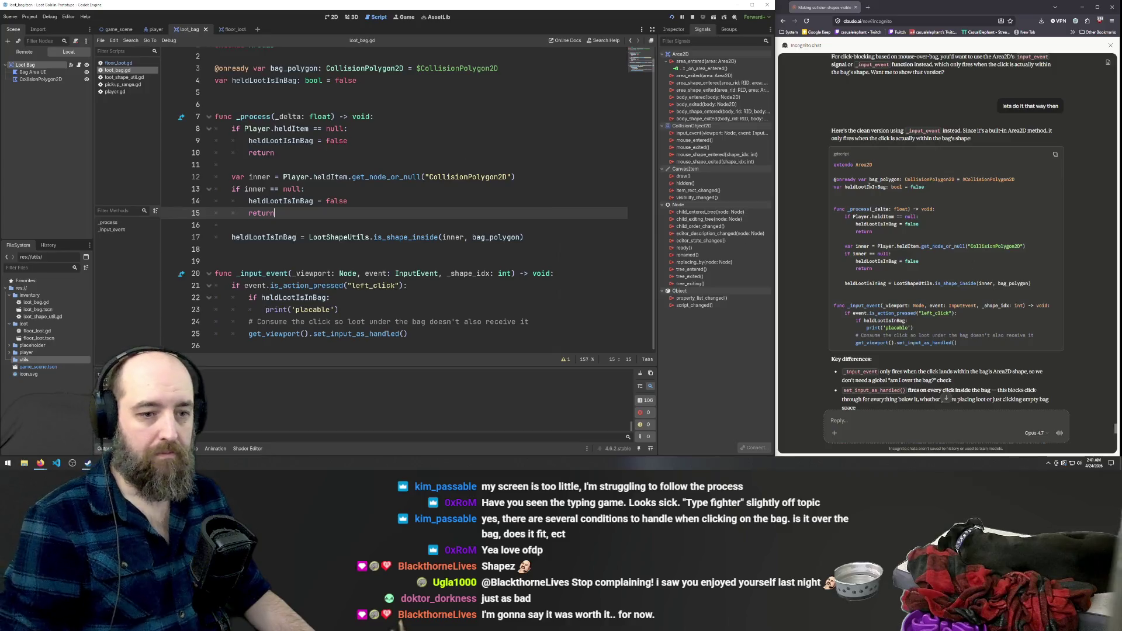
scroll(867, 184, "down", 15)
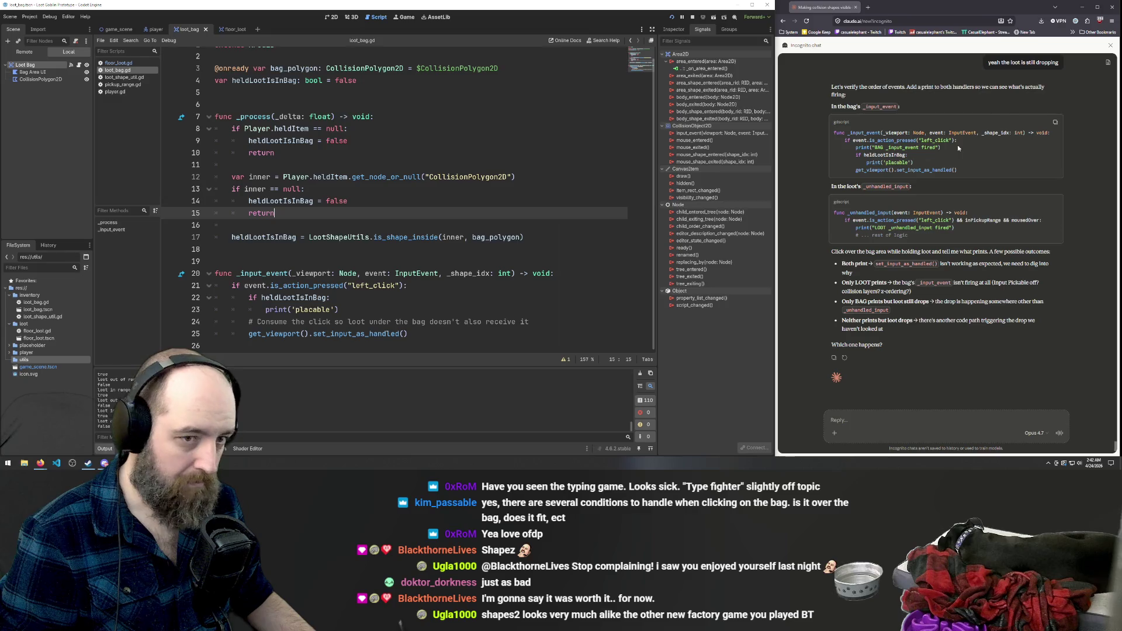
Add print("BAG _input_event fired") under the left_click check and save loot_bag.gd.
left_click_drag(958, 148, 856, 148)
key("ctrl+c")
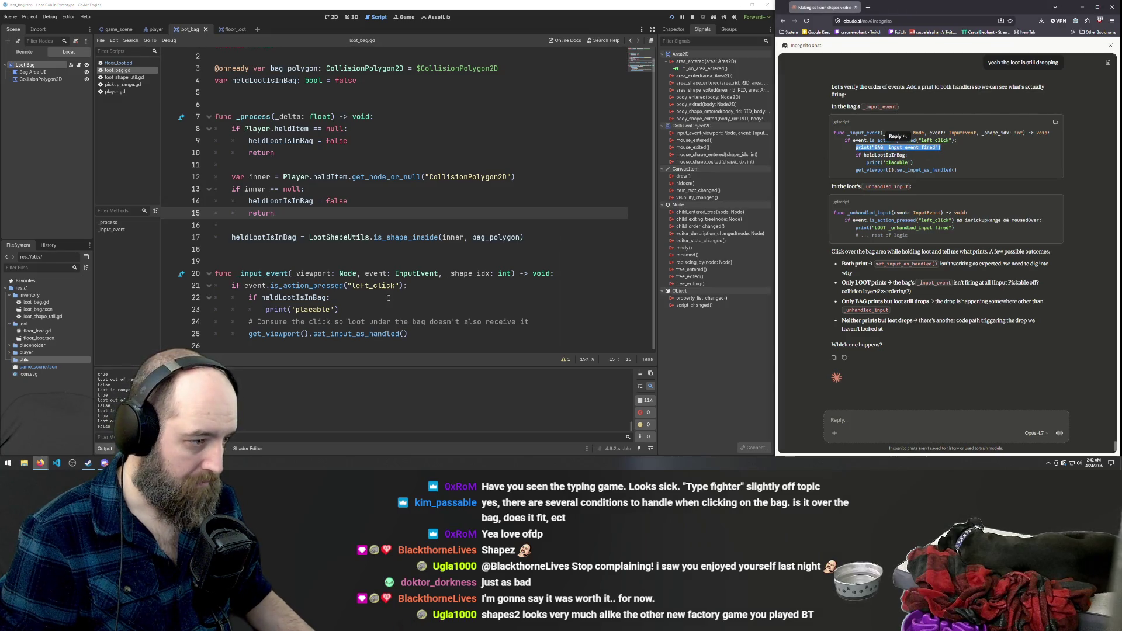
left_click(425, 285)
key("Return")
key("ctrl+v")
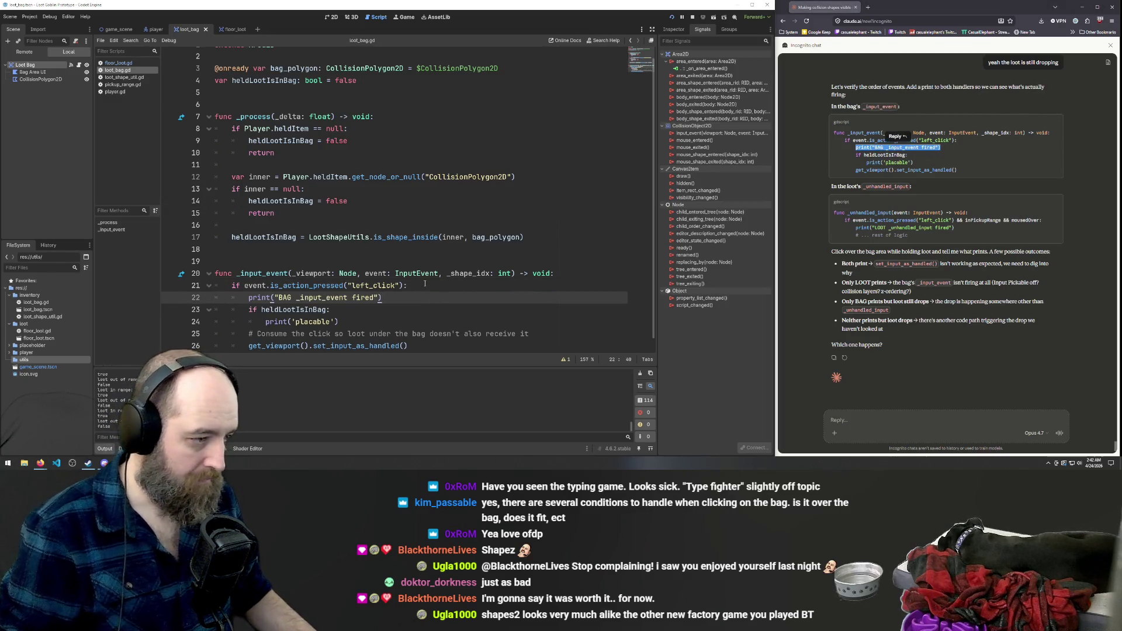
key("ctrl+s")
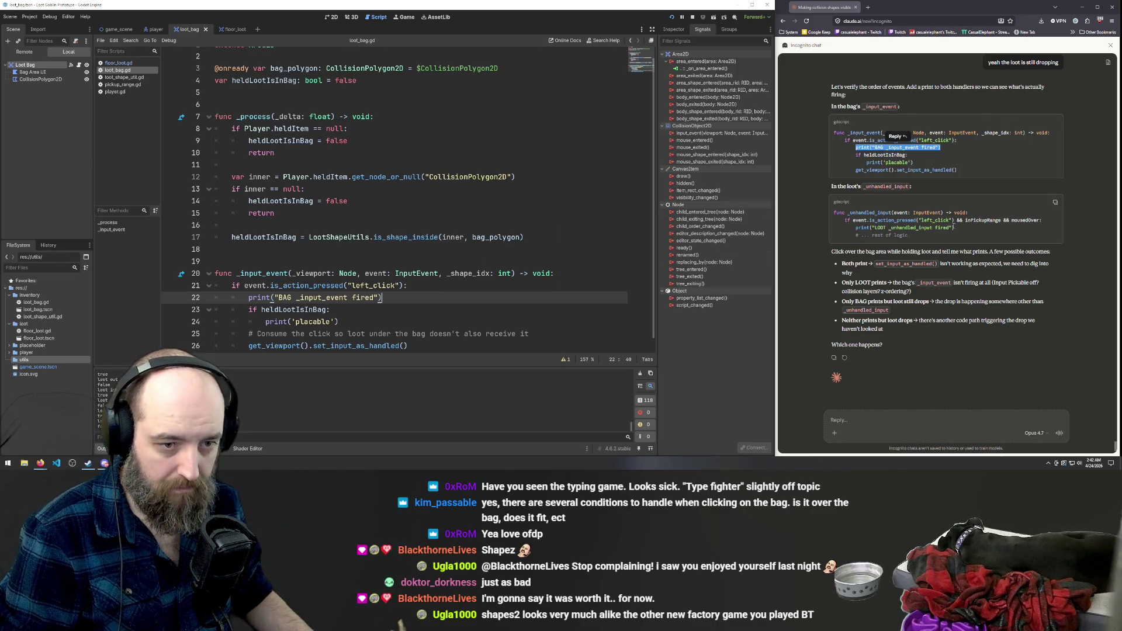
left_click_drag(957, 228, 857, 228)
key("ctrl+c")
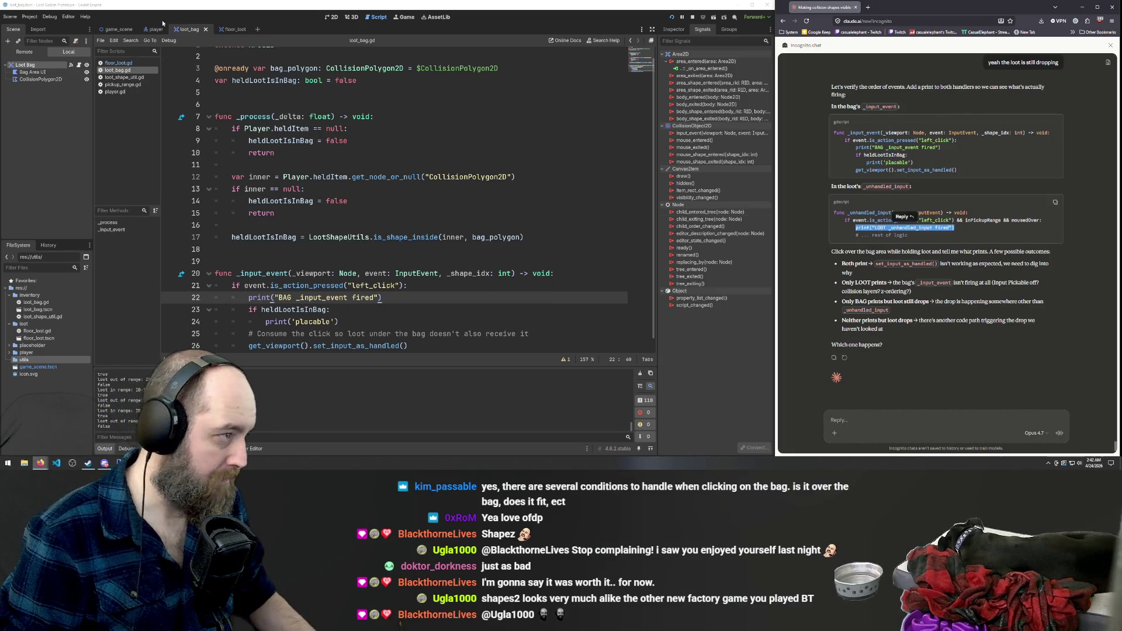
In floor_loot.gd, paste print("LOOT _unhandled_input fired") after the left-click check.
left_click(119, 62)
scroll(407, 228, "down", 3)
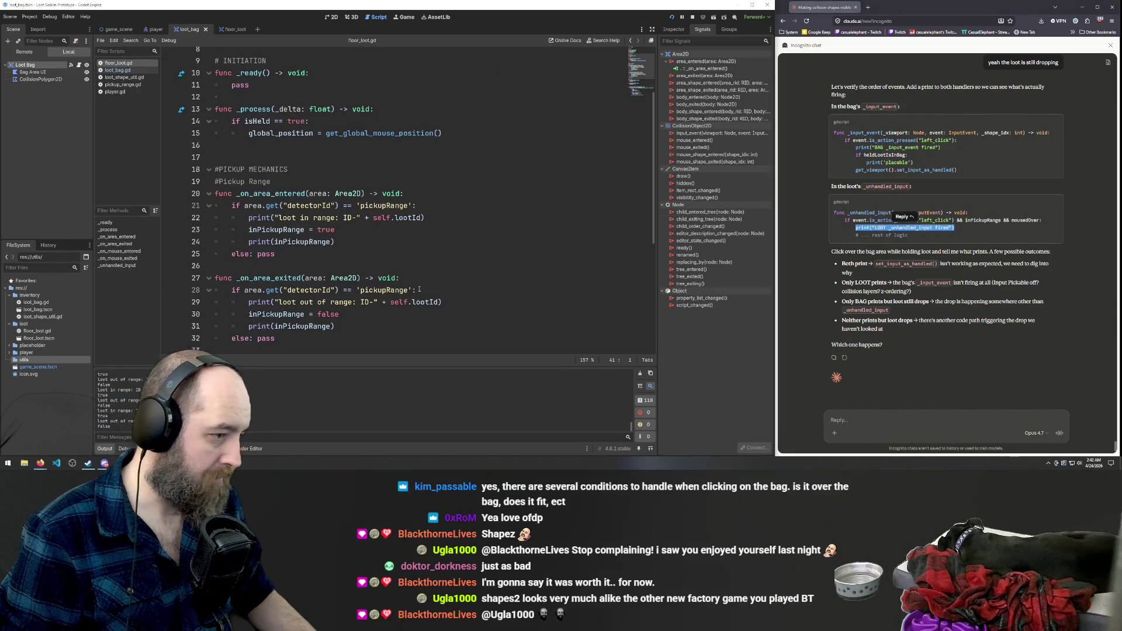
left_click(406, 228)
left_click(466, 240)
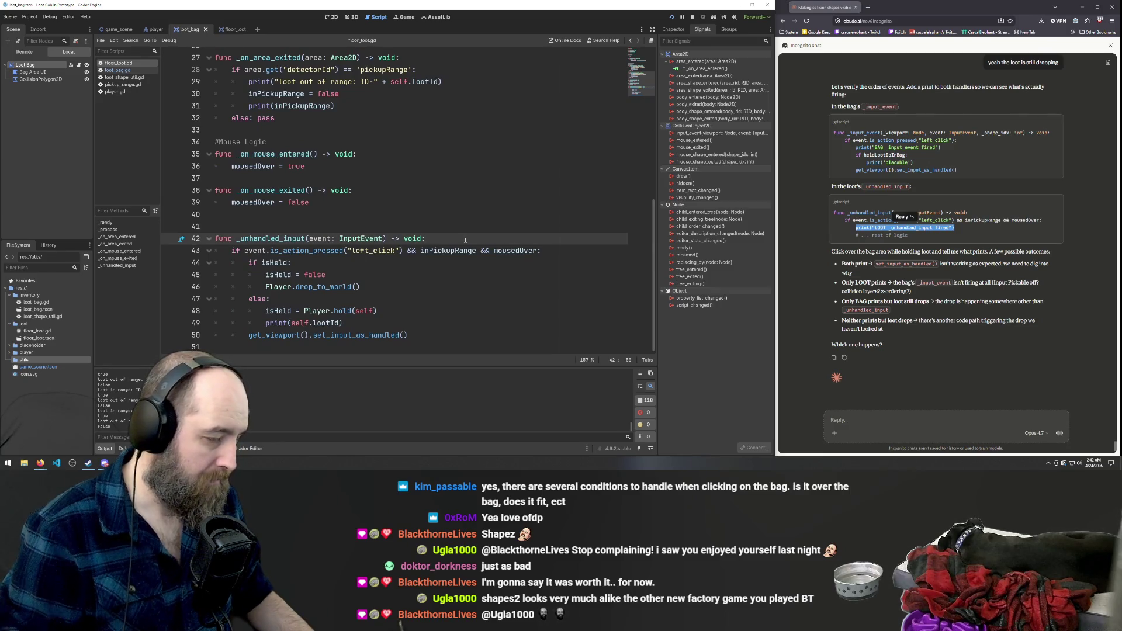
left_click(549, 253)
key("Return")
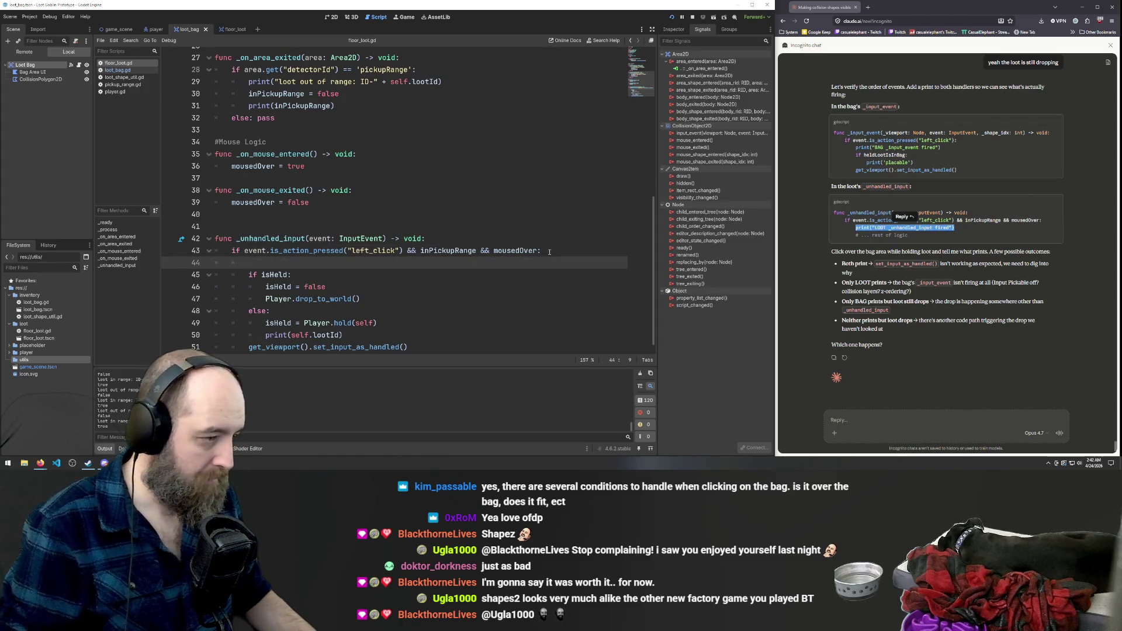
key("ctrl+v")
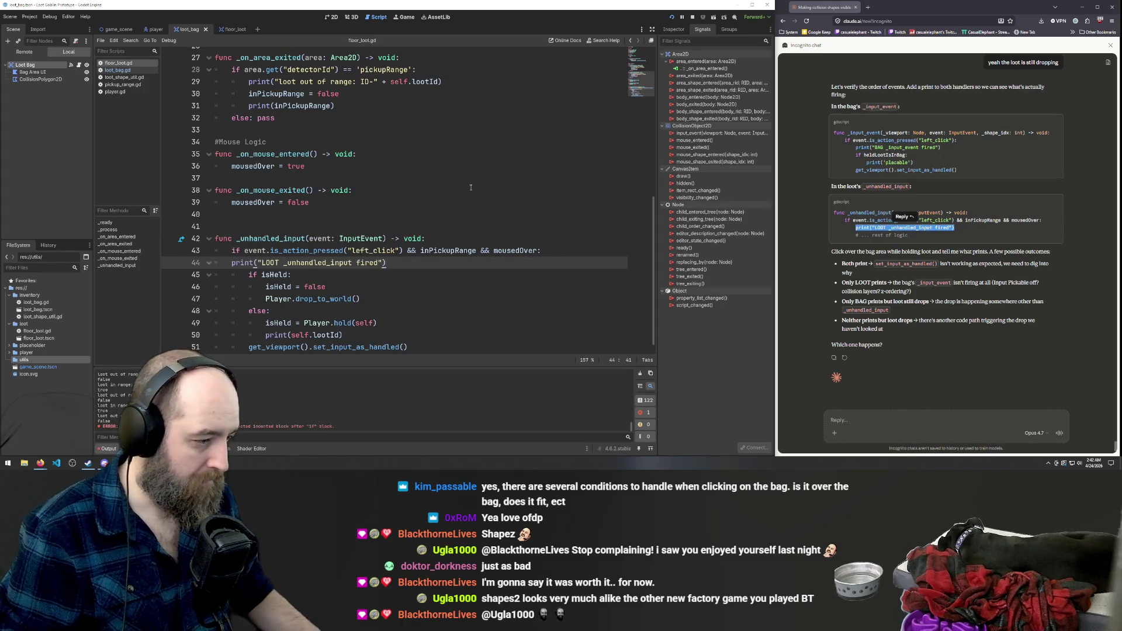
key("ctrl+z")
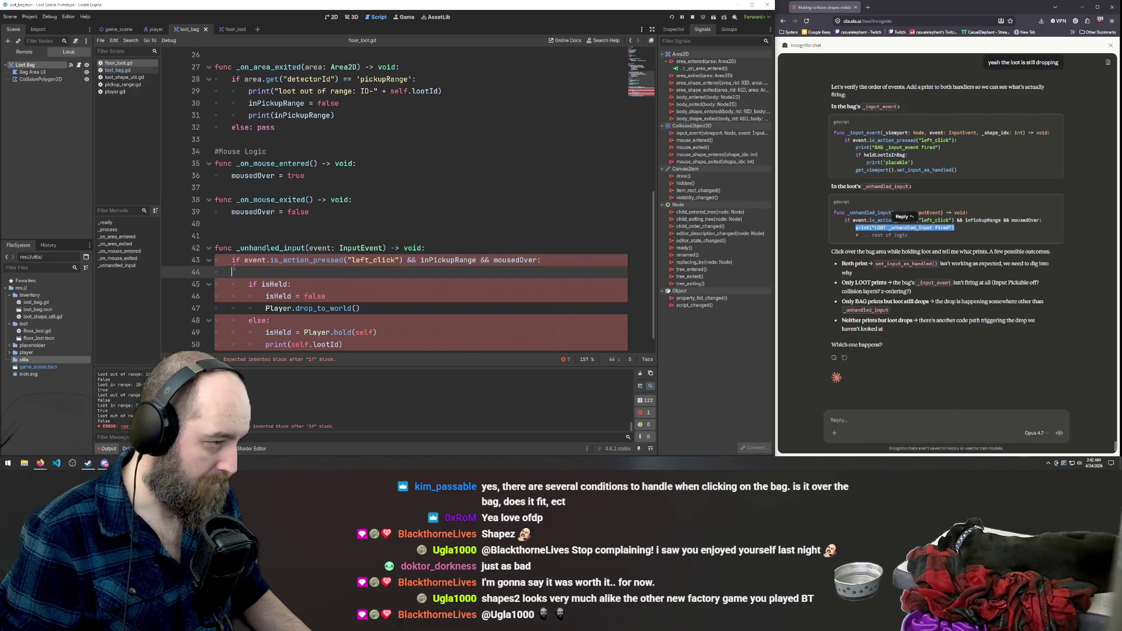
key("ctrl+v")
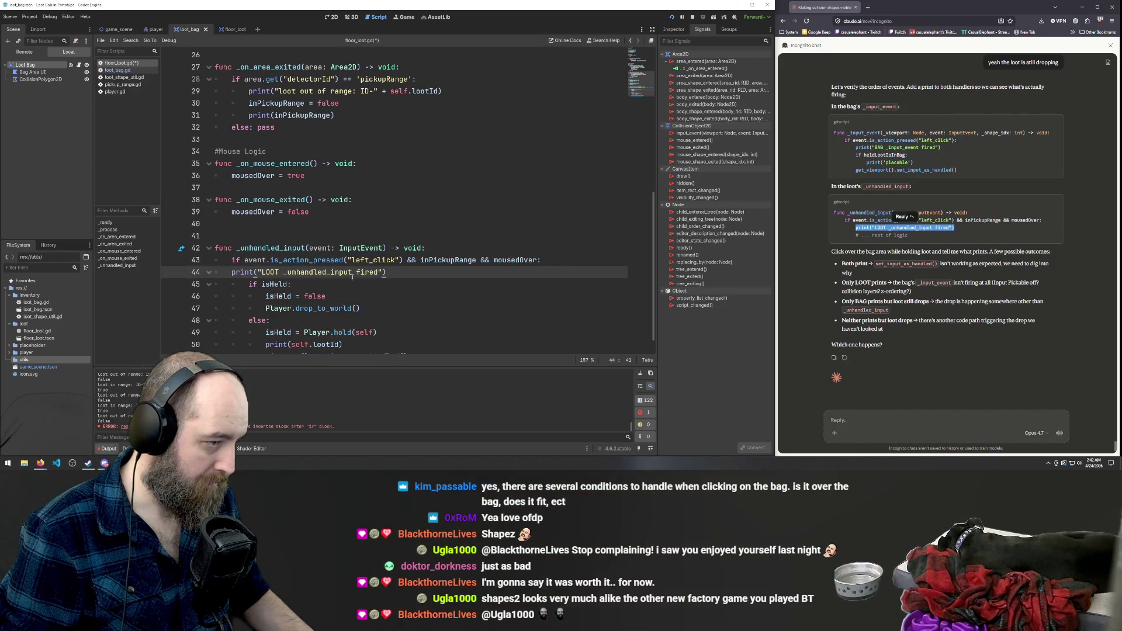
Indent the line-44 print into the check block, then save and run the game.
left_click_drag(232, 272, 199, 273)
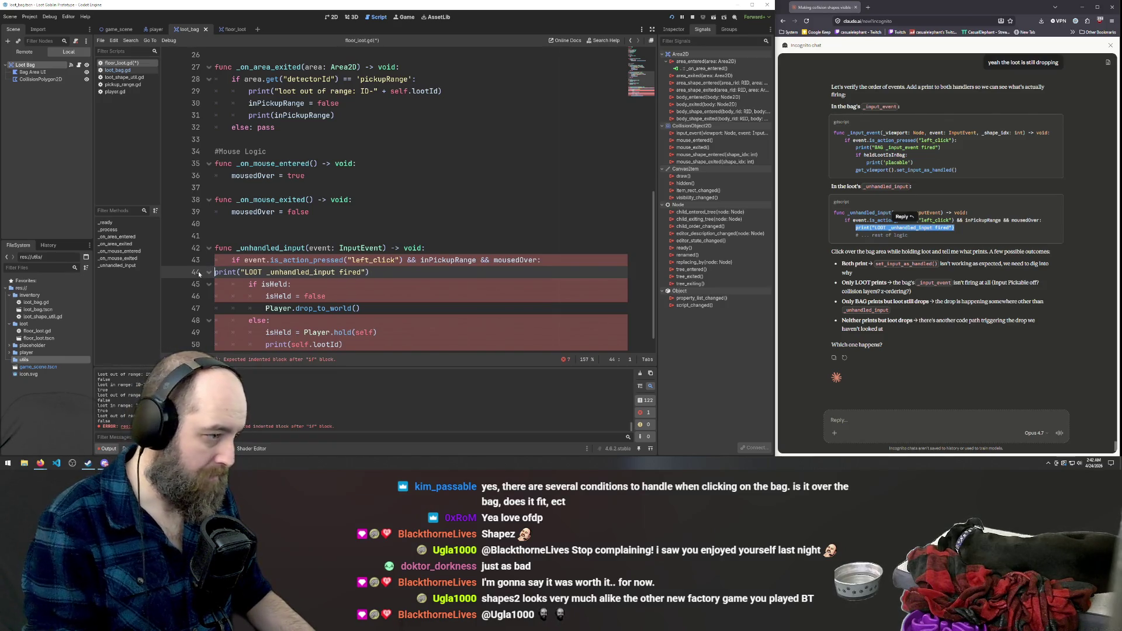
left_click(433, 140)
left_click(409, 223)
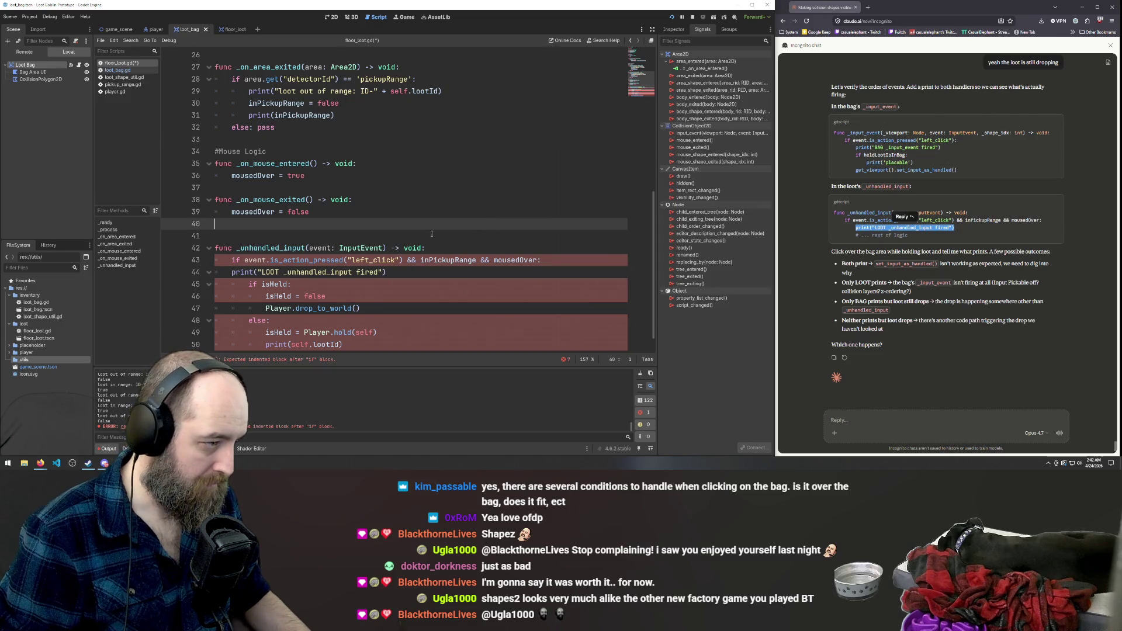
left_click(232, 272)
key("Tab")
left_click(394, 187)
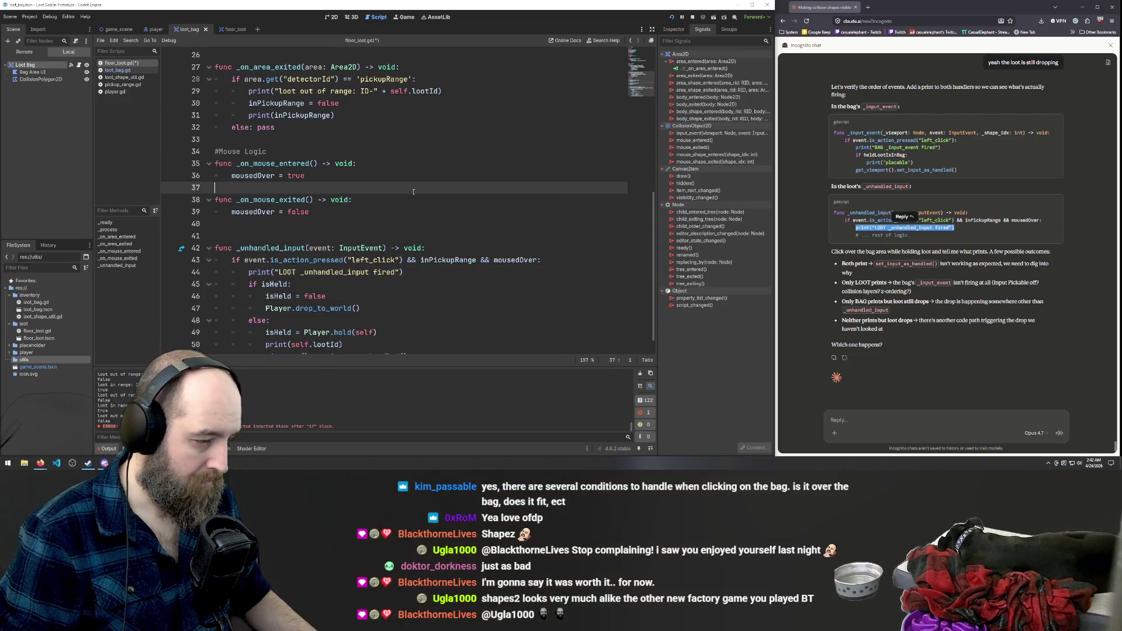
left_click(394, 151)
key("F5")
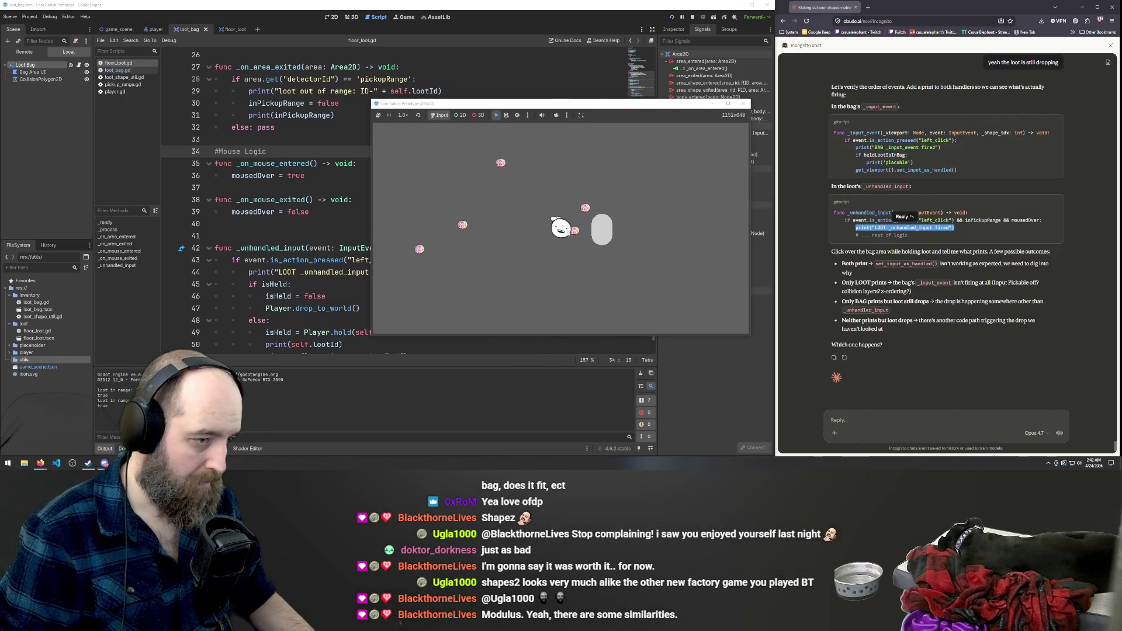
Move the player to a loot item, pick it up and click over the bag.
left_click(594, 230)
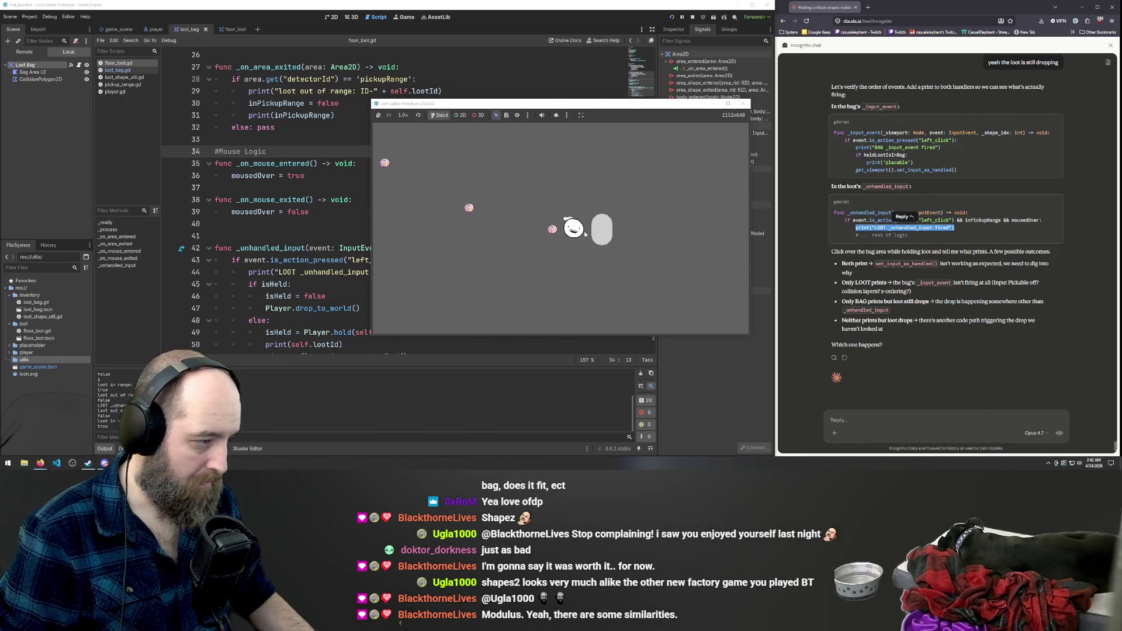
left_click(540, 229)
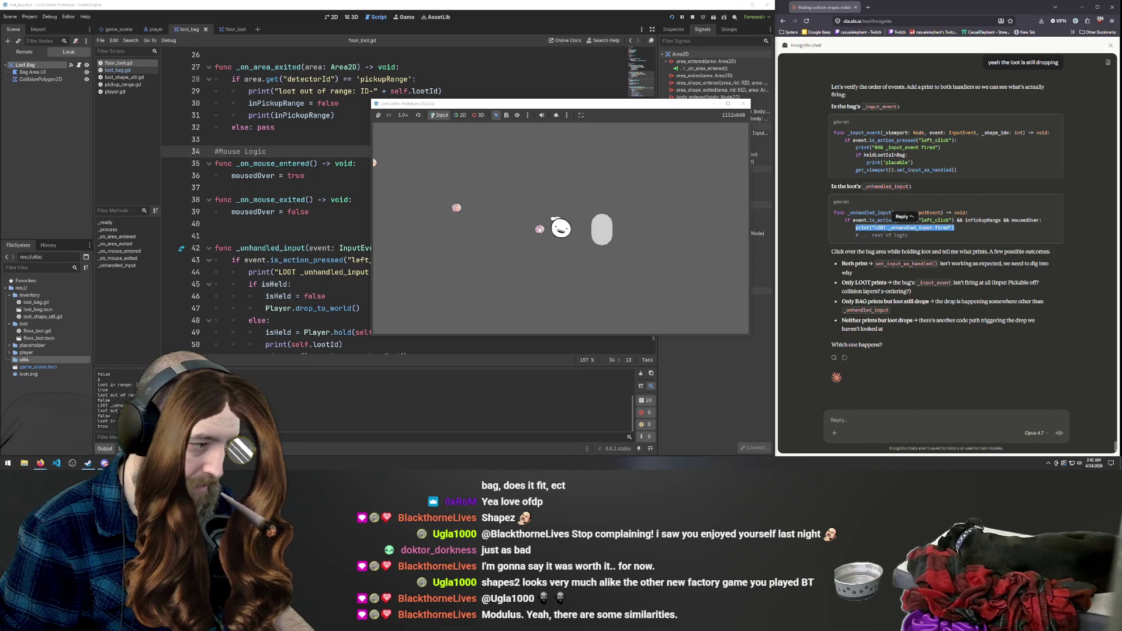
left_click(539, 228)
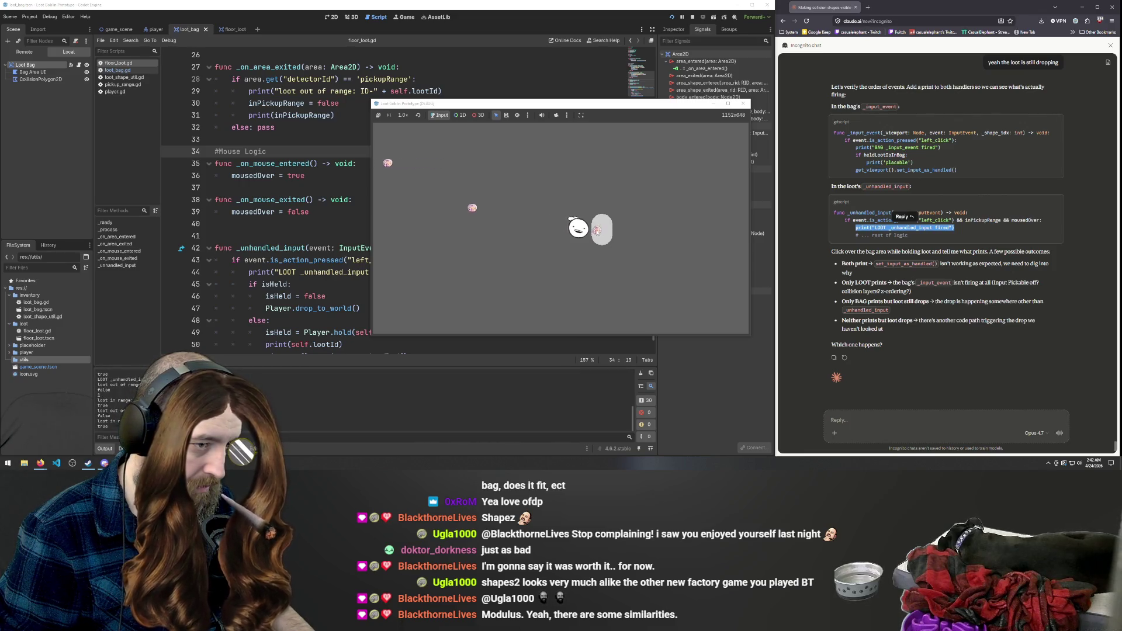
left_click(596, 233)
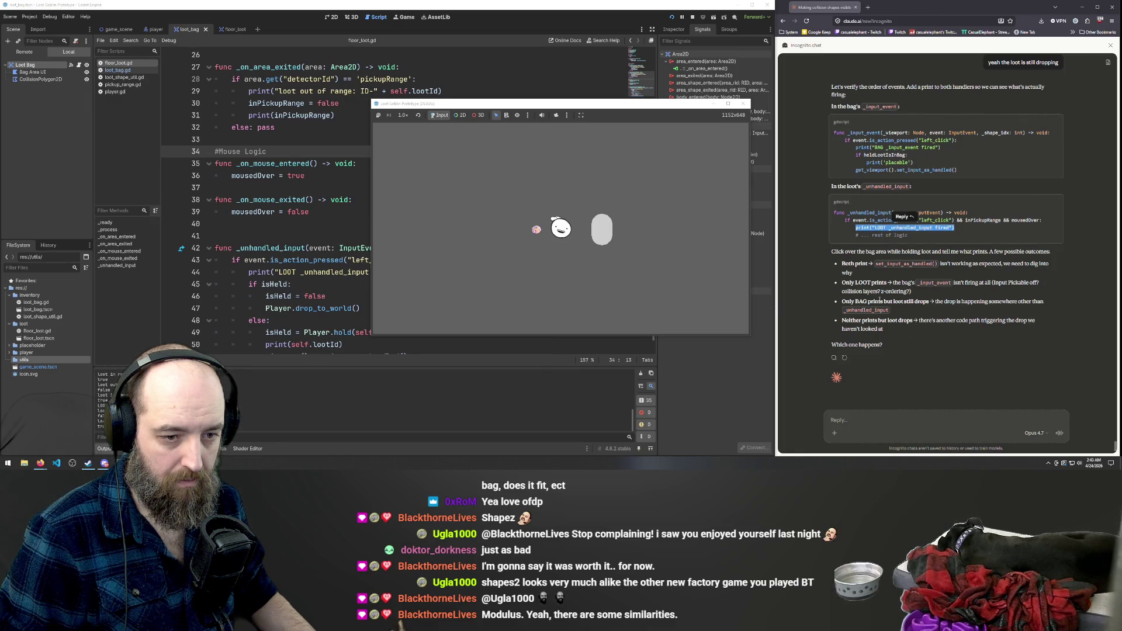
Draft a Claude reply: only loot prints, the player area is consuming the click first.
left_click(866, 414)
type("only")
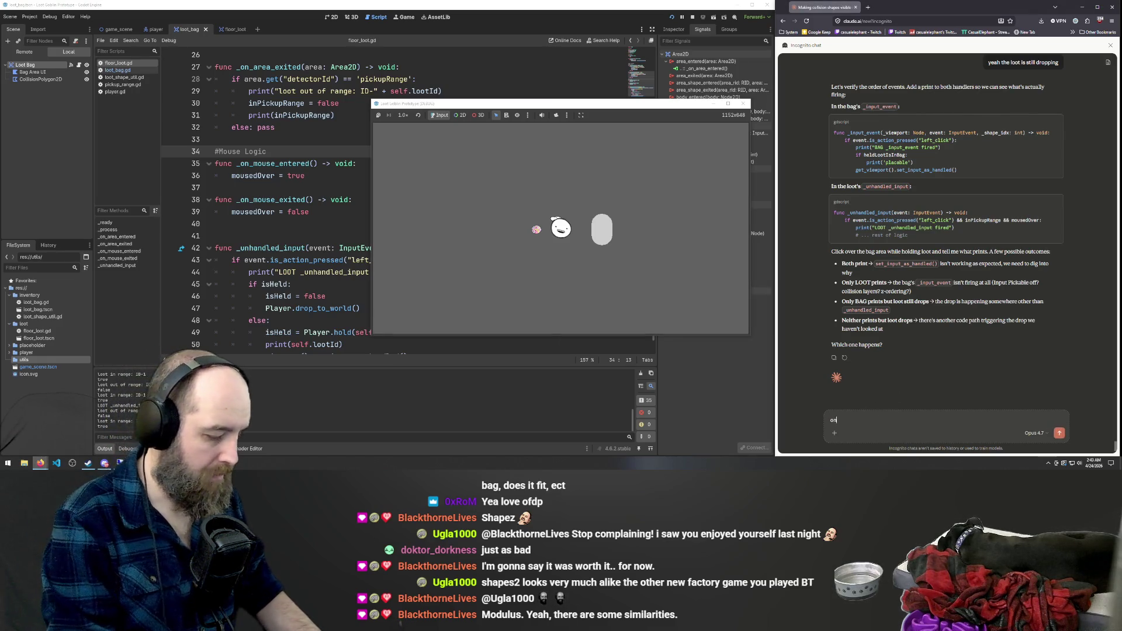
type(" loot prints, so")
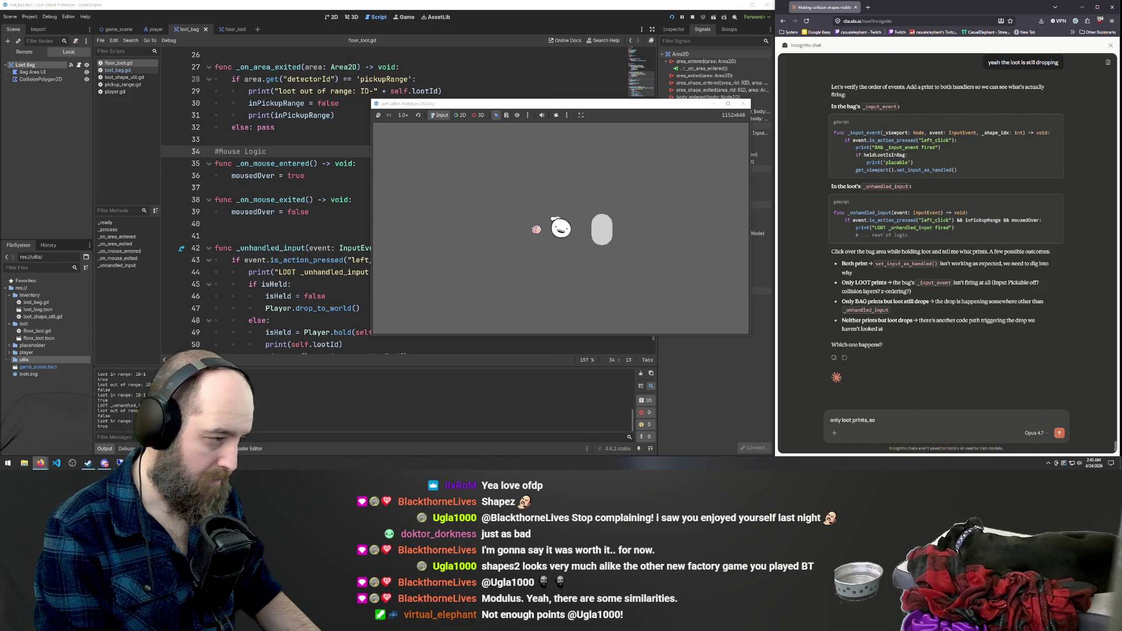
type(" the p")
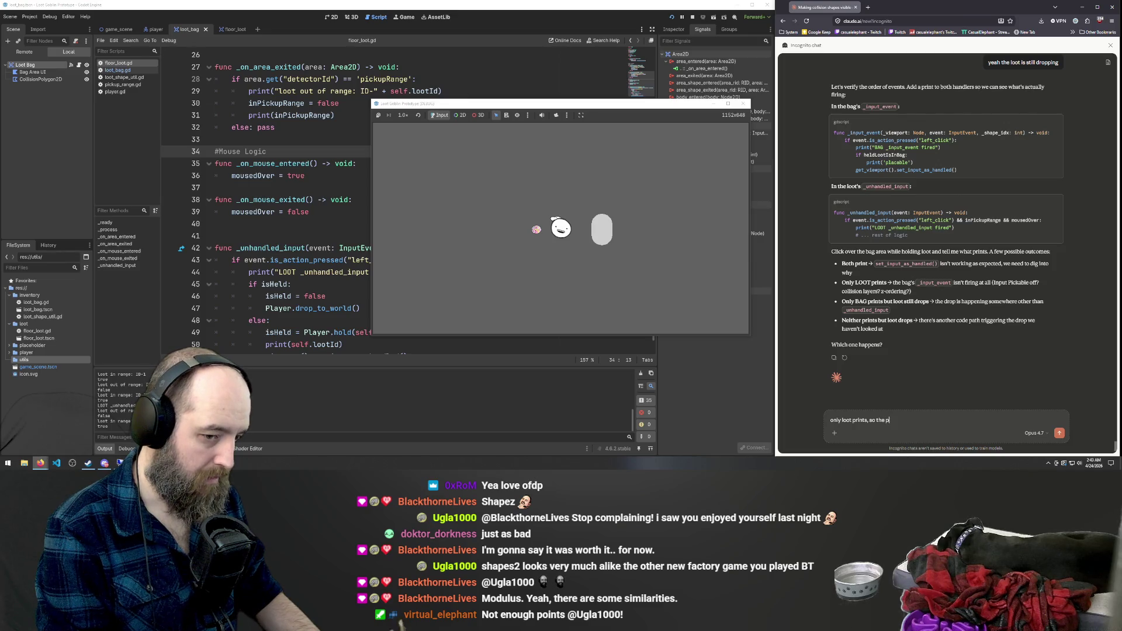
type("layer area")
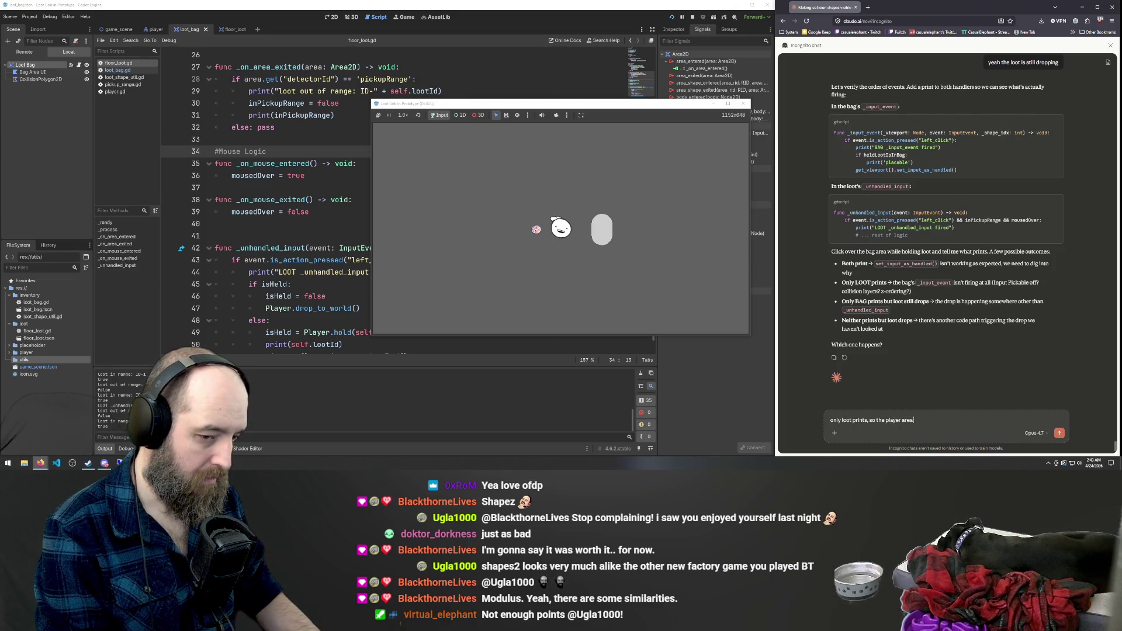
type(" is con")
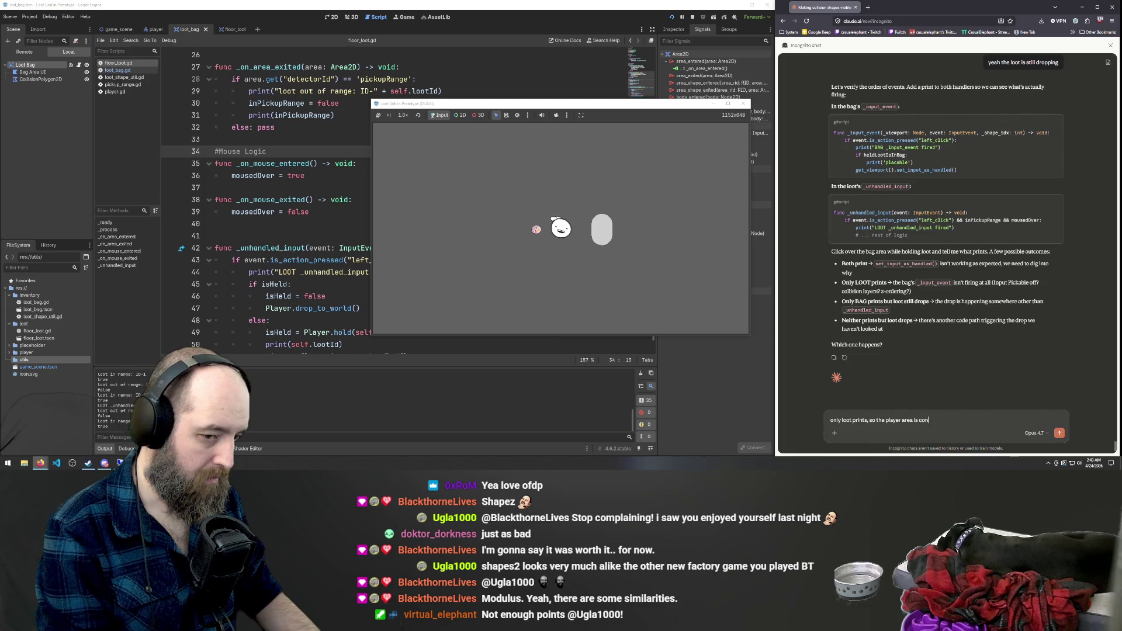
type("suming the")
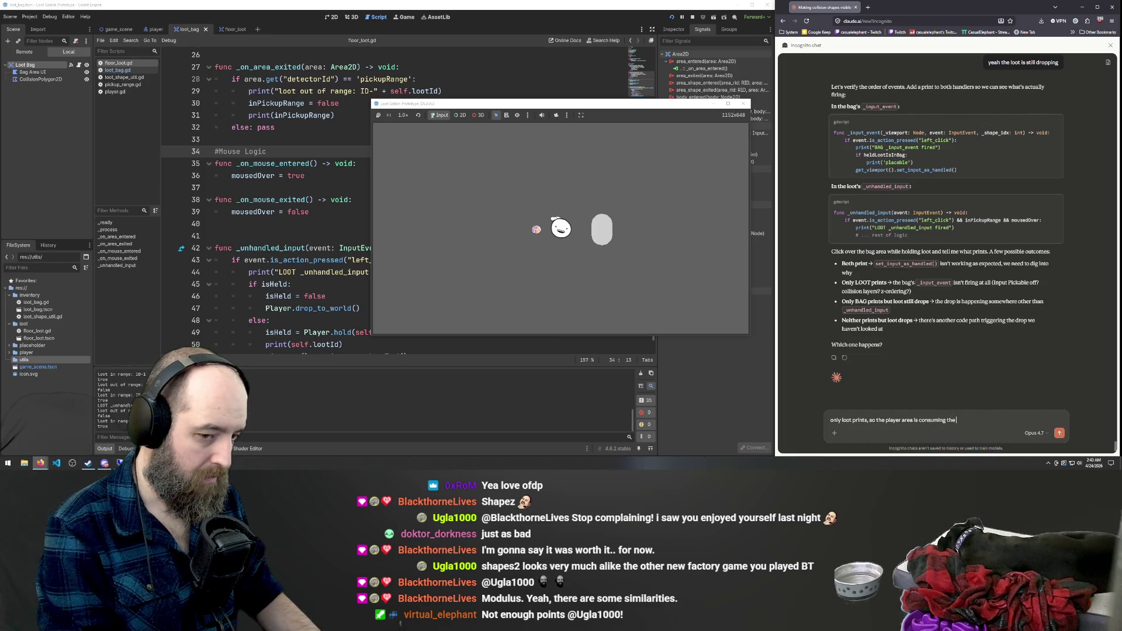
type(" click ")
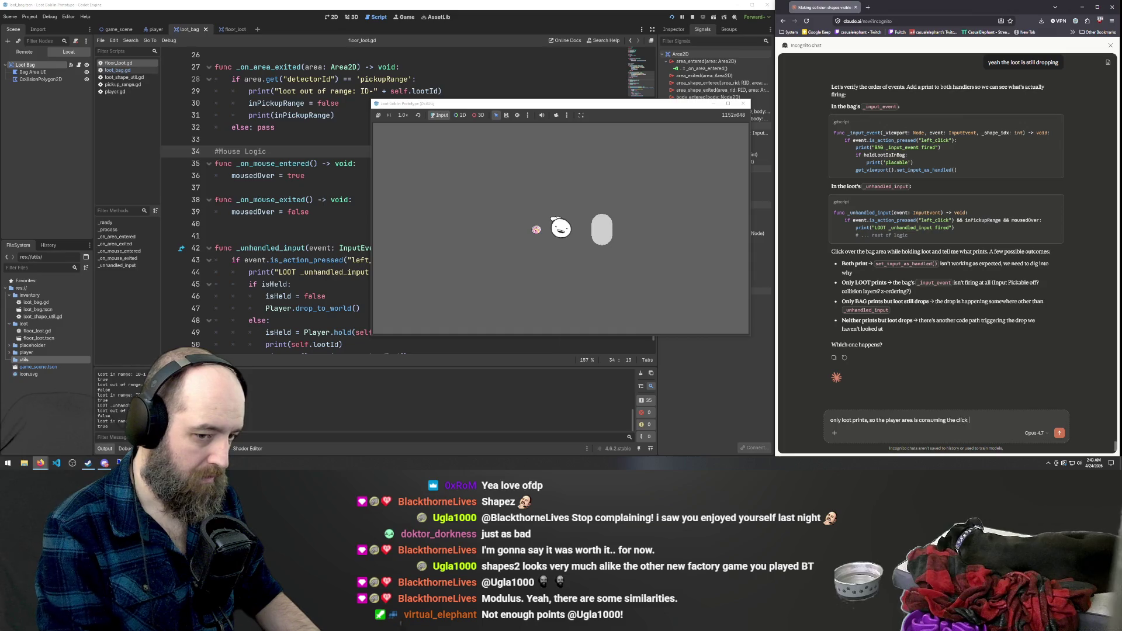
type("first")
Send the test result message to Claude.
key("Return")
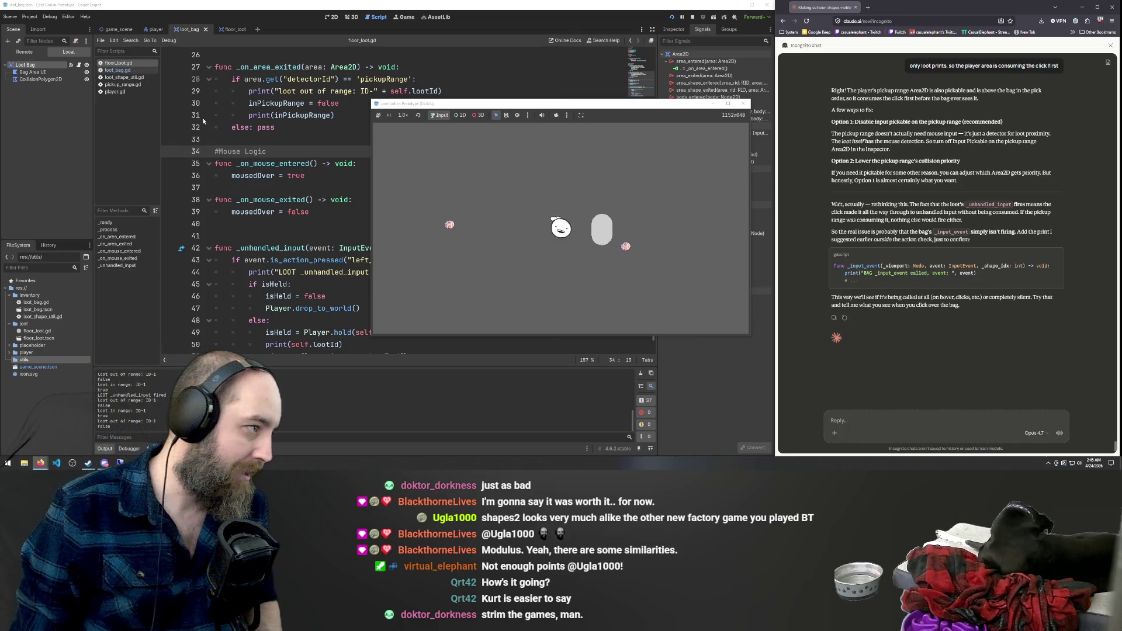
Stop the game and open loot_shape_util.gd at the end of line 46.
key("F8")
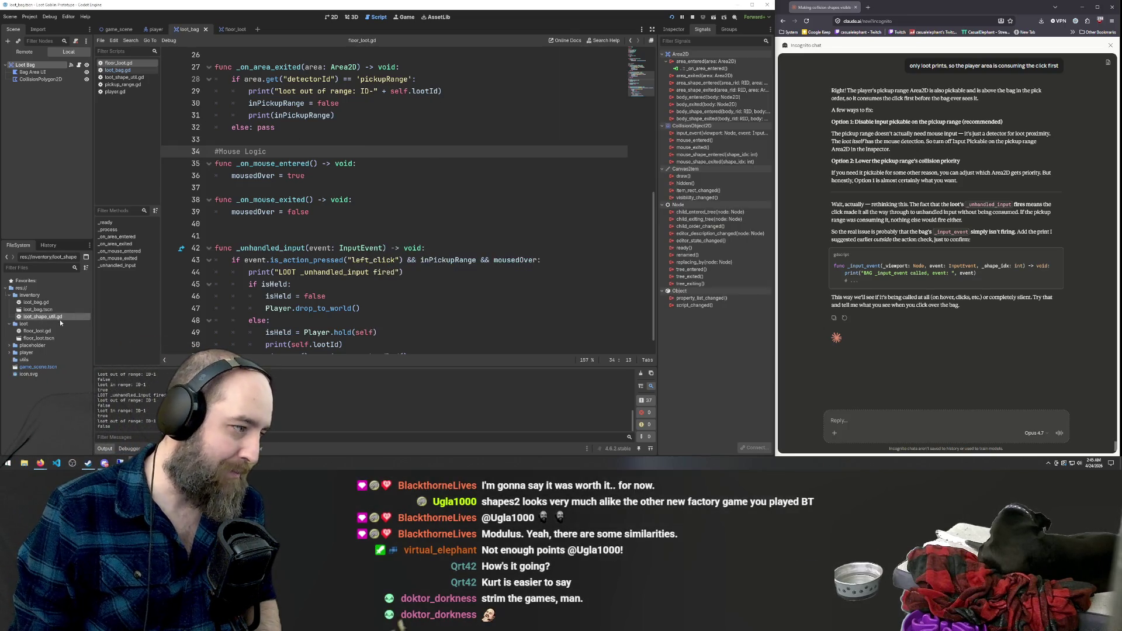
left_click(60, 316)
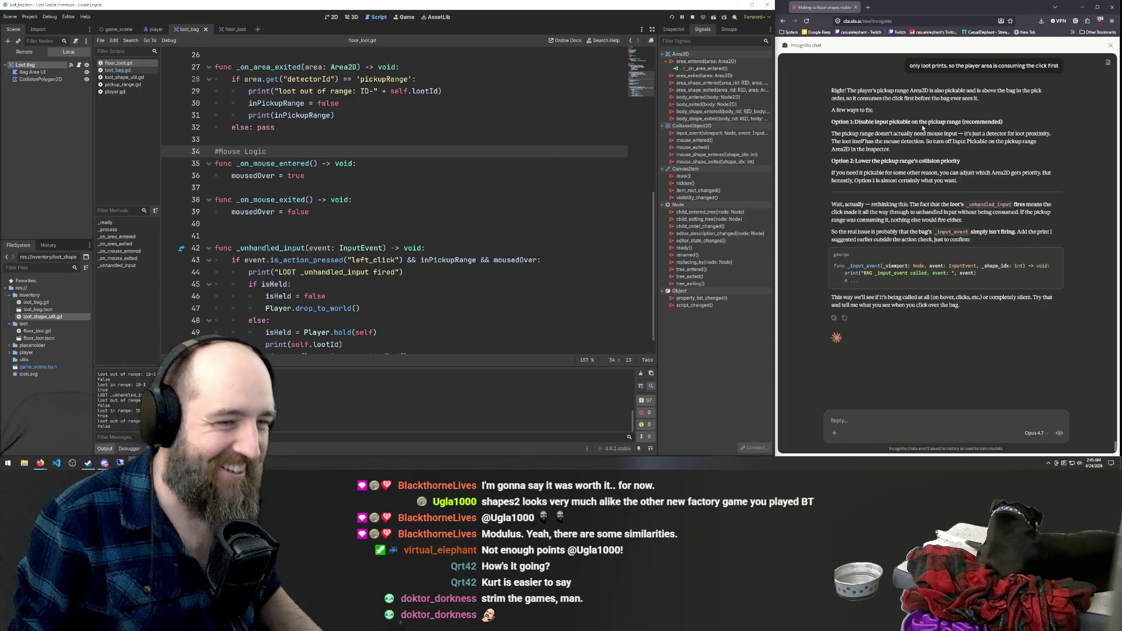
left_click(351, 296)
Relaunch the game and pick up a loot item while moving the player.
key("F5")
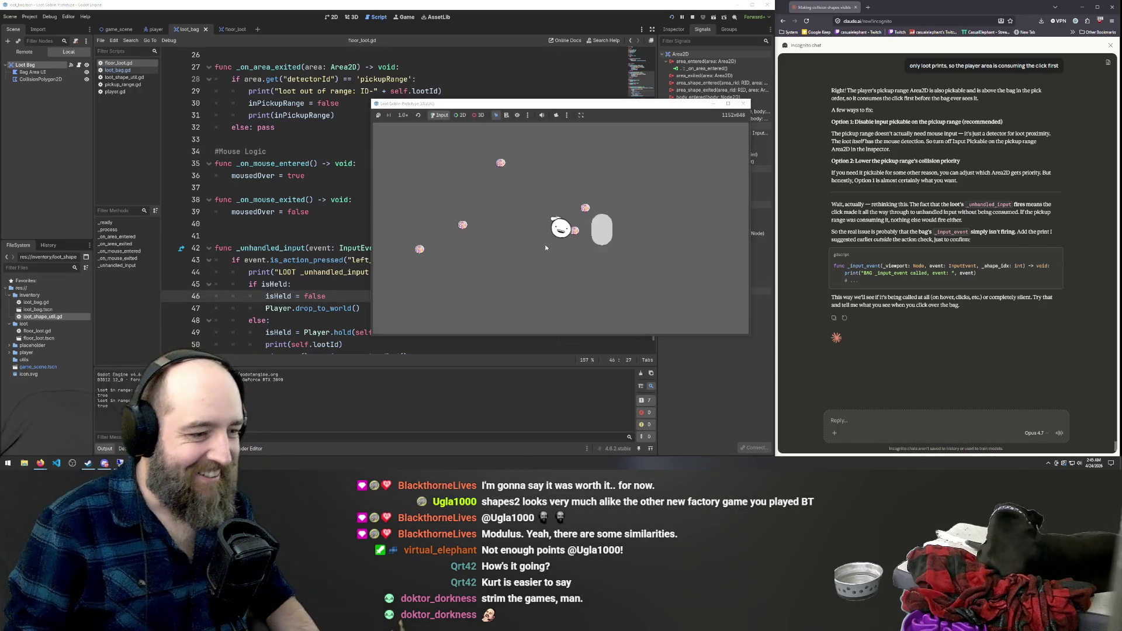
key("d")
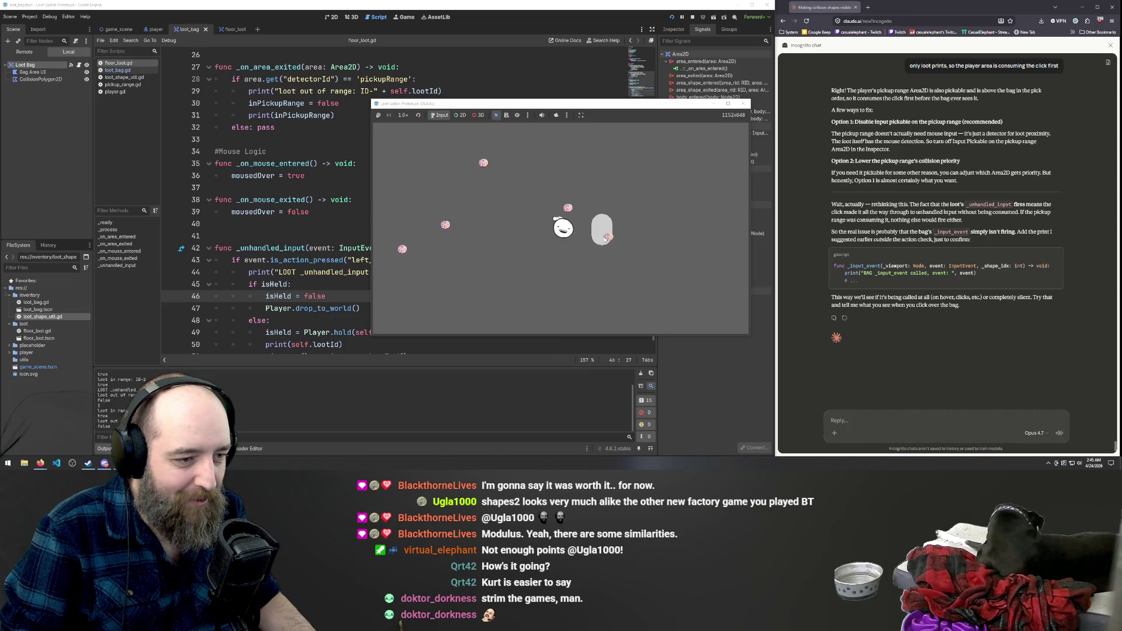
left_click(595, 232)
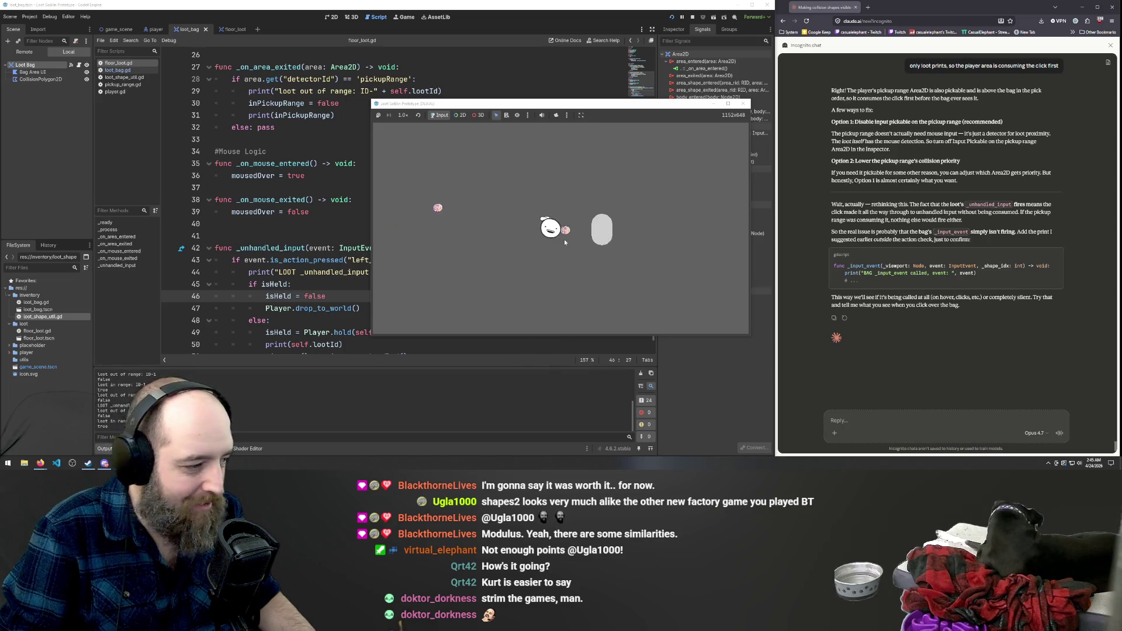
key("a")
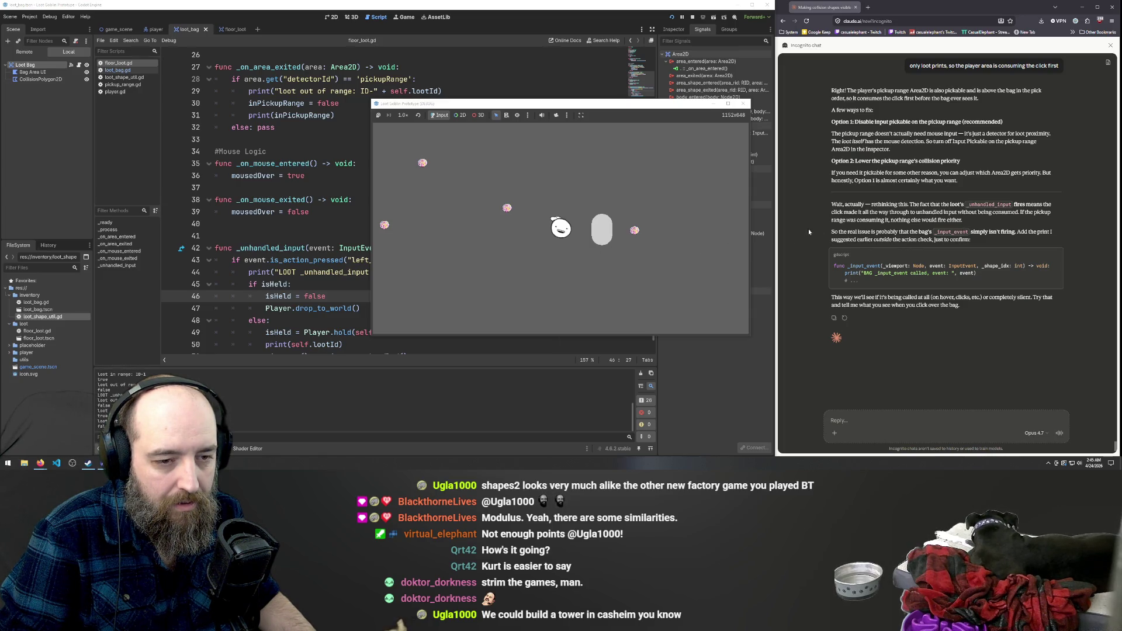
Send Claude 'well its consuming it in the process of dropping the loot on the floor'.
left_click(905, 418)
type("well its consu")
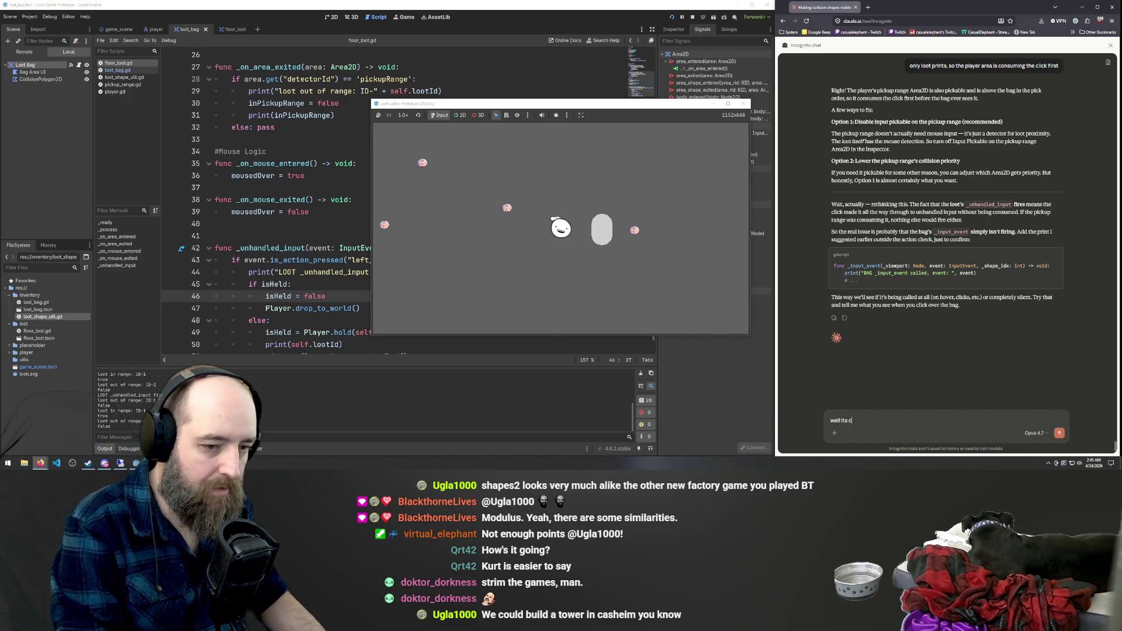
type("ming it in the process of dro")
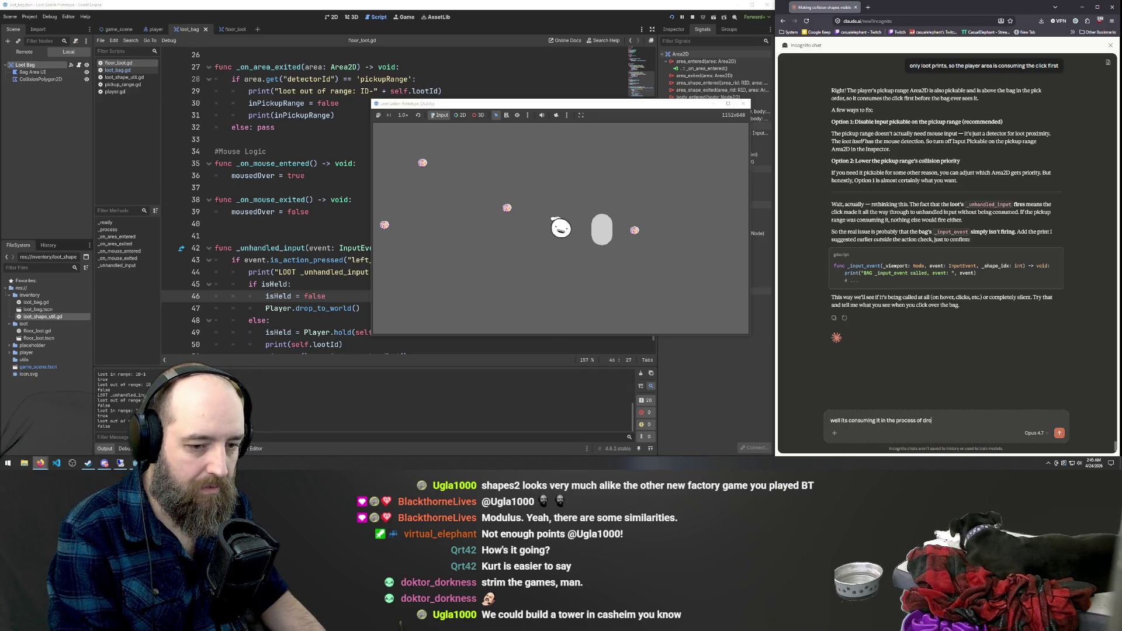
type("pping the loot on the")
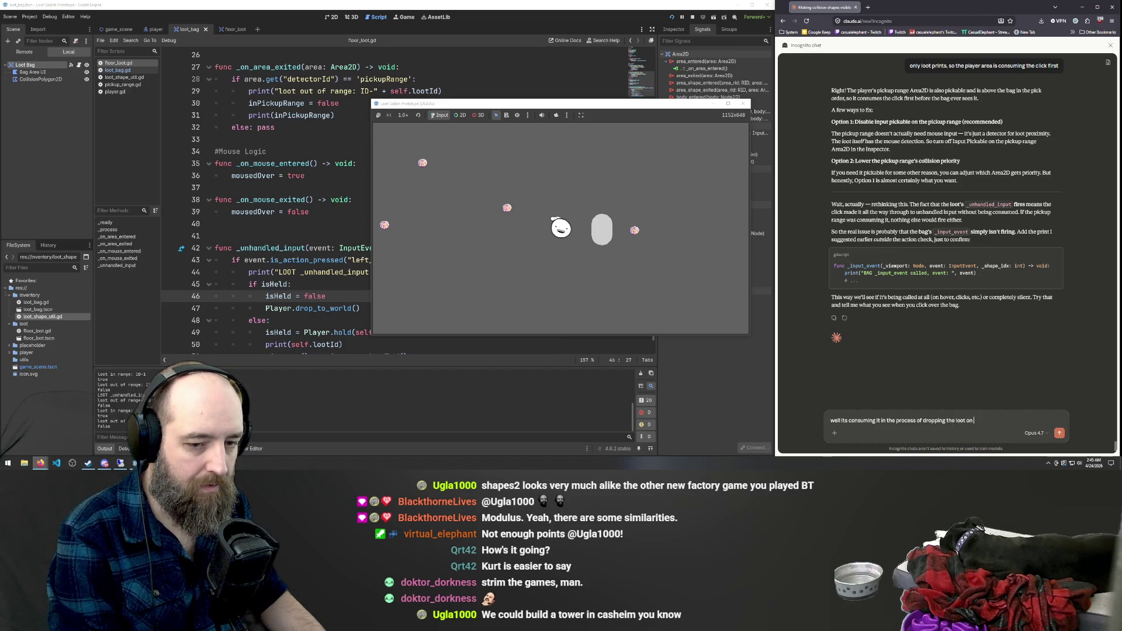
type(" floor")
key("Return")
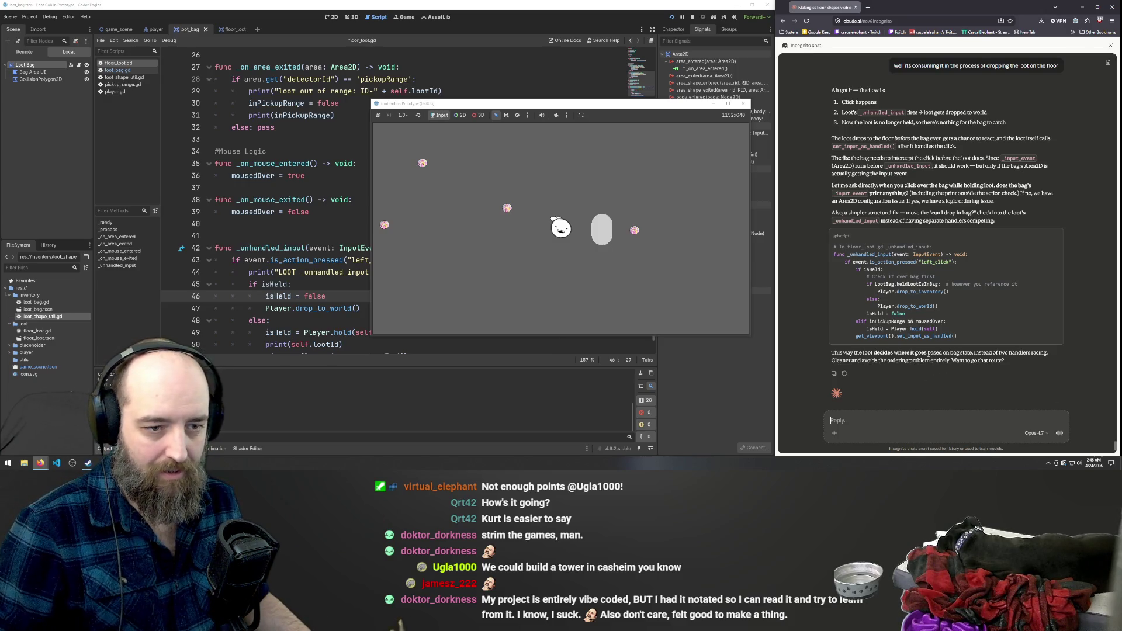
Select the suggested _unhandled_input code in Claude's reply and return to floor_loot.gd in Godot.
scroll(933, 278, "down", 1)
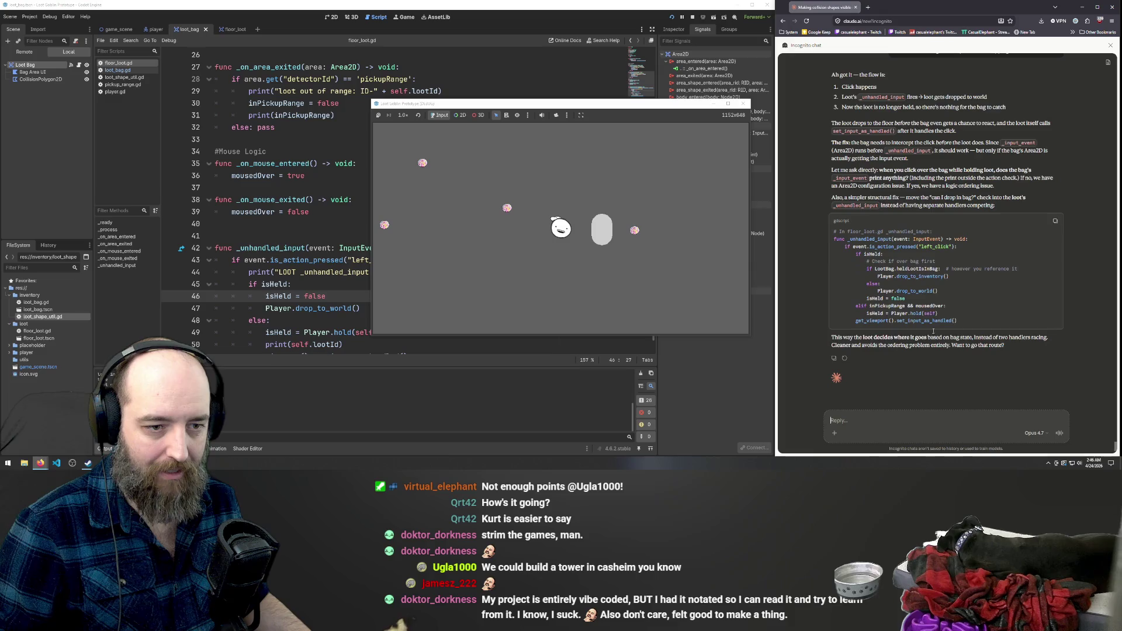
mouse_move(959, 320)
left_mouse_down()
mouse_move(804, 257)
mouse_move(797, 237)
left_mouse_up()
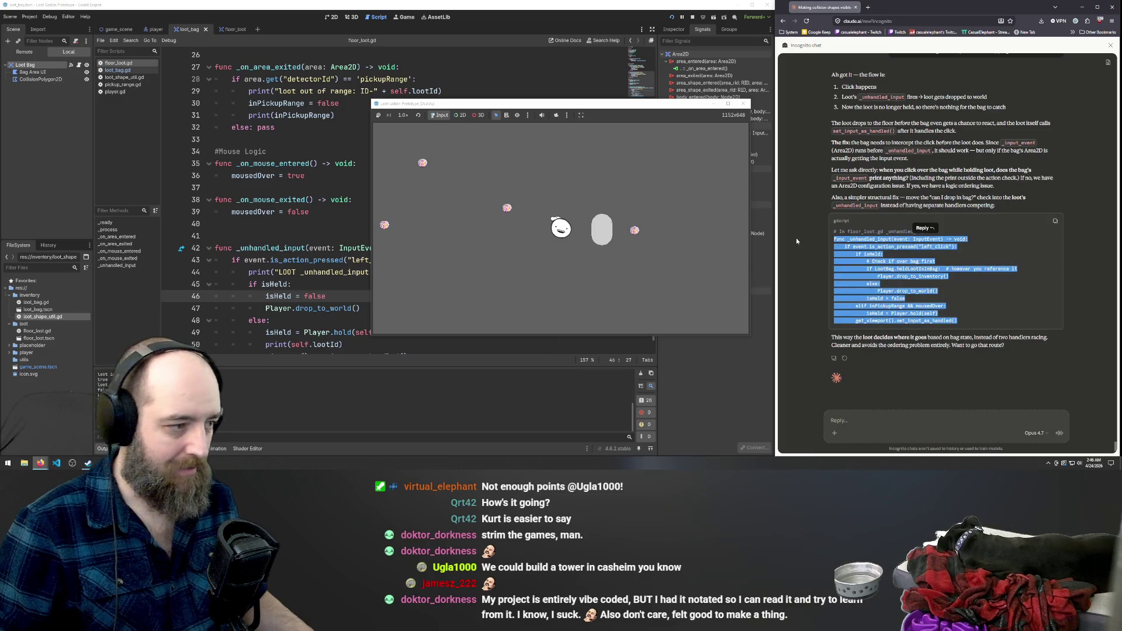
left_click(196, 211)
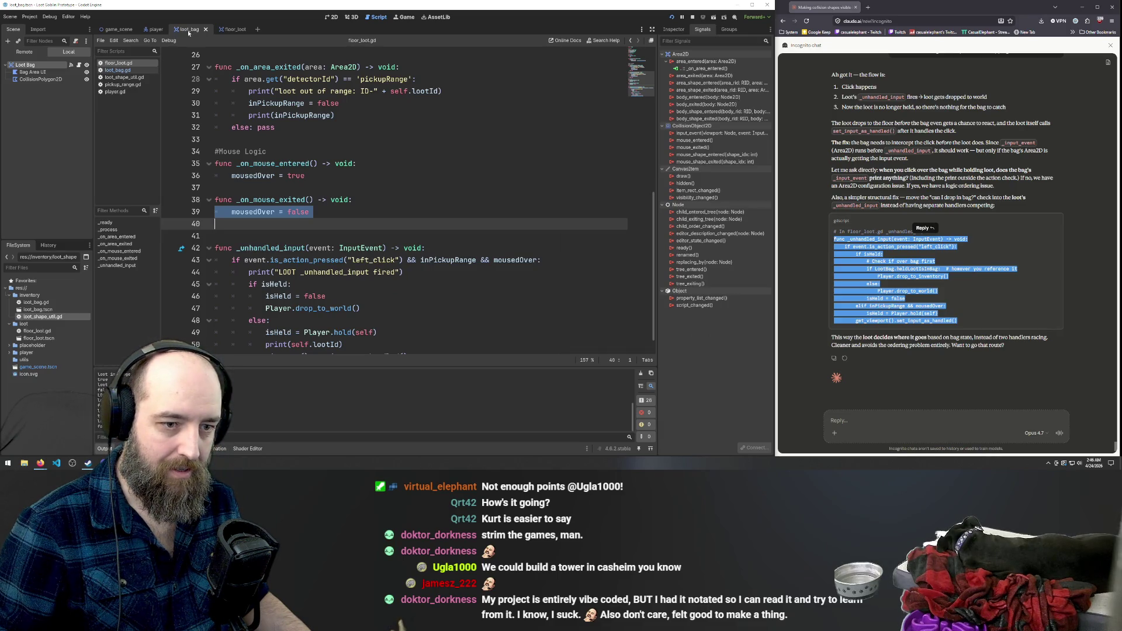
left_click(231, 29)
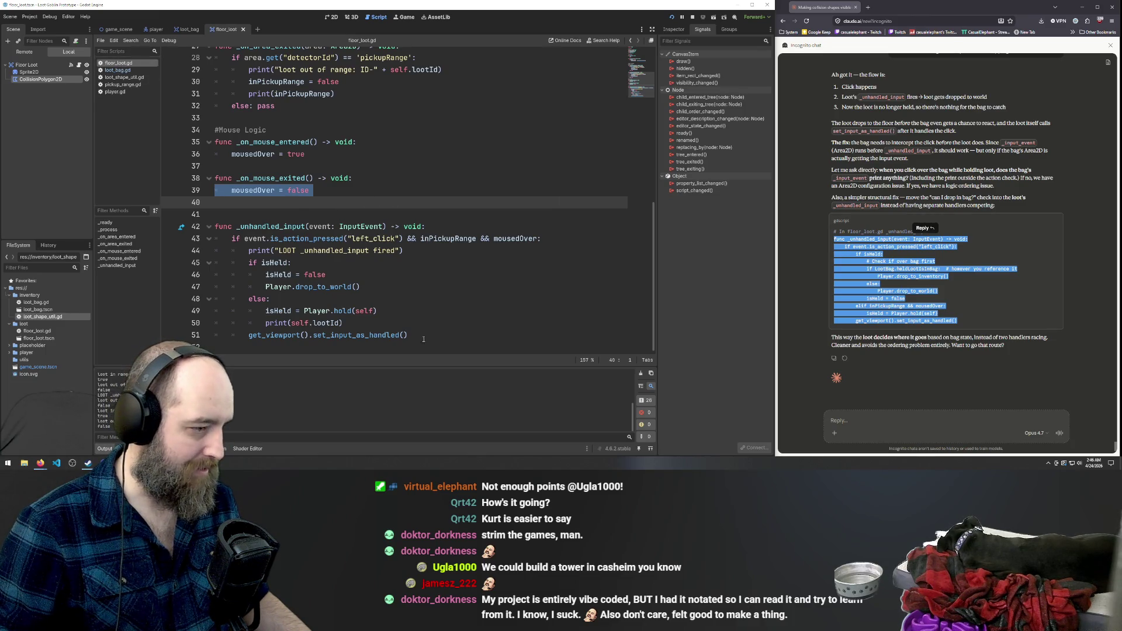
Replace the old _unhandled_input function with the pasted bag-checking version.
left_click_drag(423, 339, 215, 226)
key("ctrl+v")
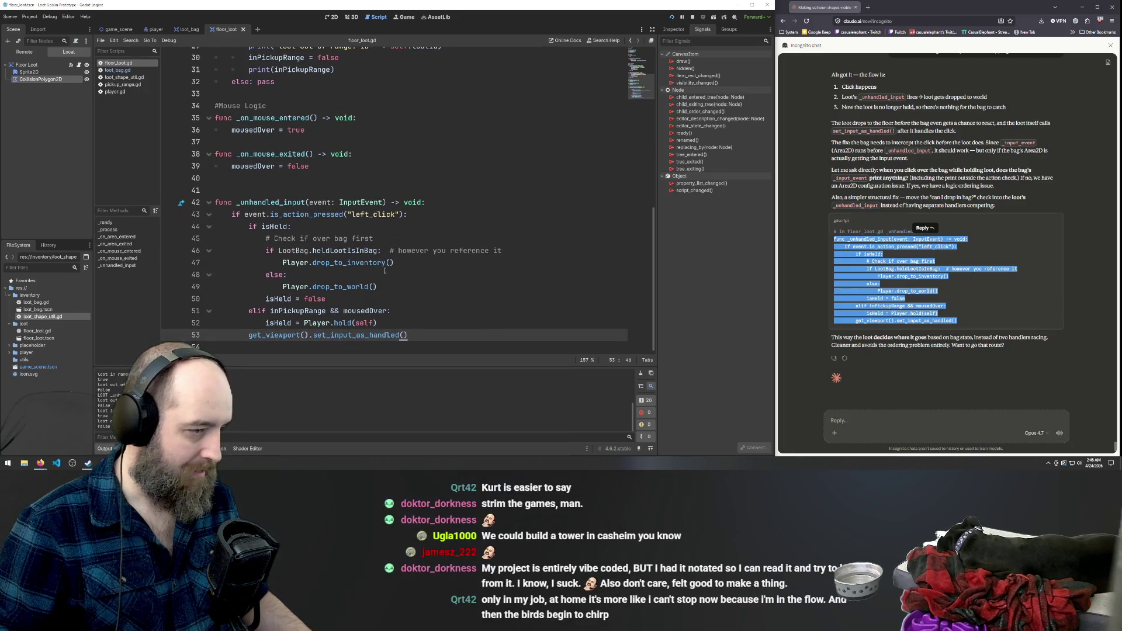
key("ctrl+z")
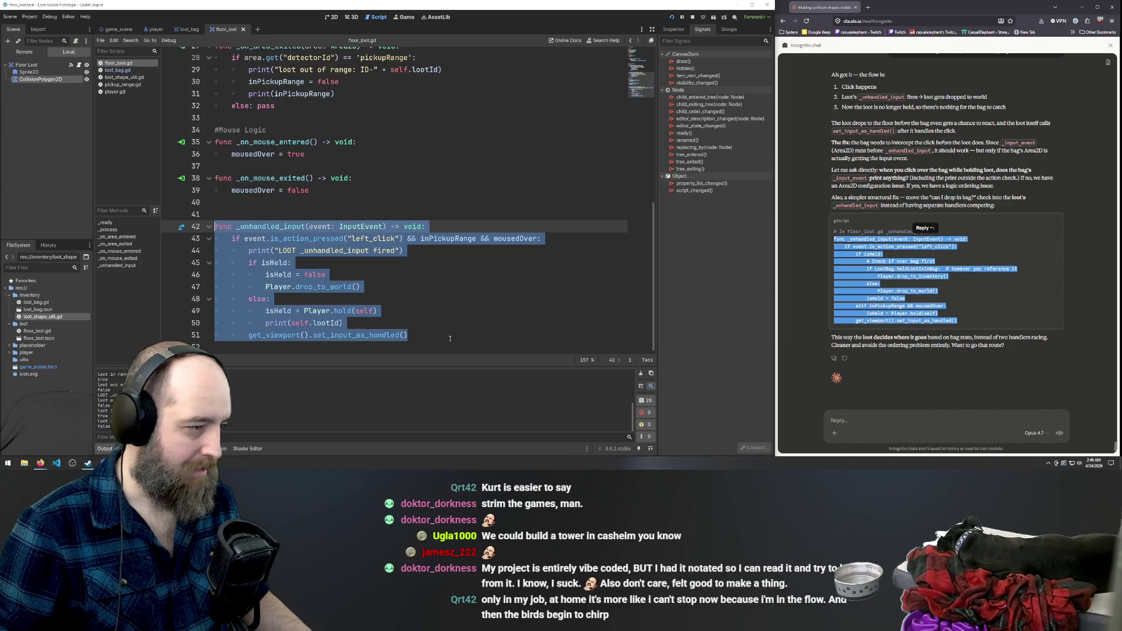
key("ctrl+v")
Re-indent lines 43 and 46 with tabs, nesting the LootBag check one level deeper.
left_click_drag(233, 235, 215, 236)
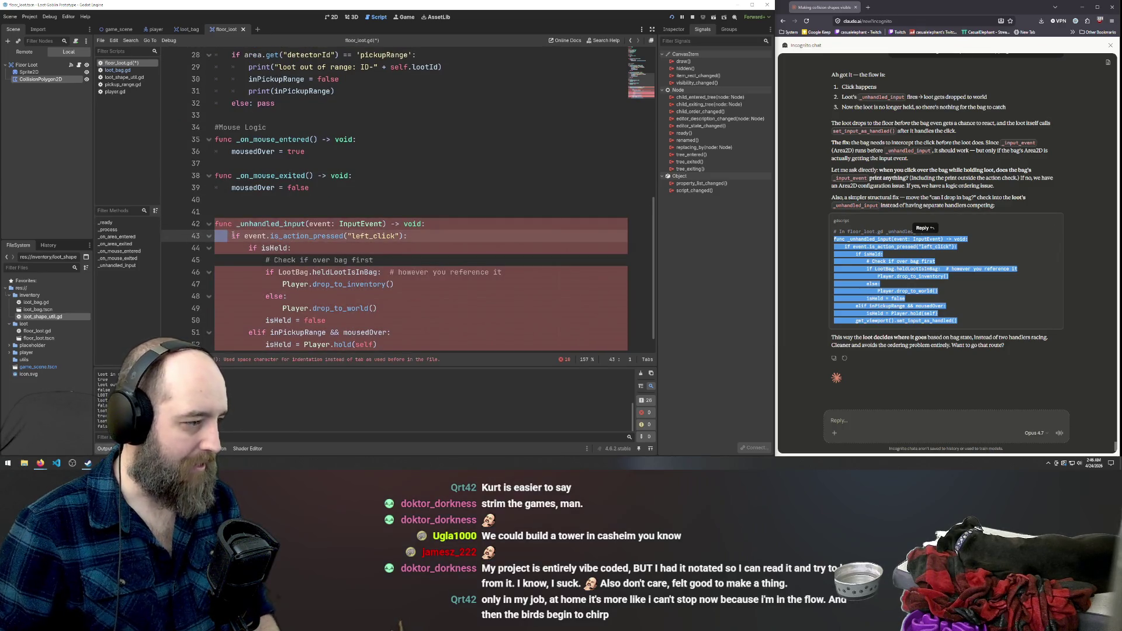
key("BackSpace")
key("Tab")
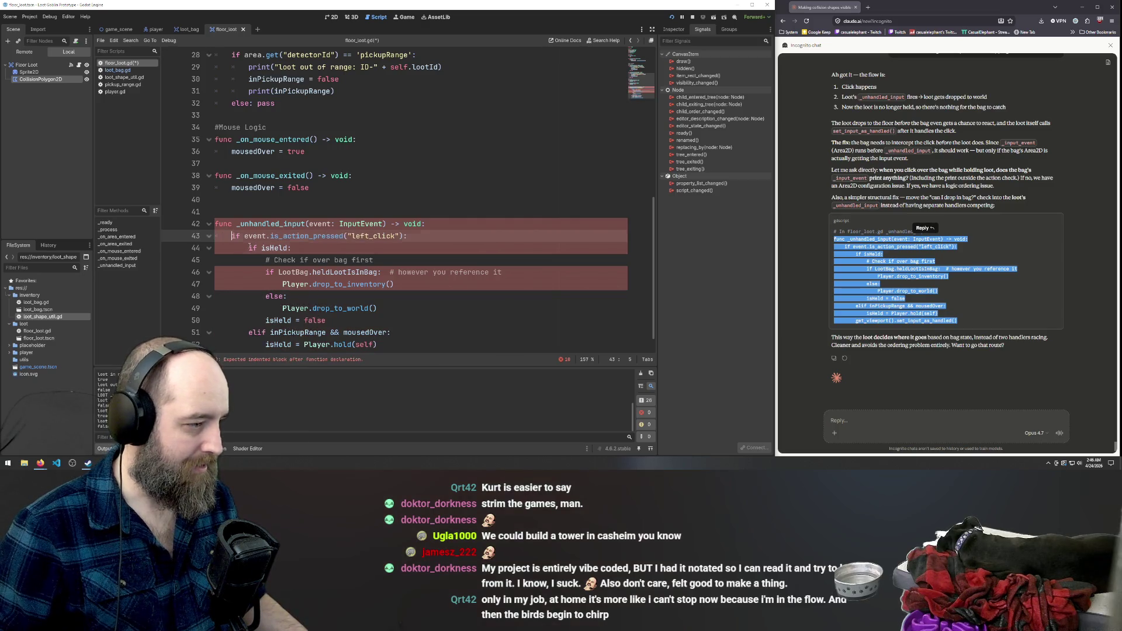
left_click(249, 248)
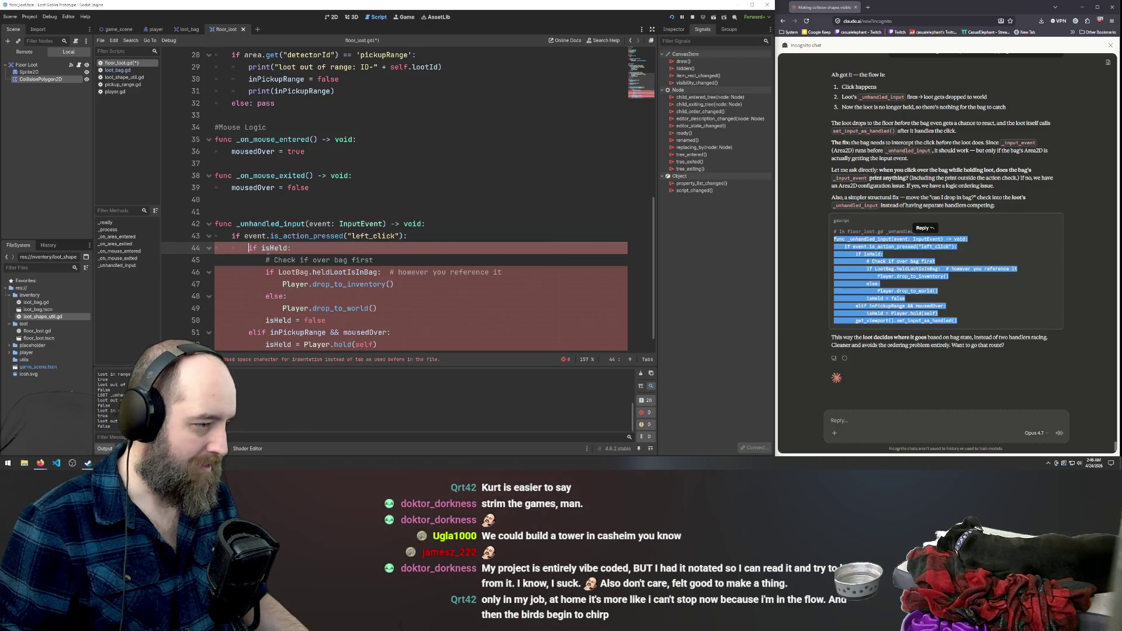
left_click_drag(266, 272, 215, 272)
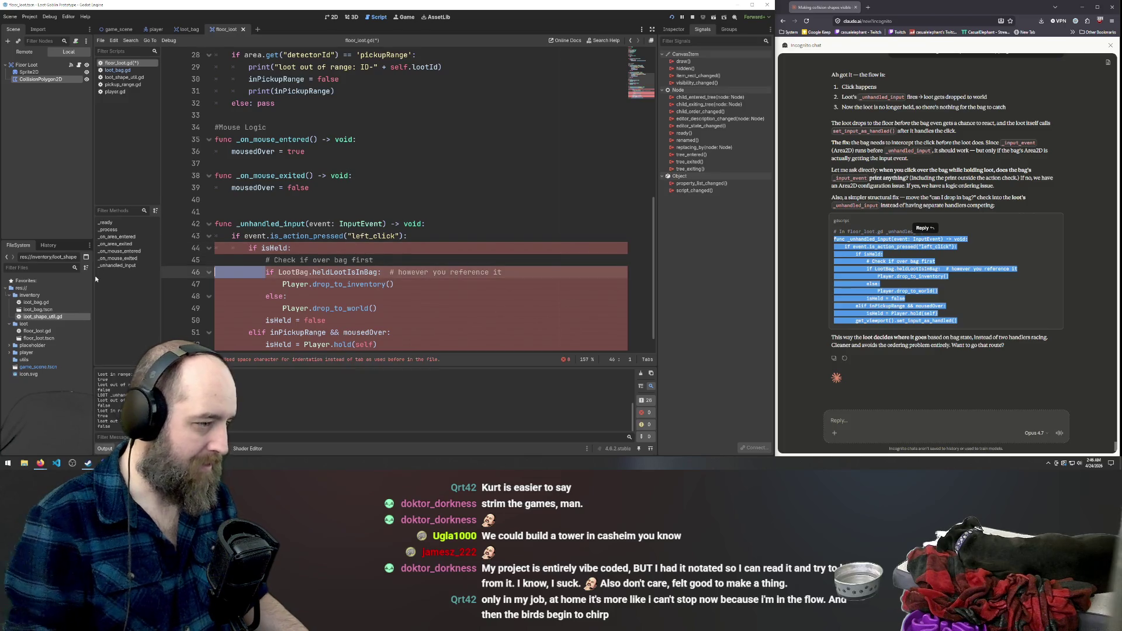
key("BackSpace")
key("Tab")
key("Tab")
Set the drop_to_inventory call on line 47 to two indent levels.
scroll(270, 267, "down", 1)
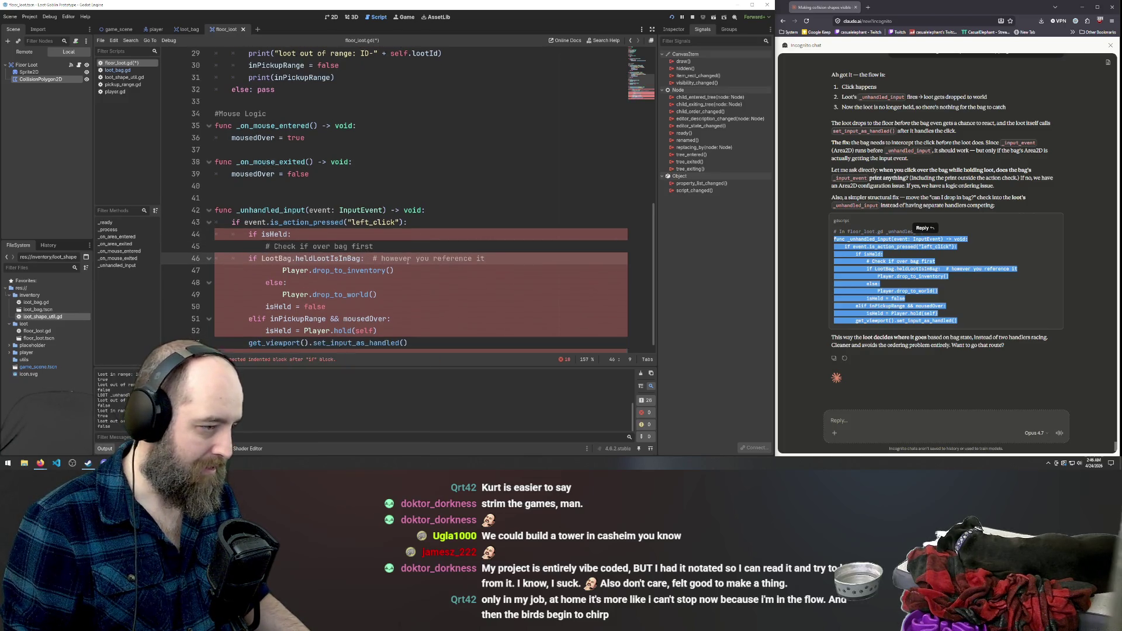
left_click_drag(283, 262, 215, 262)
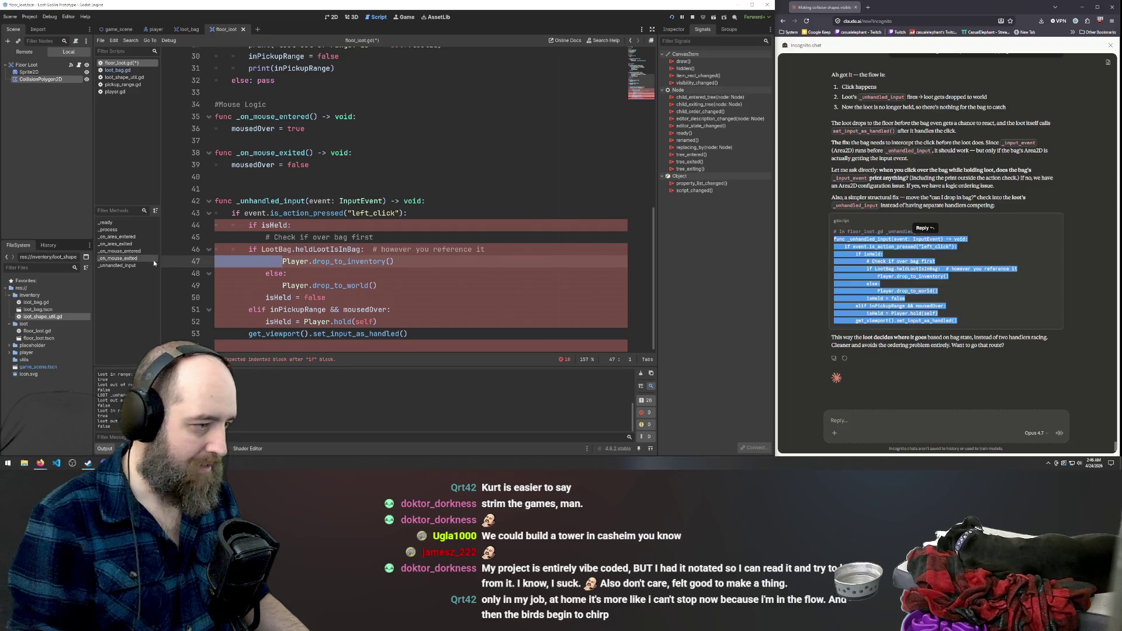
key("BackSpace")
key("Tab")
key("Tab")
Delete the '# Check if over bag first' comment line.
left_click(193, 237)
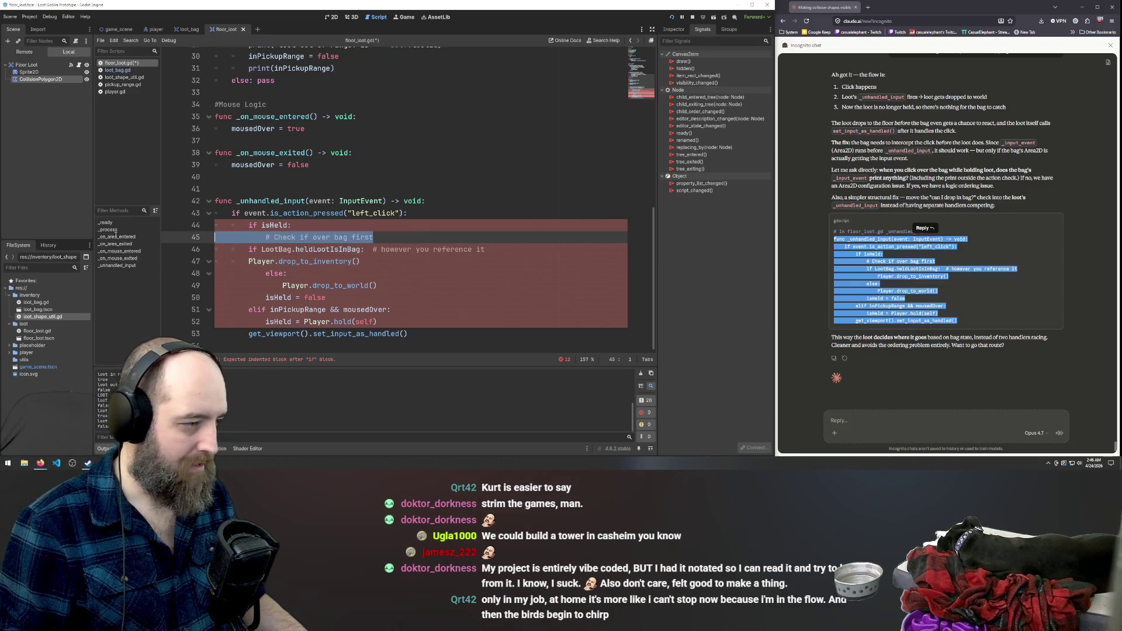
key("BackSpace")
key("BackSpace")
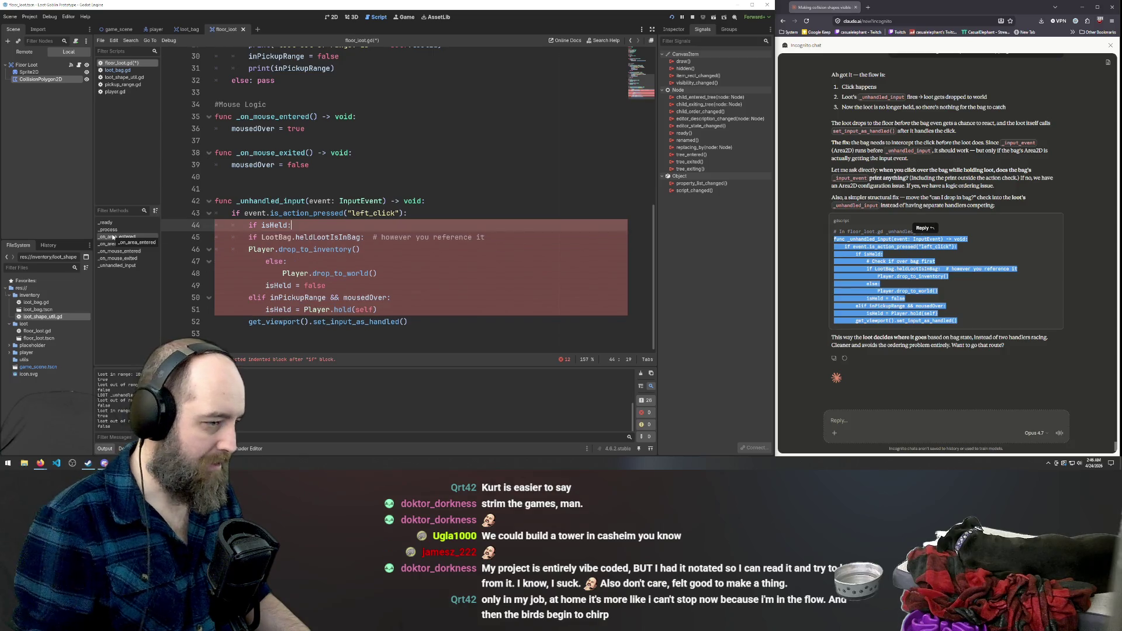
left_click_drag(509, 240, 455, 239)
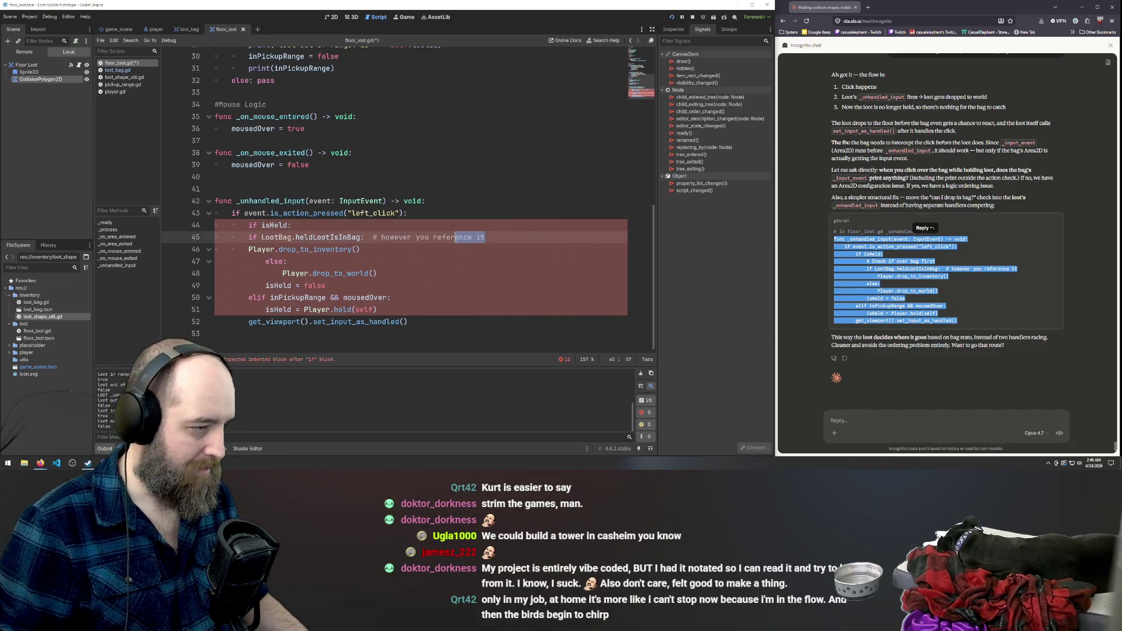
scroll(452, 232, "up", 10)
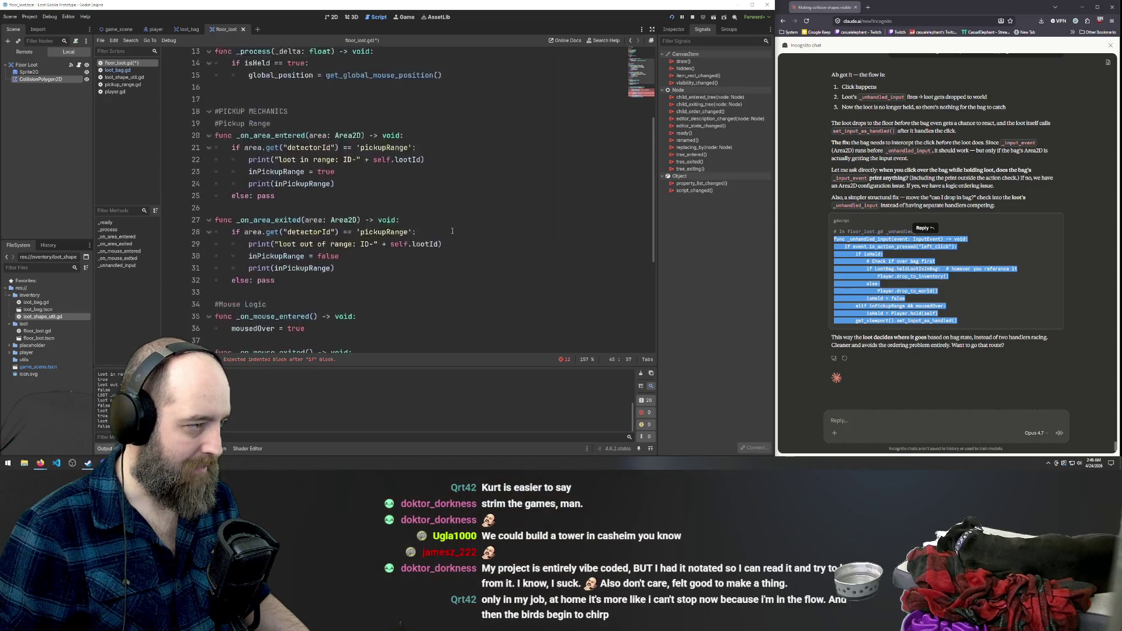
scroll(454, 228, "down", 8)
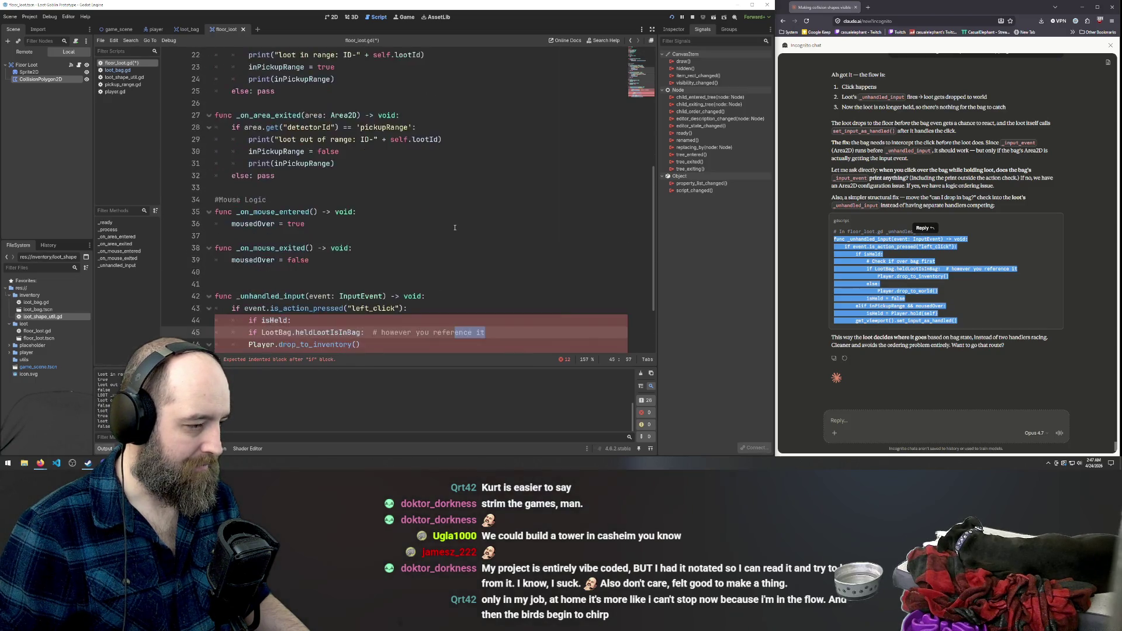
scroll(455, 228, "up", 8)
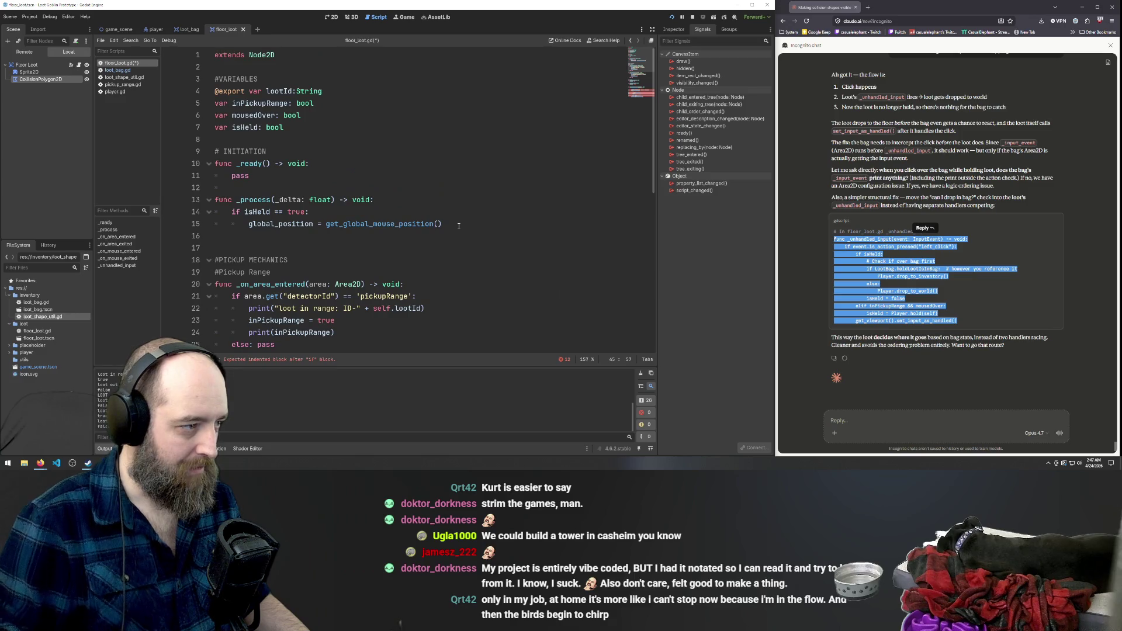
scroll(459, 225, "down", 9)
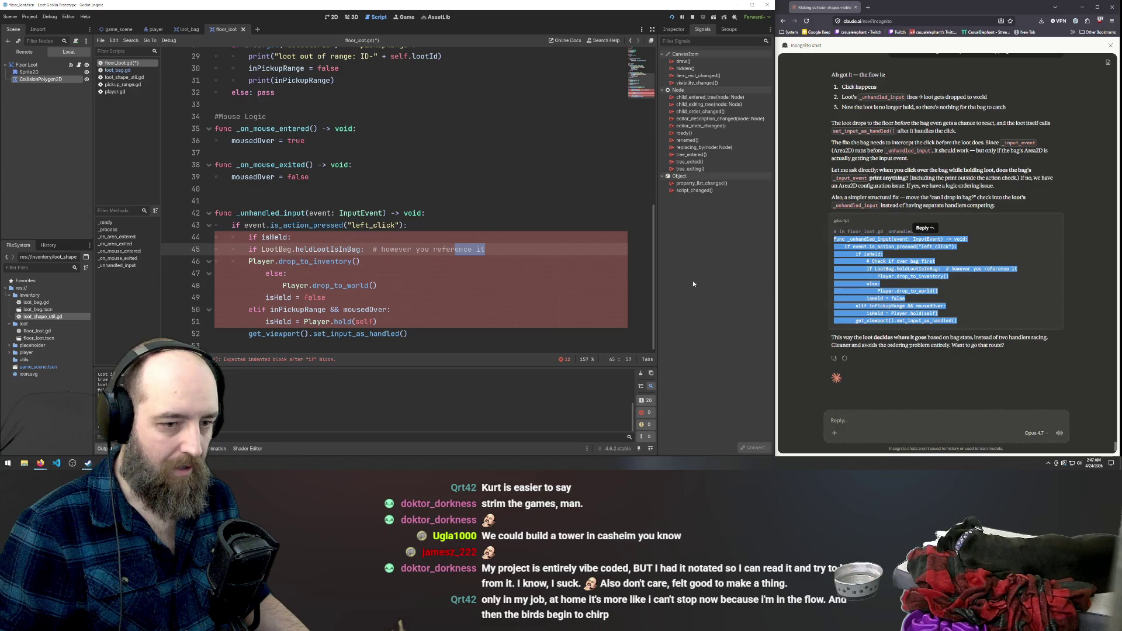
left_click(420, 236)
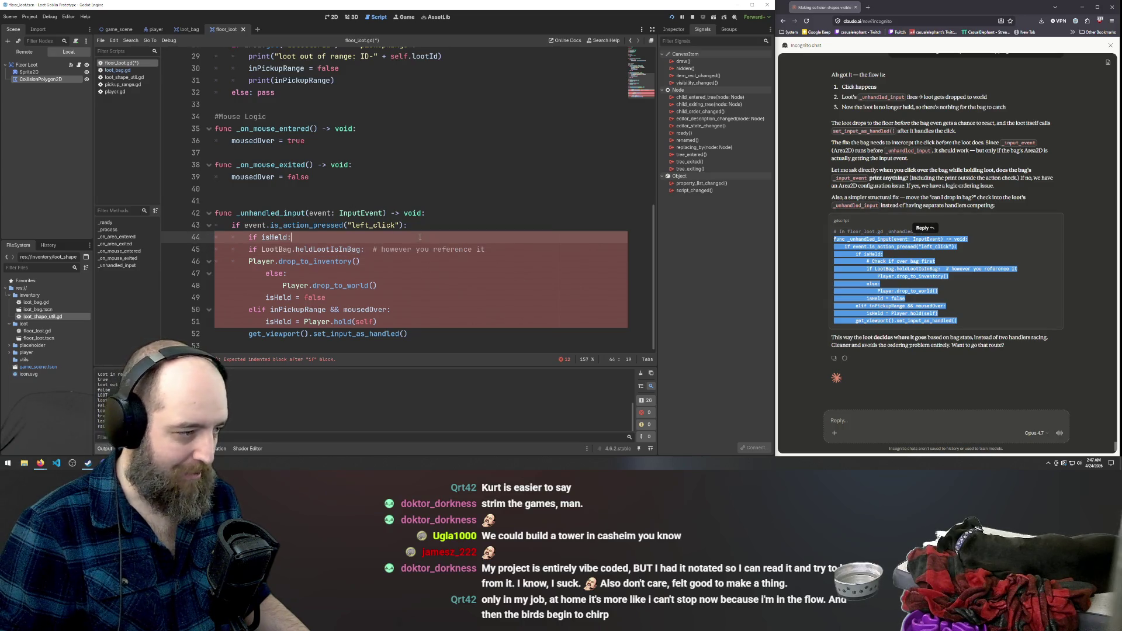
left_click(270, 250)
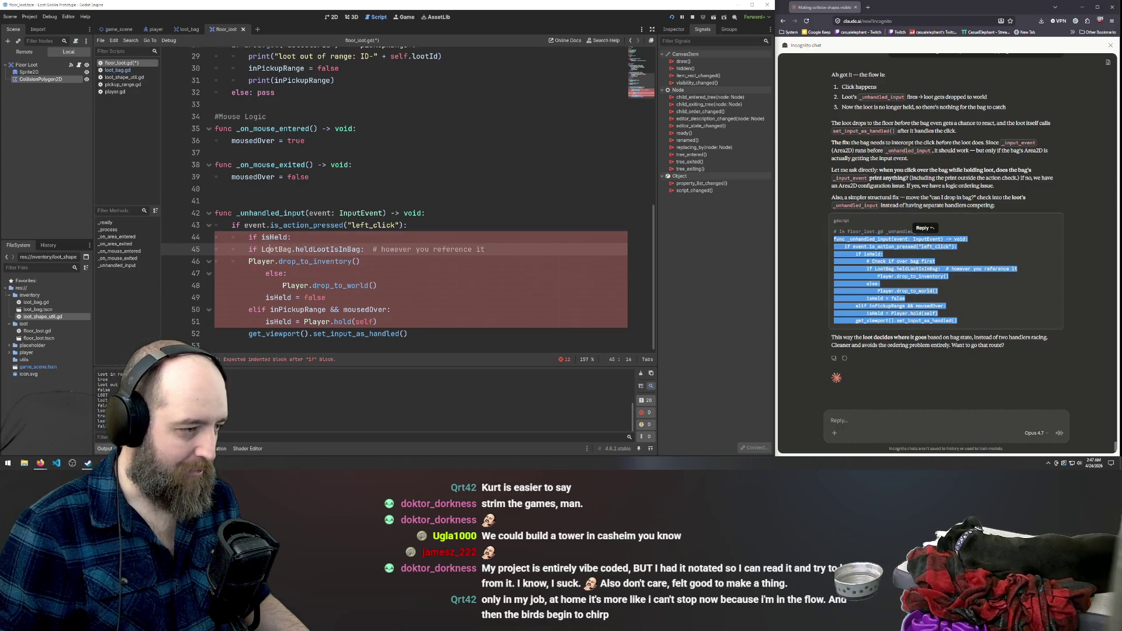
double_click(342, 250)
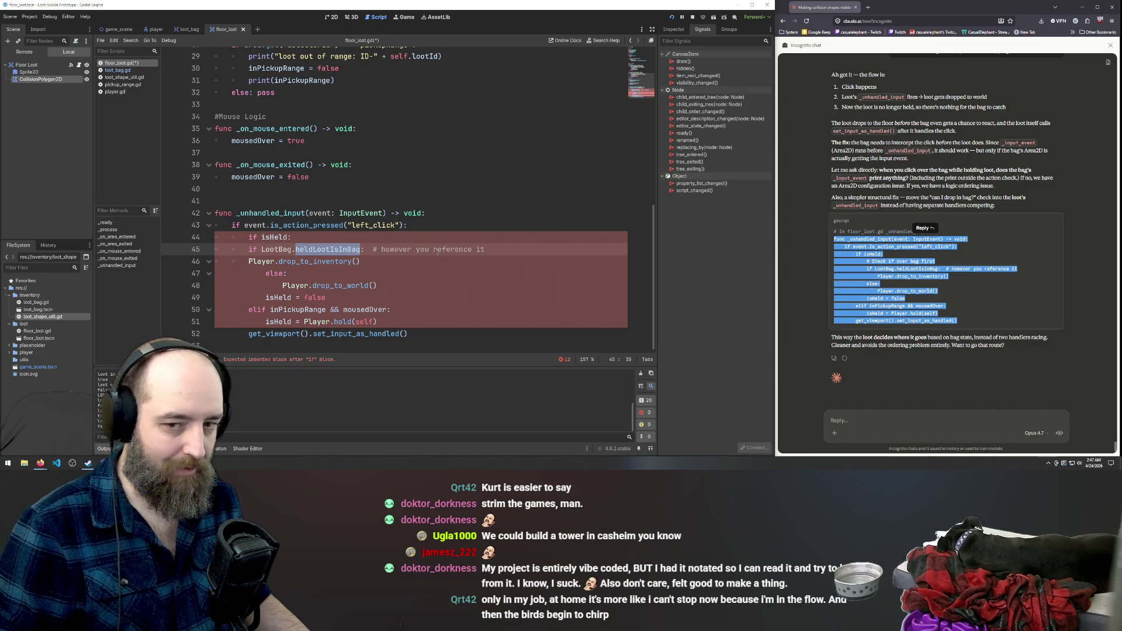
left_click(365, 253)
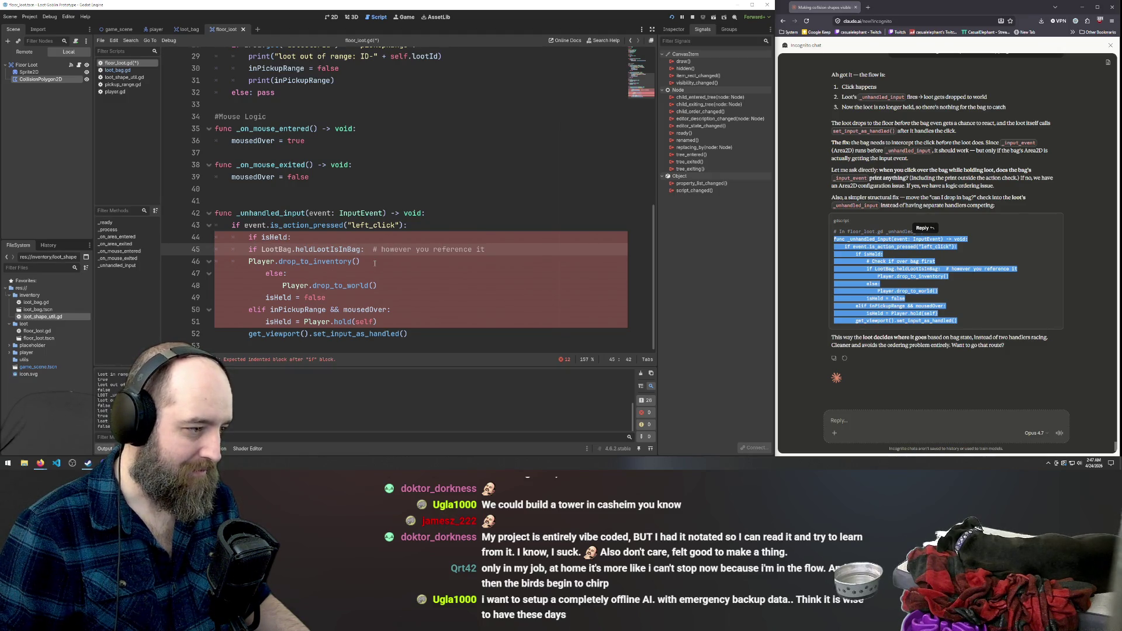
left_click(374, 264)
left_click(362, 249)
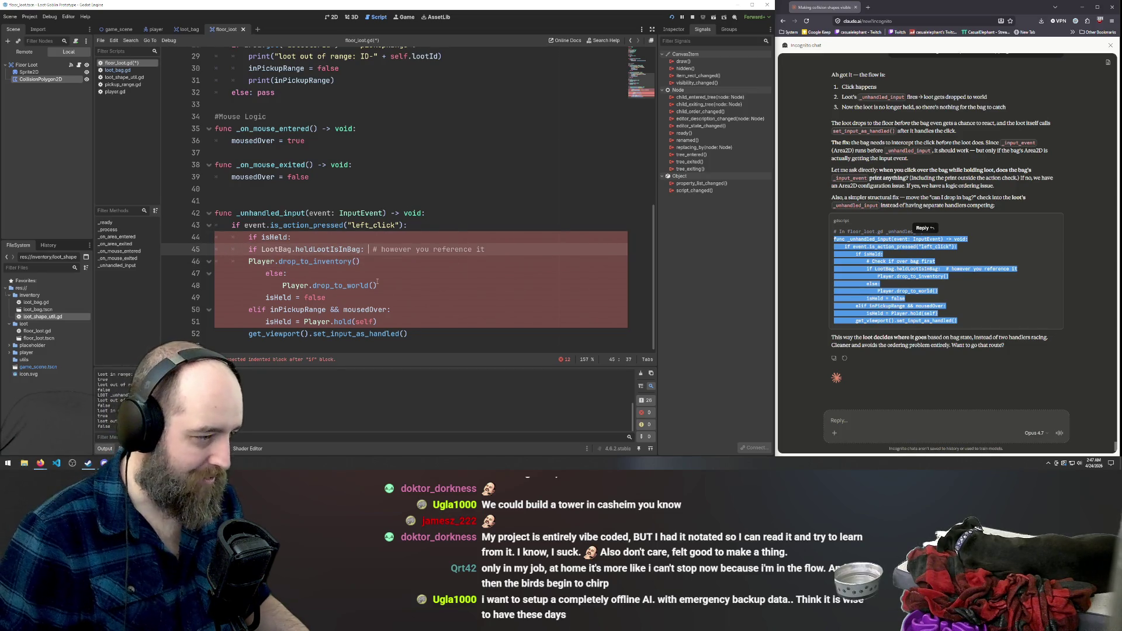
left_click(378, 284)
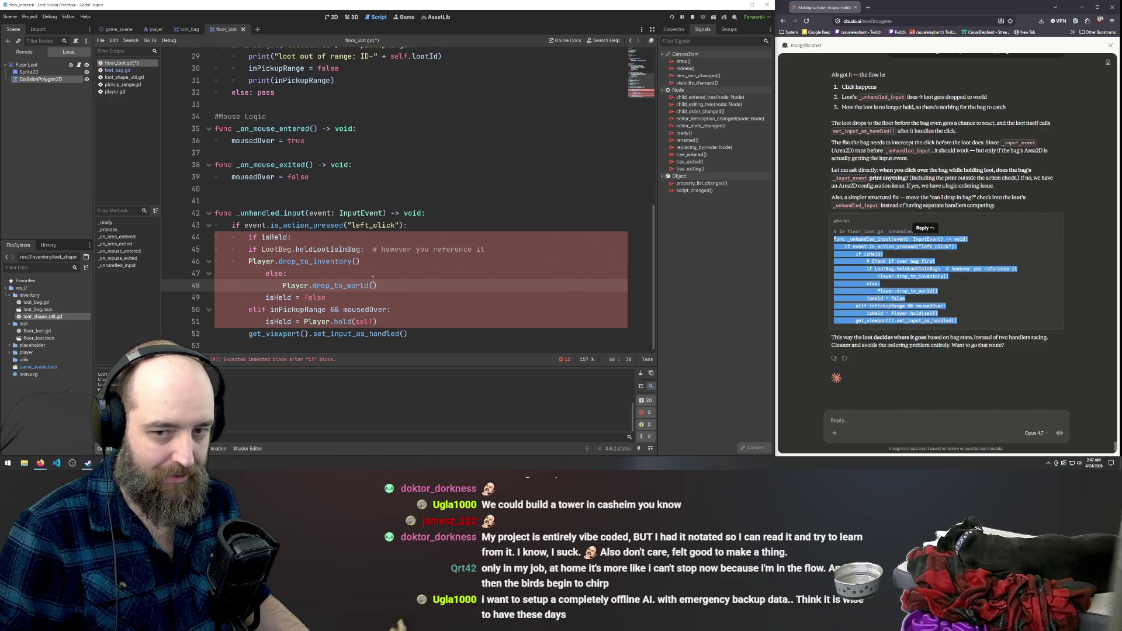
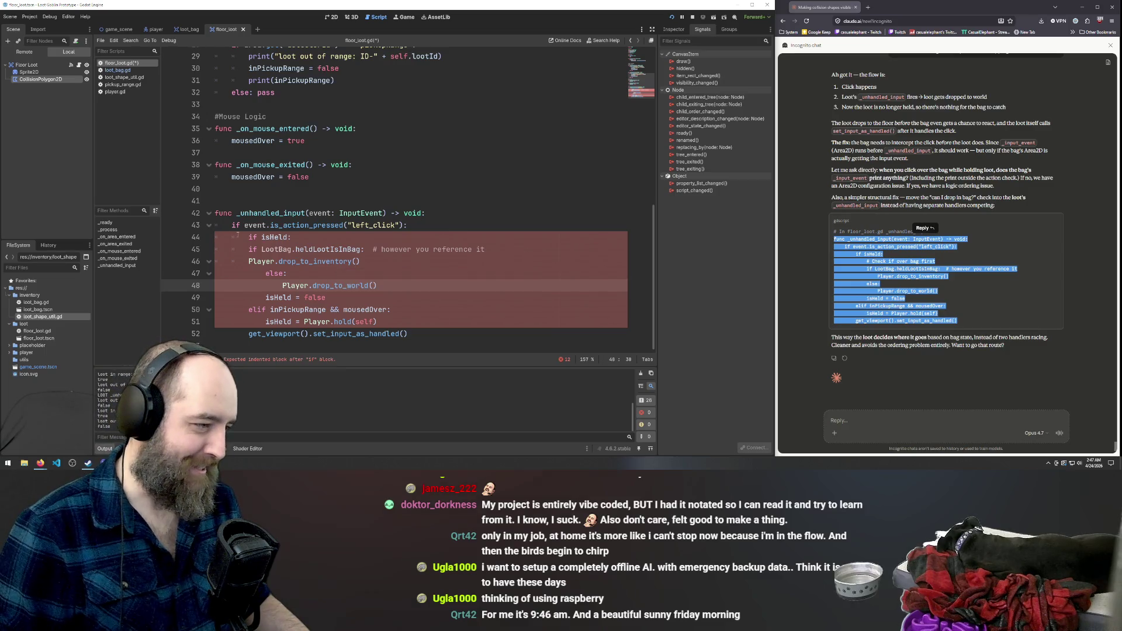
Undo the failed indentation edits and paste the suggested _unhandled_input code back in.
left_click(248, 261)
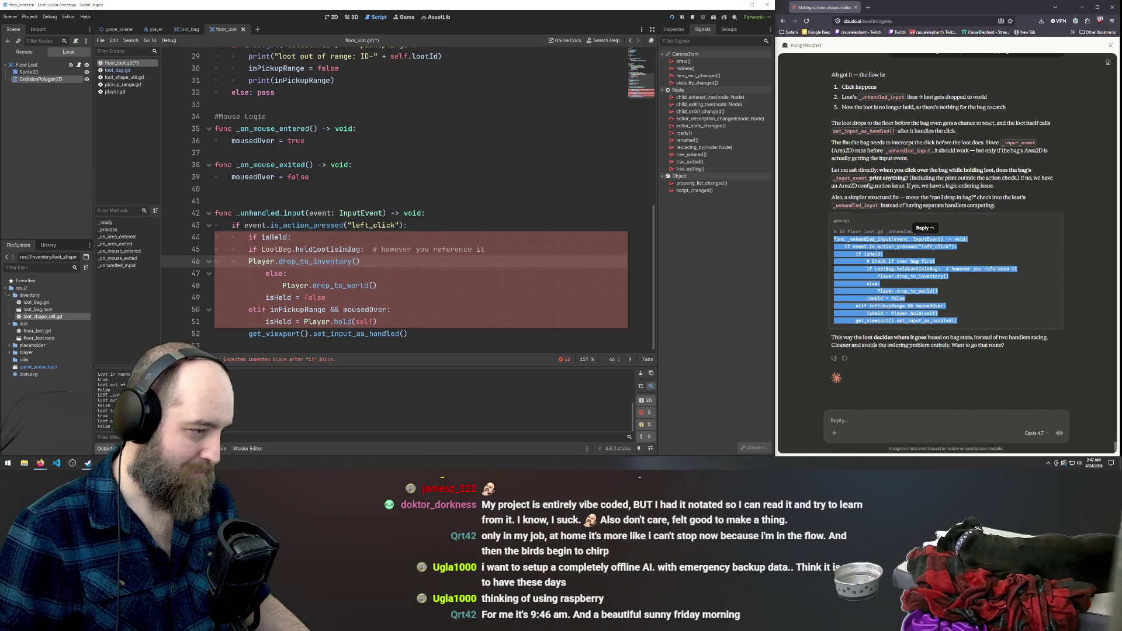
left_click(249, 249)
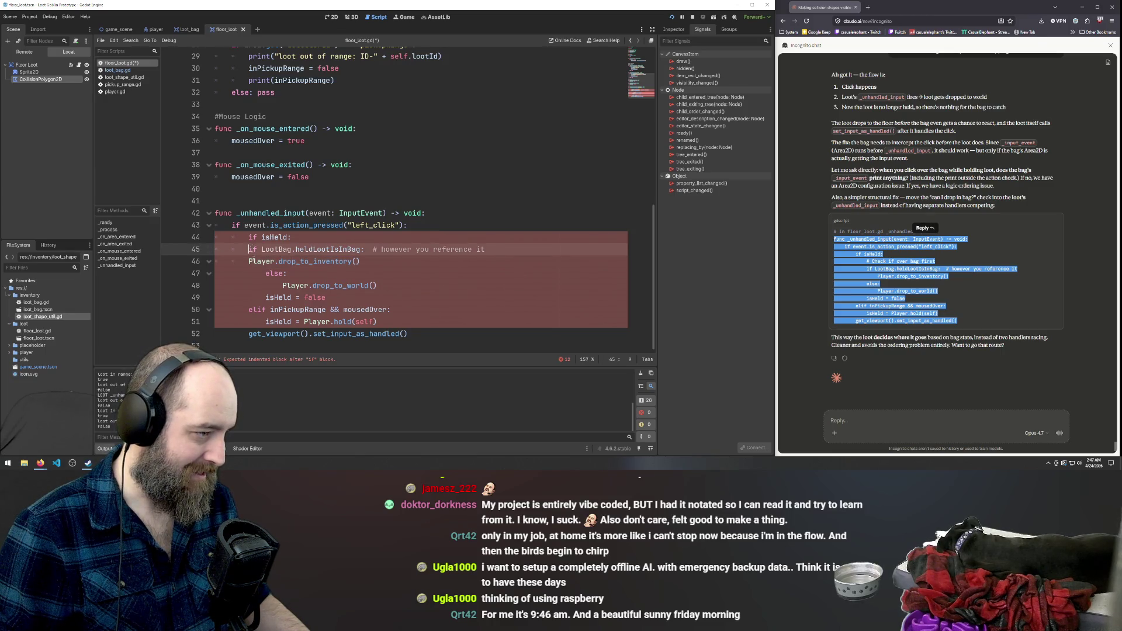
key("Tab")
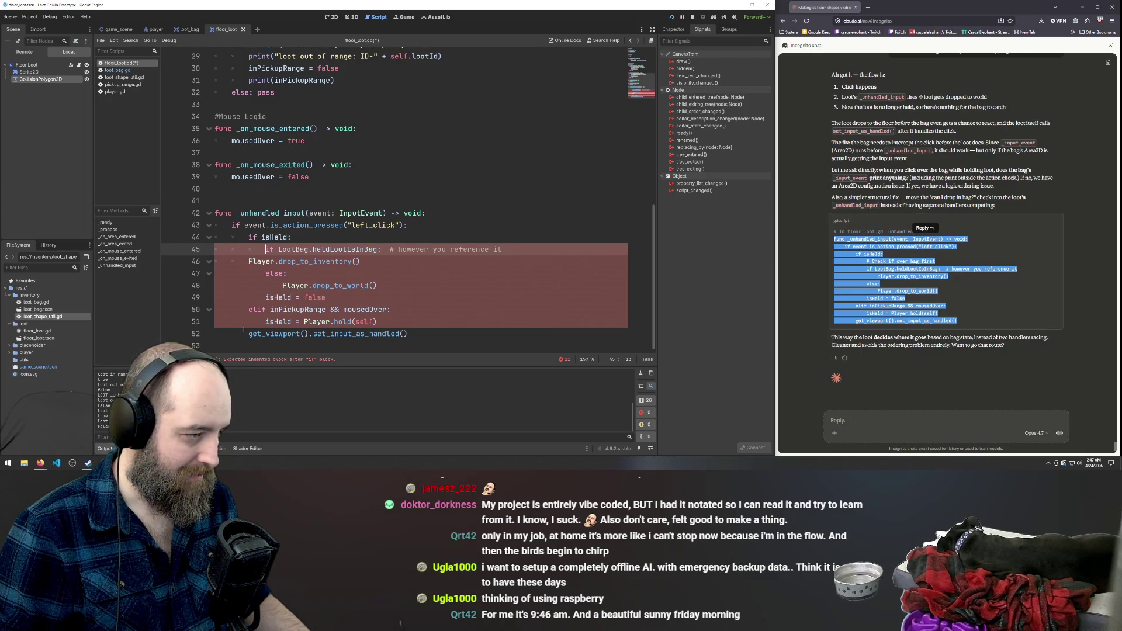
key("ctrl+z")
key("ctrl+z")
key("ctrl+z")
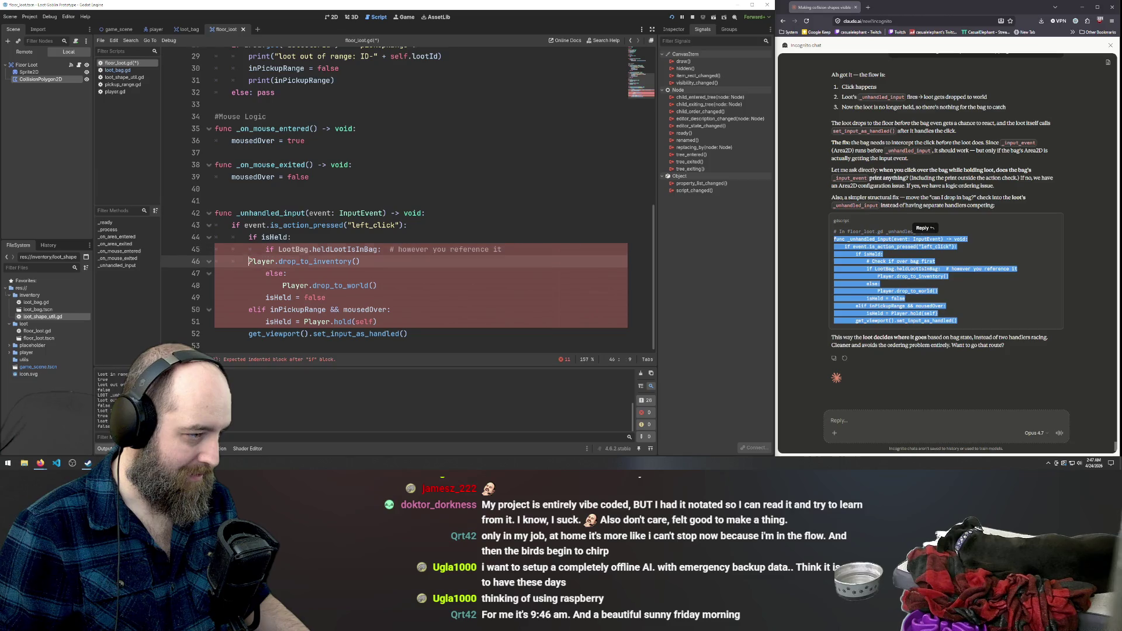
key("ctrl+z")
key("ctrl+z")
key("ctrl+z")
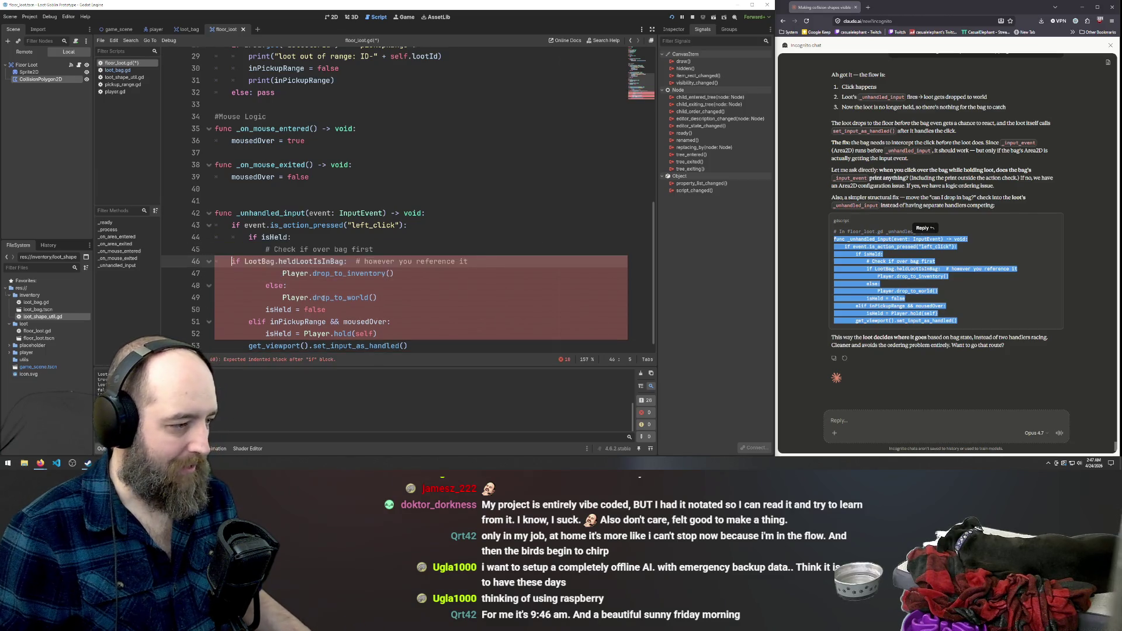
key("ctrl+z")
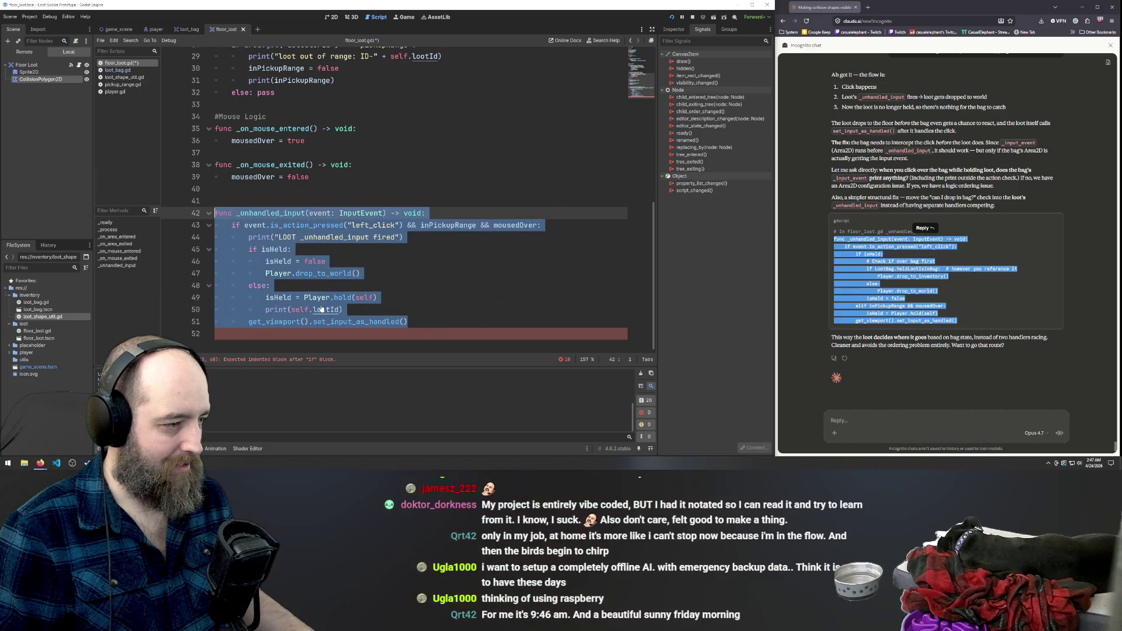
key("ctrl+v")
Replace the space indentation with tabs on the LootBag, left_click and isHeld check lines.
left_click_drag(266, 267, 183, 263)
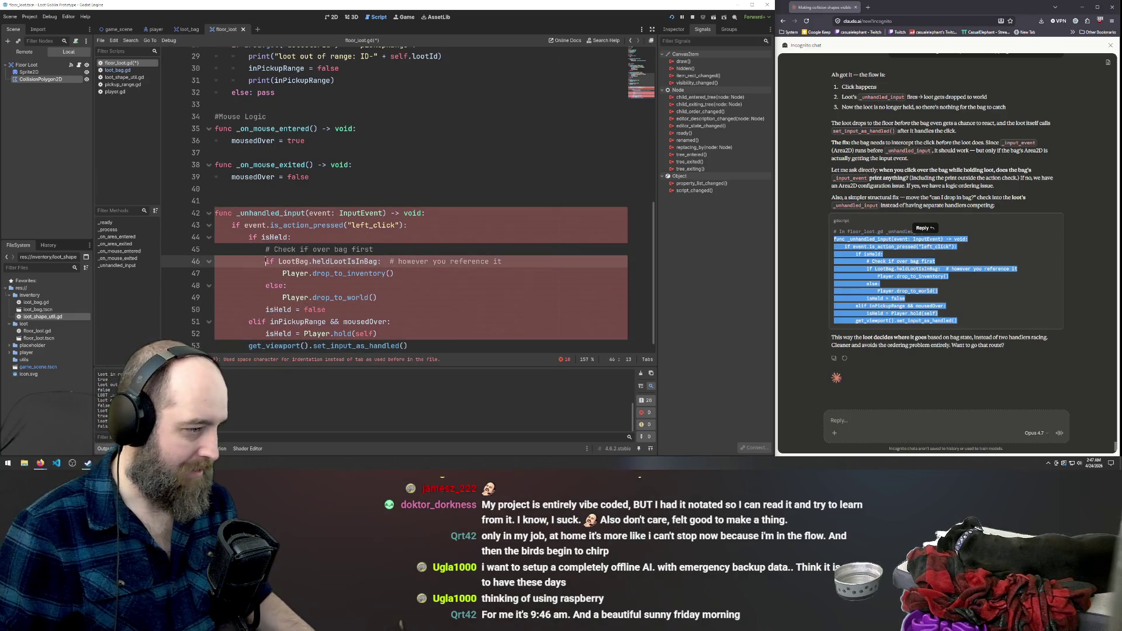
key("BackSpace")
key("Tab")
key("Tab")
key("Tab")
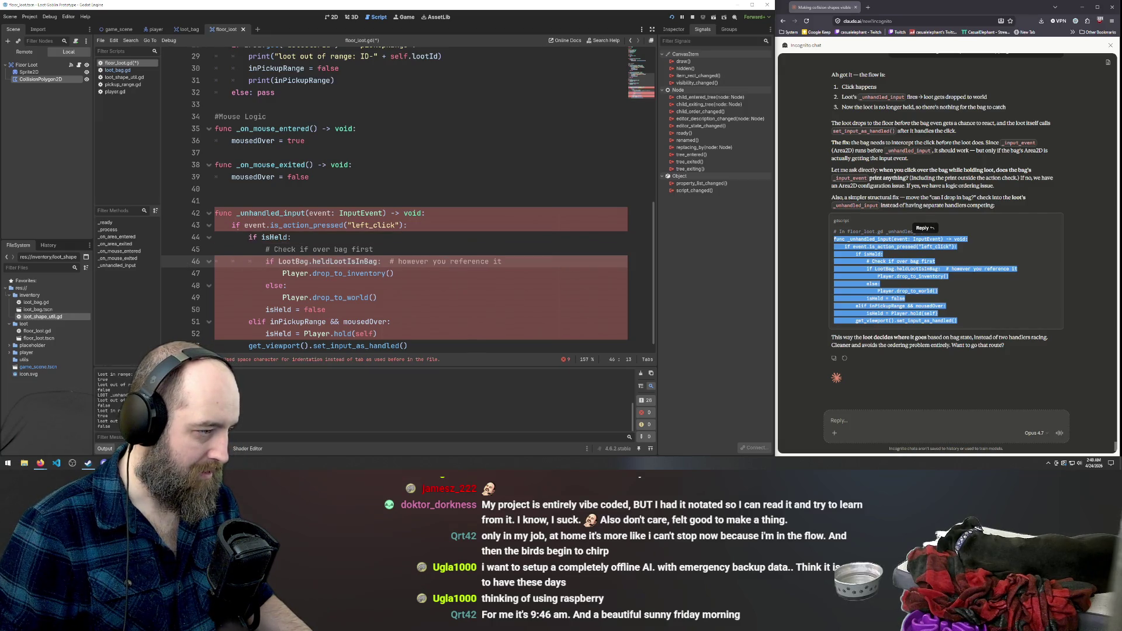
left_click(232, 226)
key("BackSpace")
key("Tab")
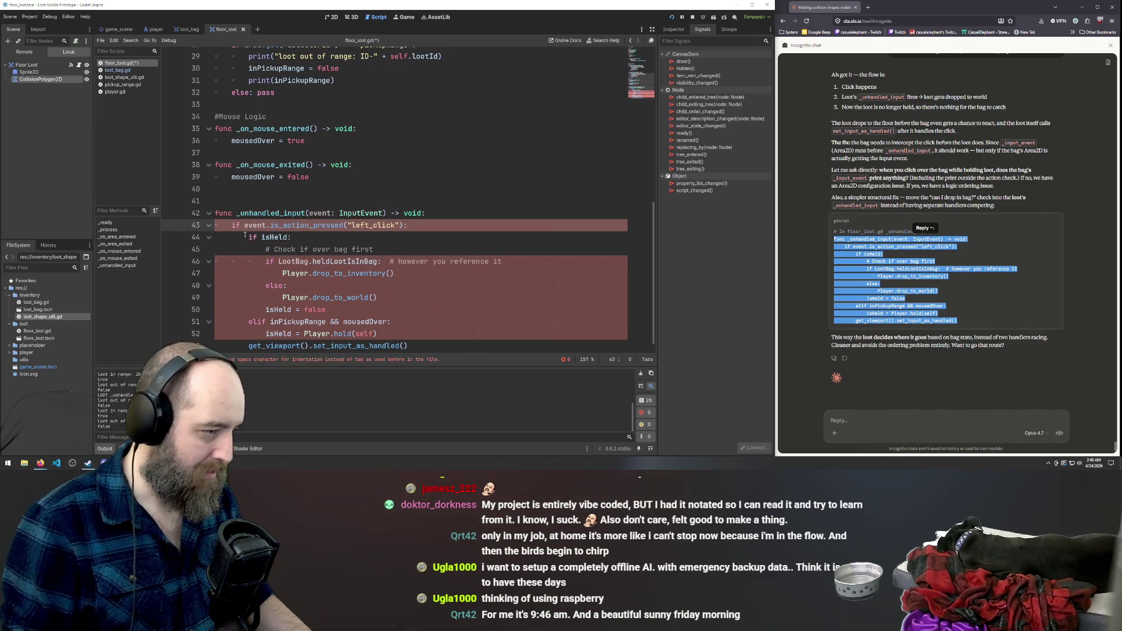
left_click(245, 237)
key("BackSpace")
key("Tab")
key("Tab")
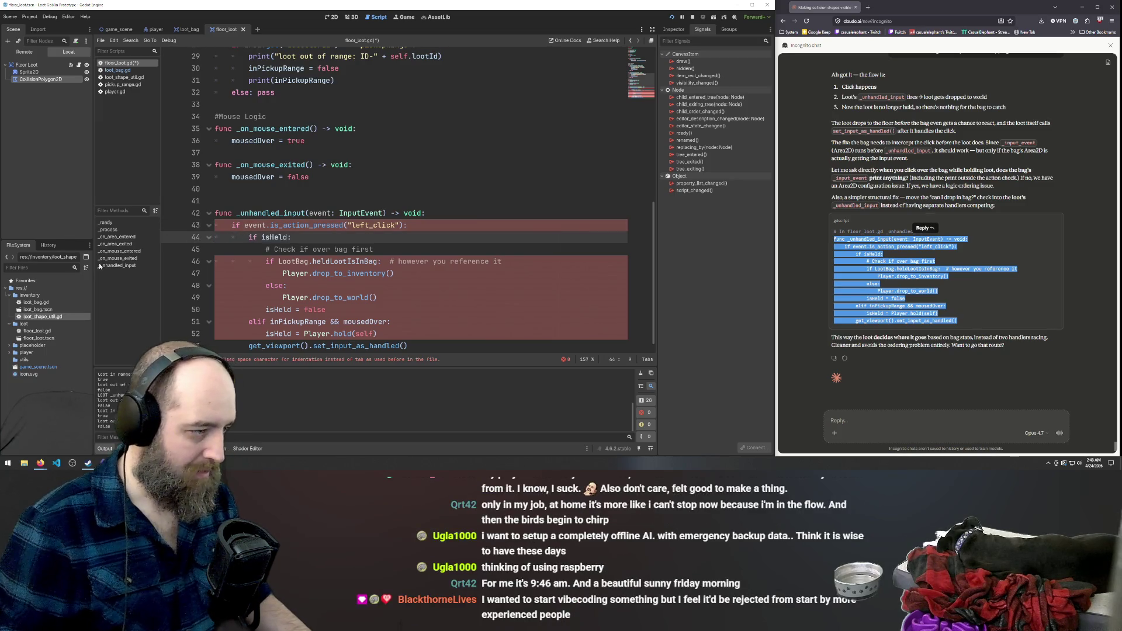
Tab-indent the drop_to_inventory, else and drop_to_world lines under the LootBag check.
left_click(266, 273)
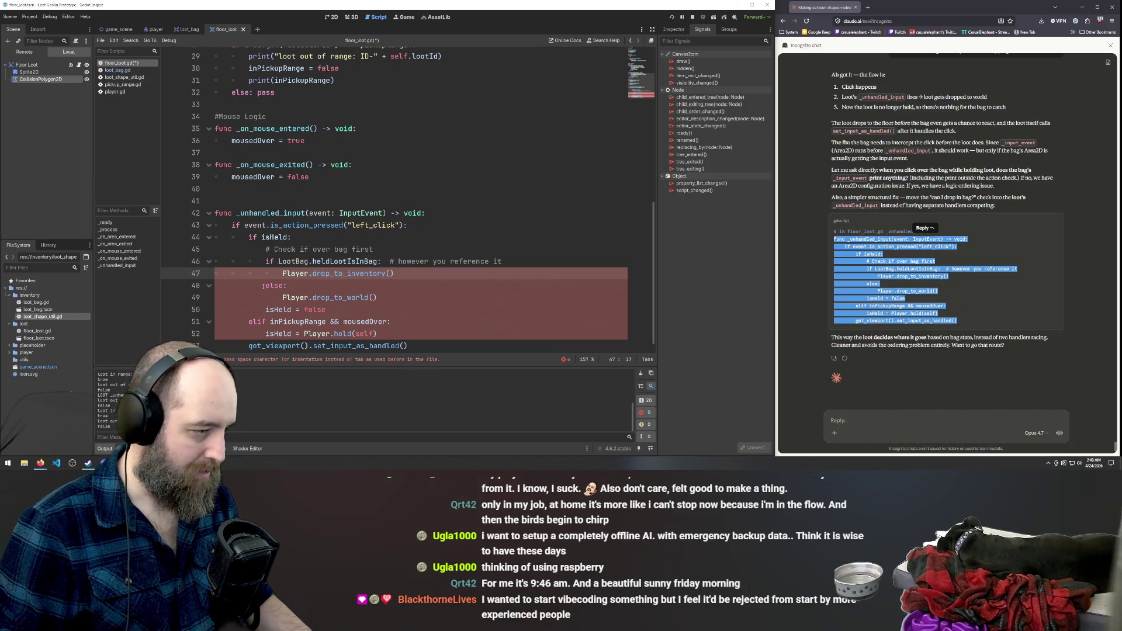
key("Tab")
key("Down")
key("shift+Home")
key("BackSpace")
key("Tab")
key("Tab")
key("Tab")
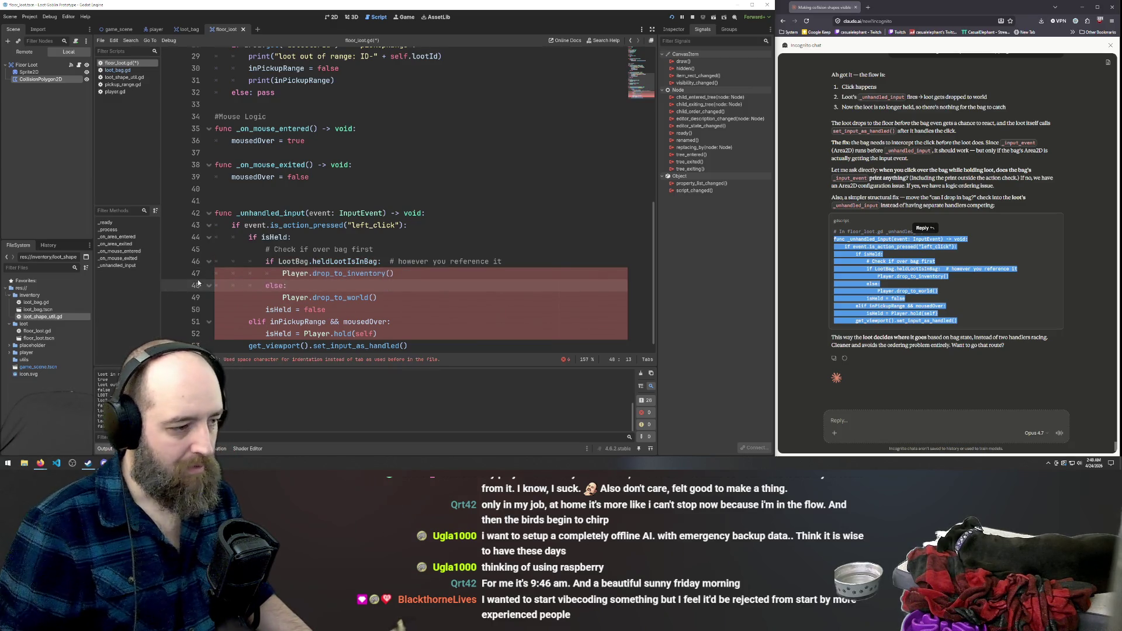
left_click_drag(283, 297, 186, 298)
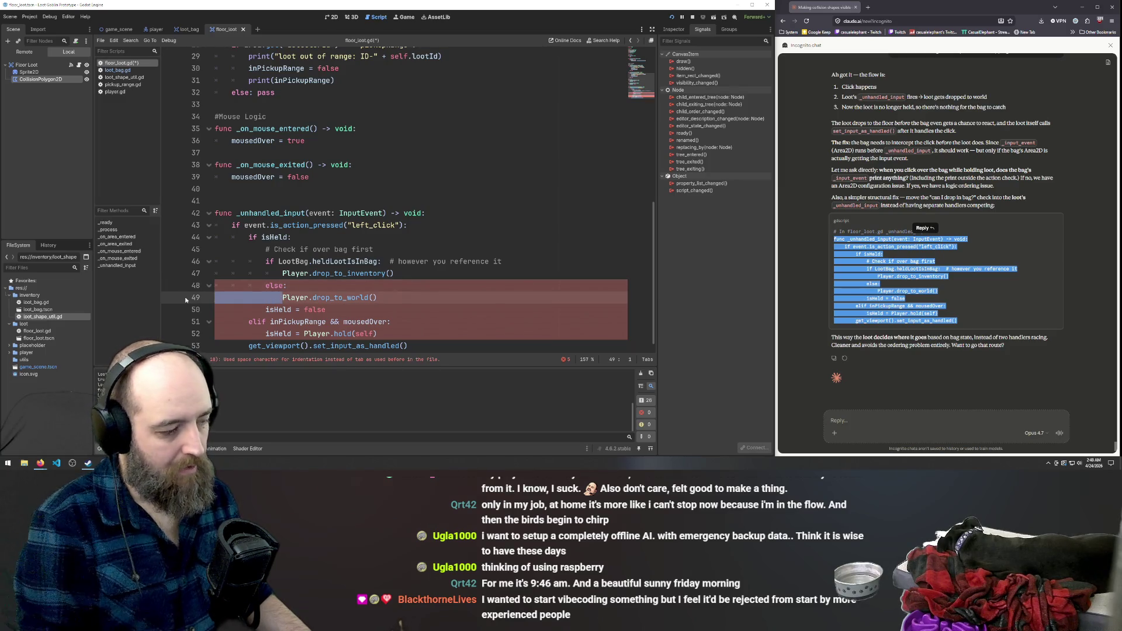
key("BackSpace")
key("Tab")
key("Tab")
key("Tab")
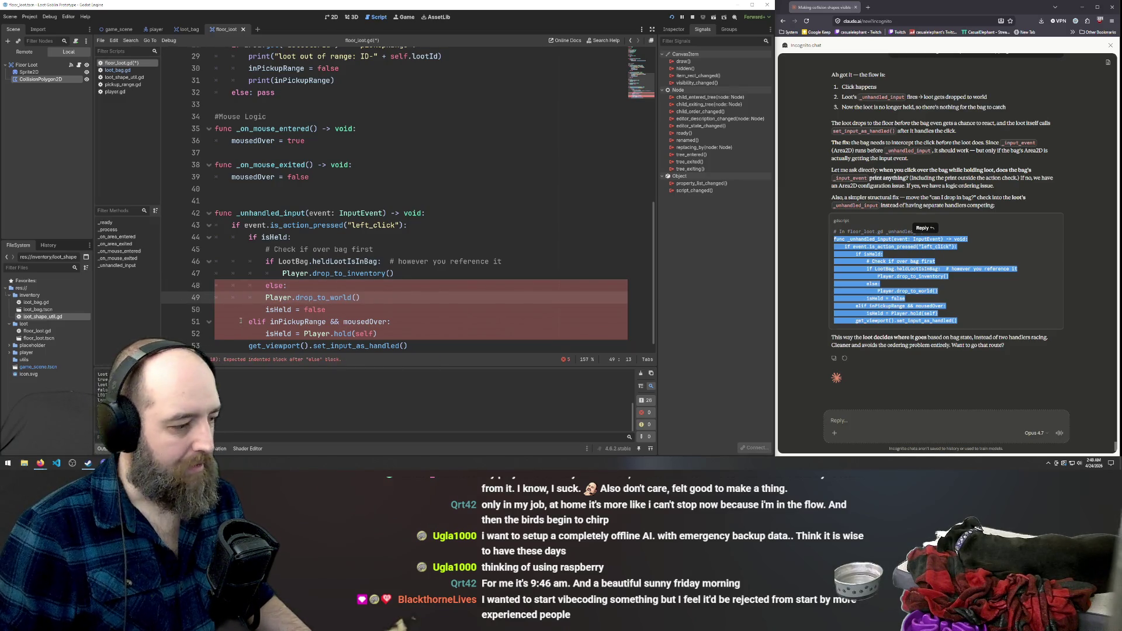
key("Tab")
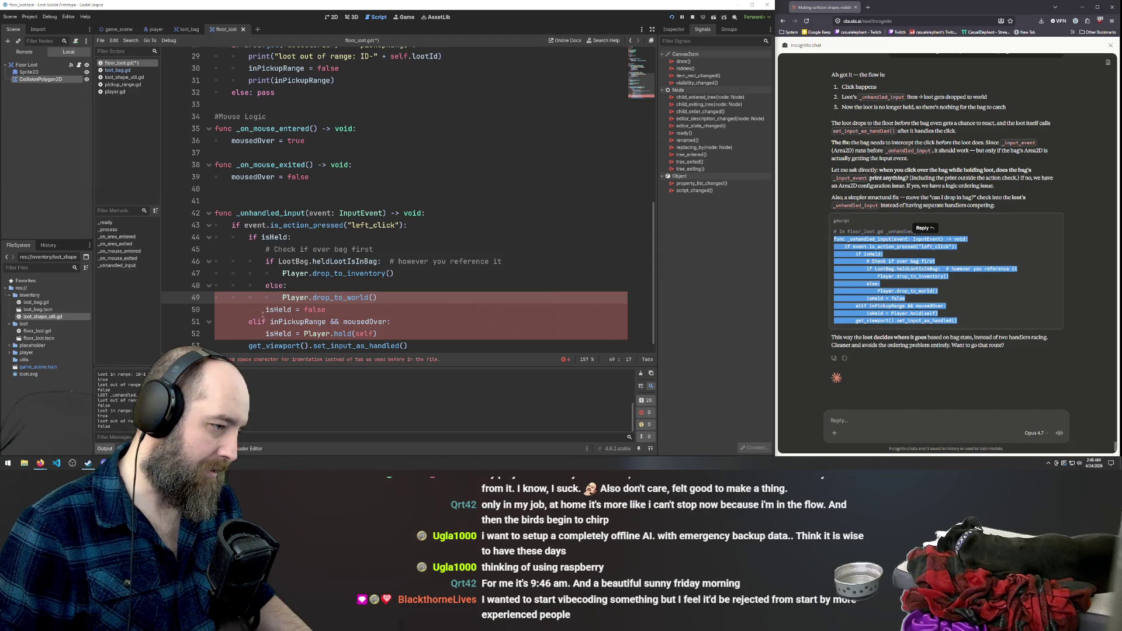
Dedent the else, drop_to_inventory and drop_to_world lines by one level.
left_click(411, 280)
key("Home")
key("BackSpace")
key("Up")
key("shift+Tab")
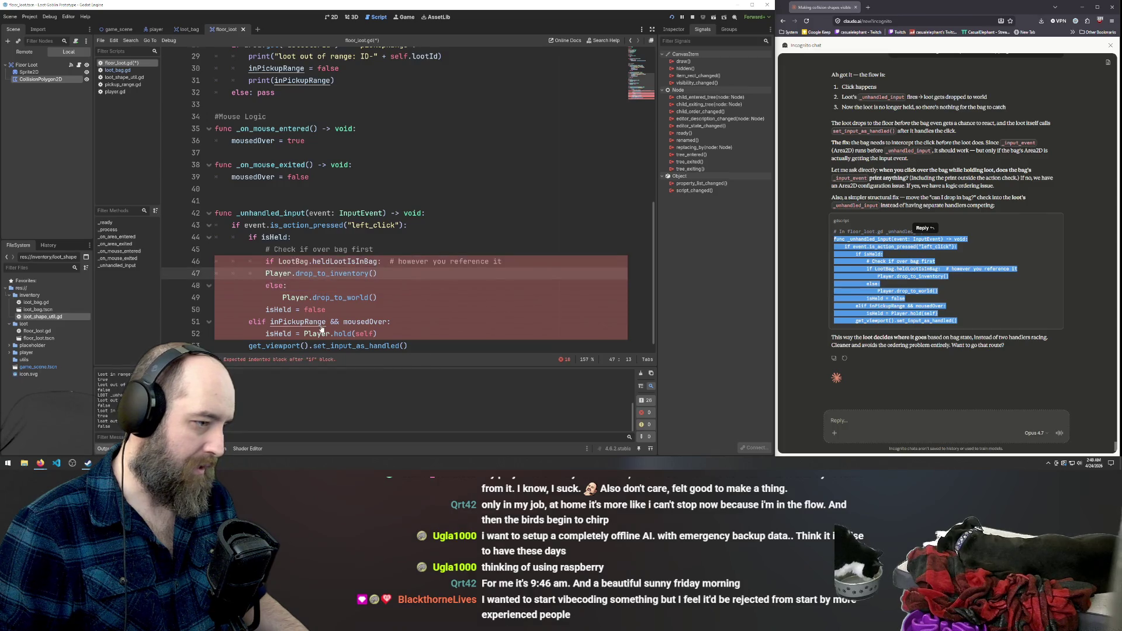
key("Down")
key("Home")
key("BackSpace")
key("BackSpace")
key("Down")
key("Home")
key("BackSpace")
key("BackSpace")
key("BackSpace")
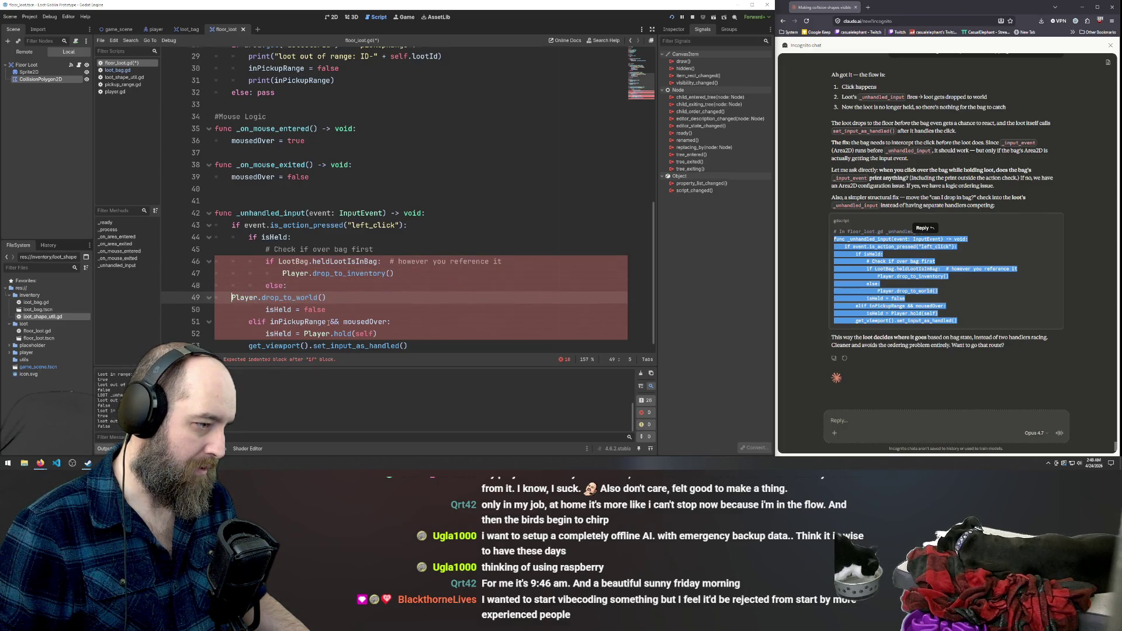
Align else with the LootBag check and nest drop_to_world under the else branch.
key("Tab")
key("Up")
key("Home")
key("shift+Tab")
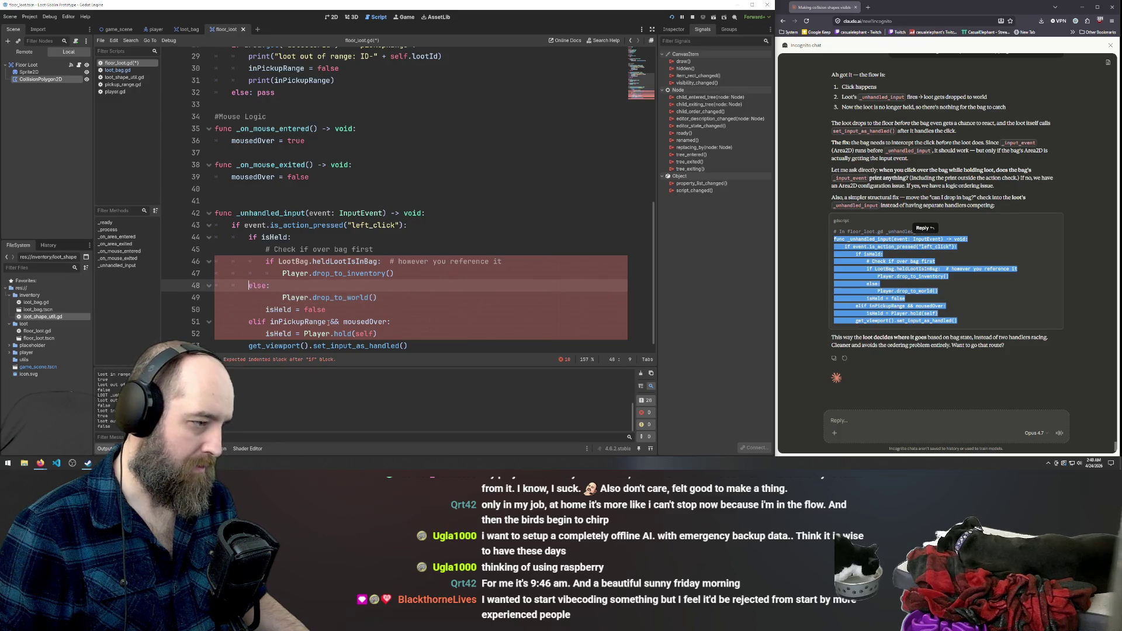
key("Tab")
key("Tab")
key("Tab")
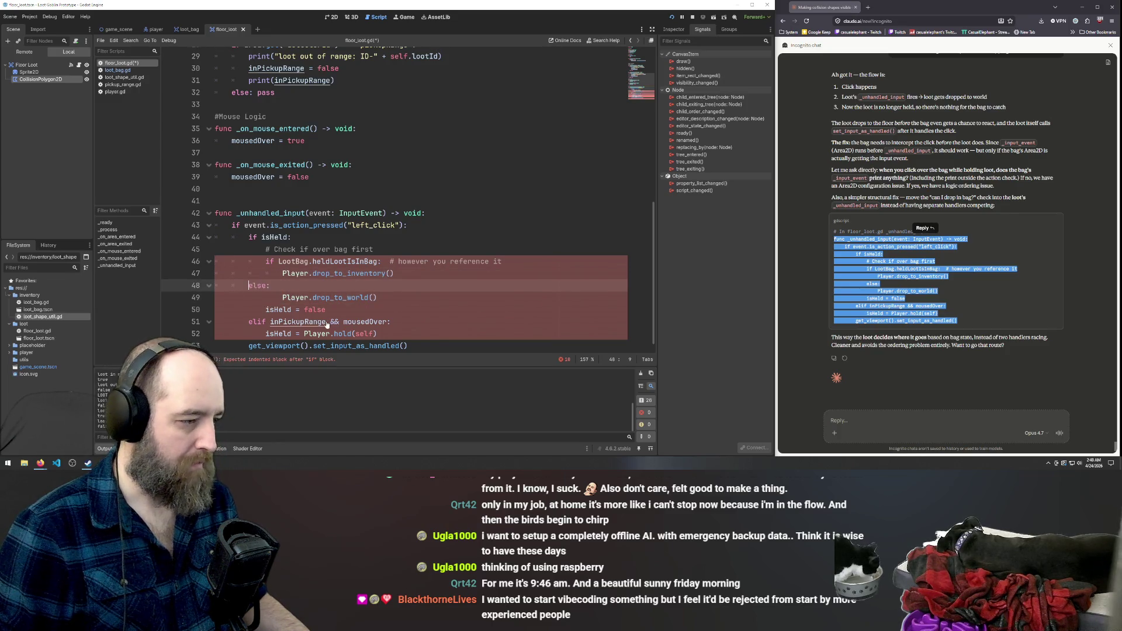
key("Down")
key("Home")
key("shift+Tab")
key("shift+Tab")
key("shift+Tab")
key("Tab")
key("Tab")
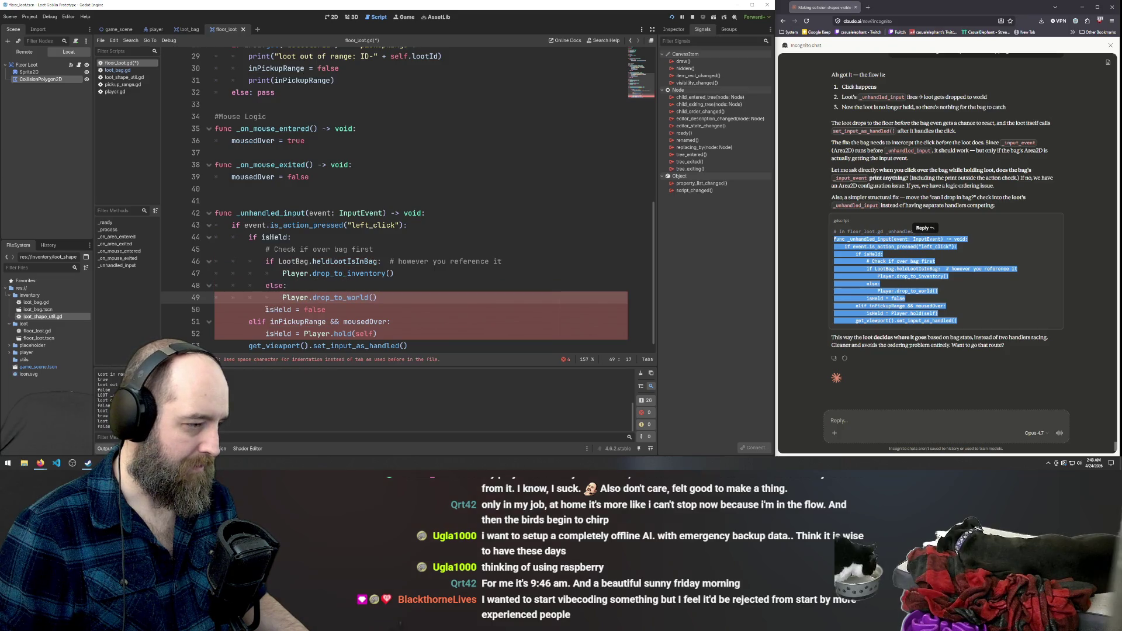
Indent isHeld = false two levels and convert line 50's indentation to tabs.
key("Down")
key("Home")
key("shift+Tab")
key("shift+Tab")
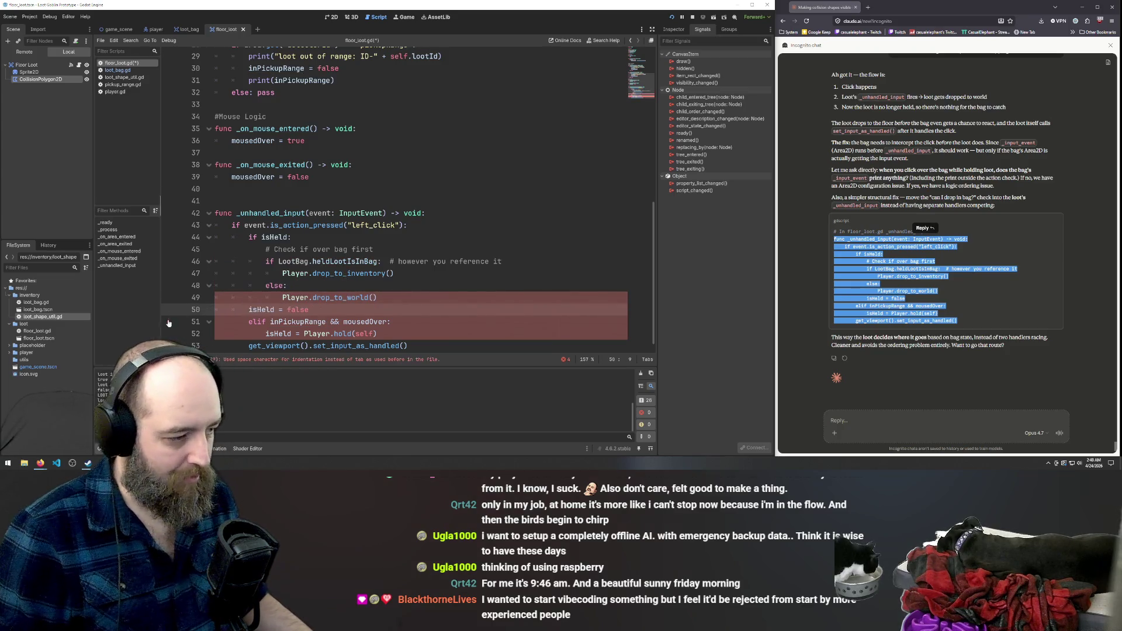
key("Tab")
key("Tab")
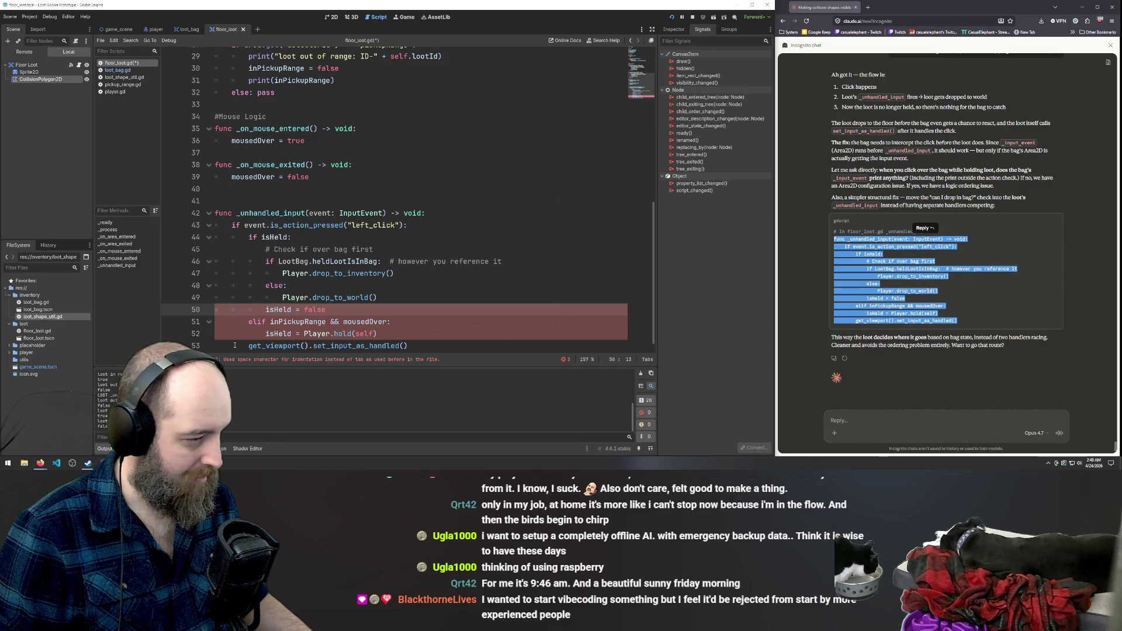
key("shift+Home")
key("BackSpace")
key("Tab")
key("Tab")
key("Tab")
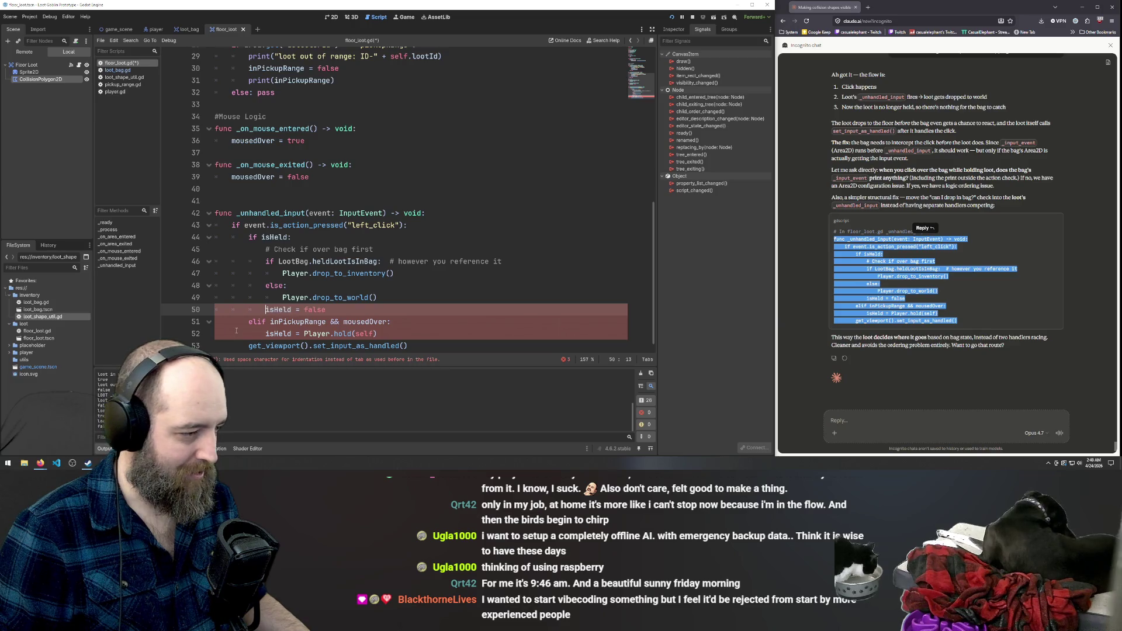
Replace the elif and Player.hold lines' indentation with tabs.
key("Down")
key("shift+Home")
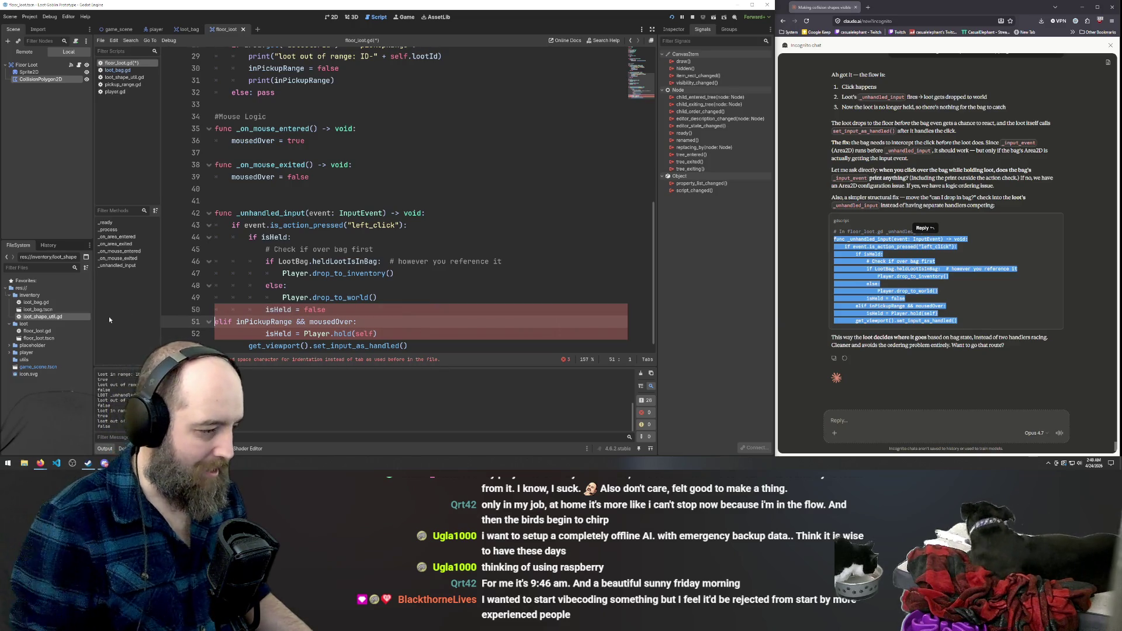
key("BackSpace")
key("Tab")
key("Down")
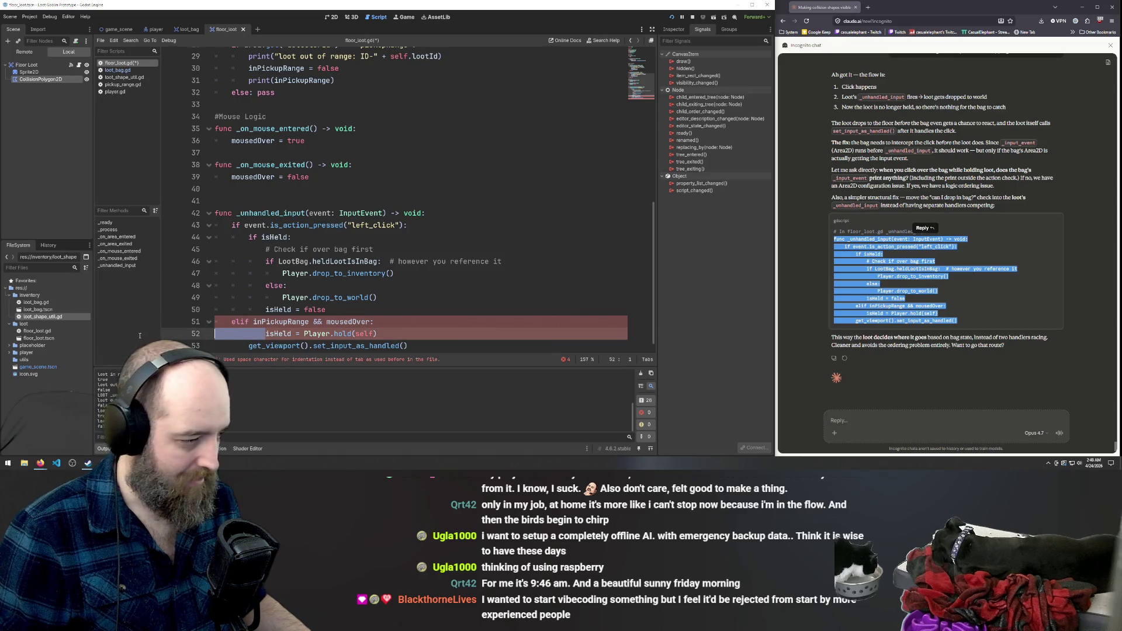
key("shift+Home")
key("BackSpace")
key("Tab")
Give set_input_as_handled two tabs and indent isHeld = Player.hold(self) under elif.
key("Down")
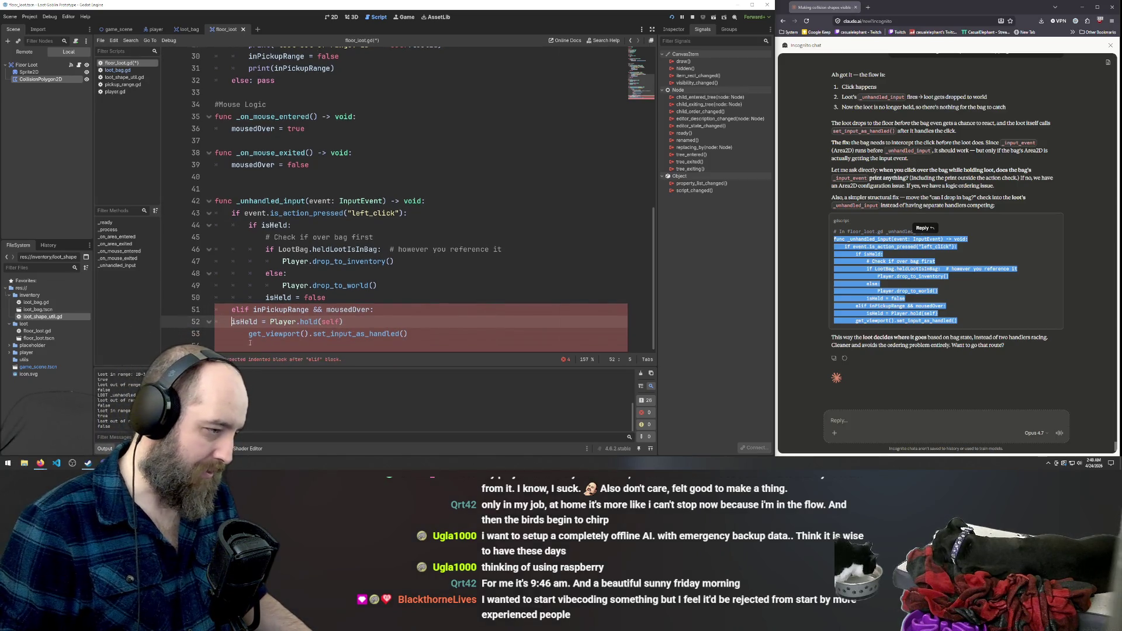
key("Home")
key("shift+Home")
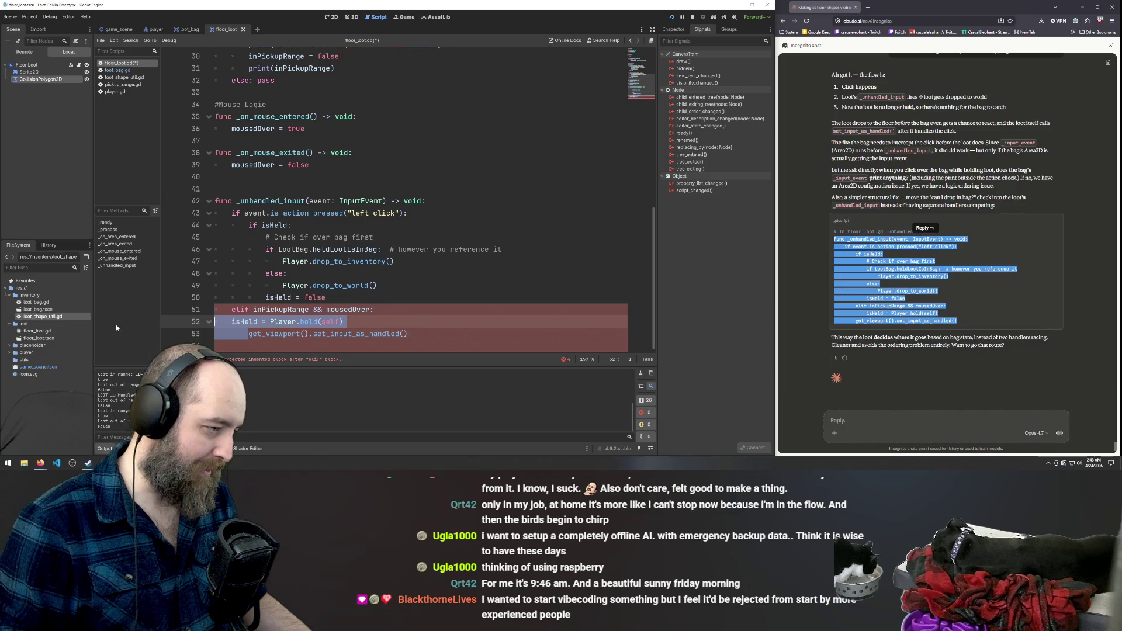
key("BackSpace")
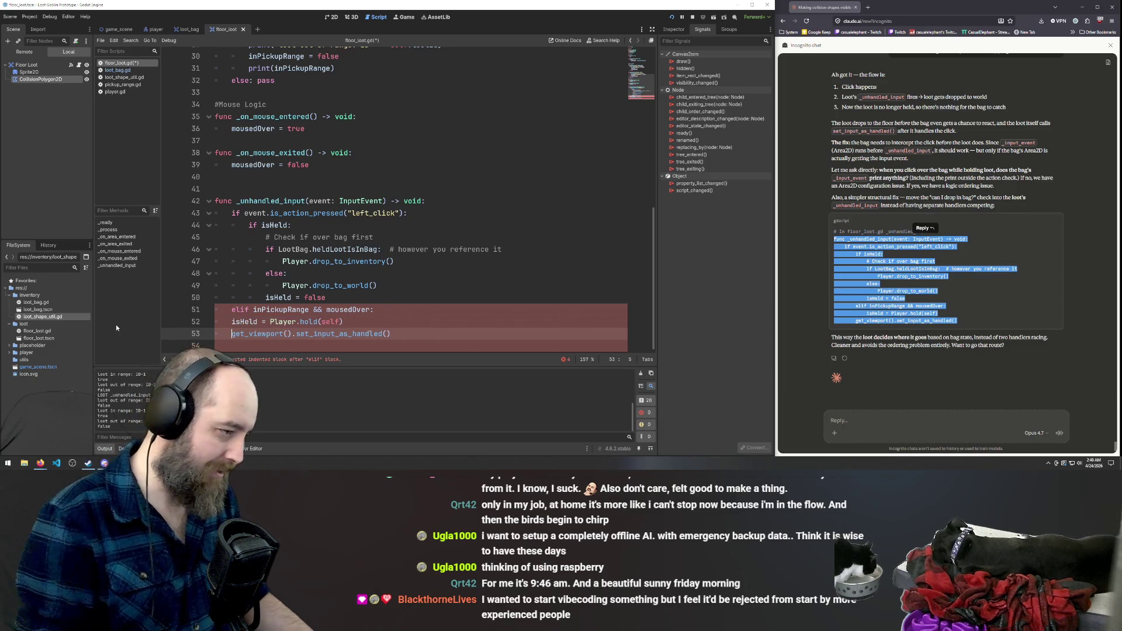
key("Tab")
key("Tab")
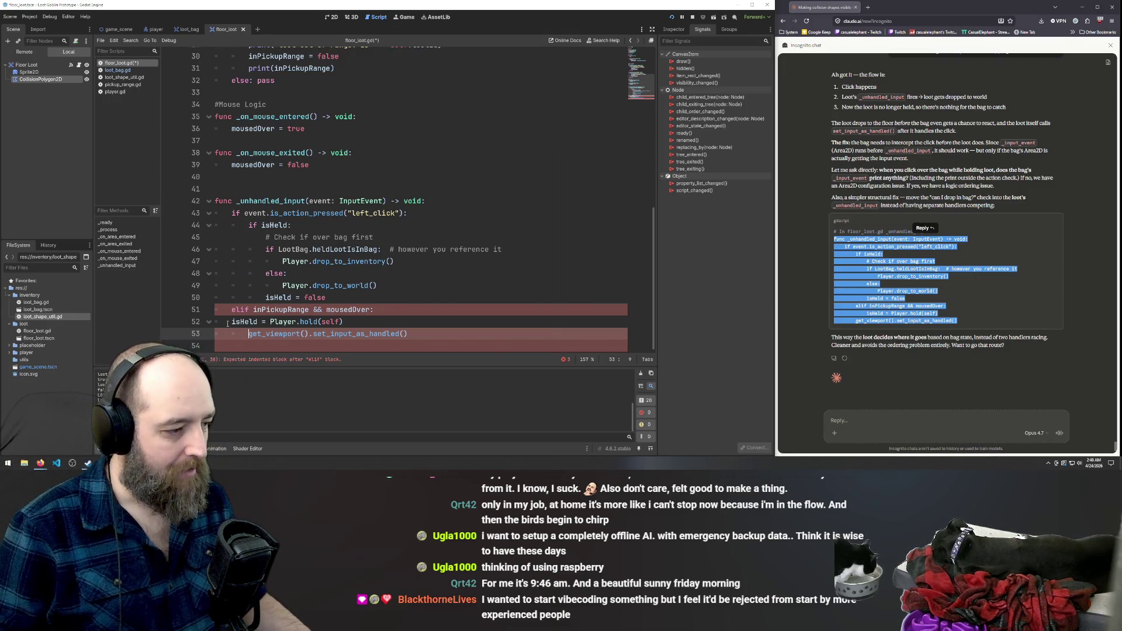
key("Up")
key("Tab")
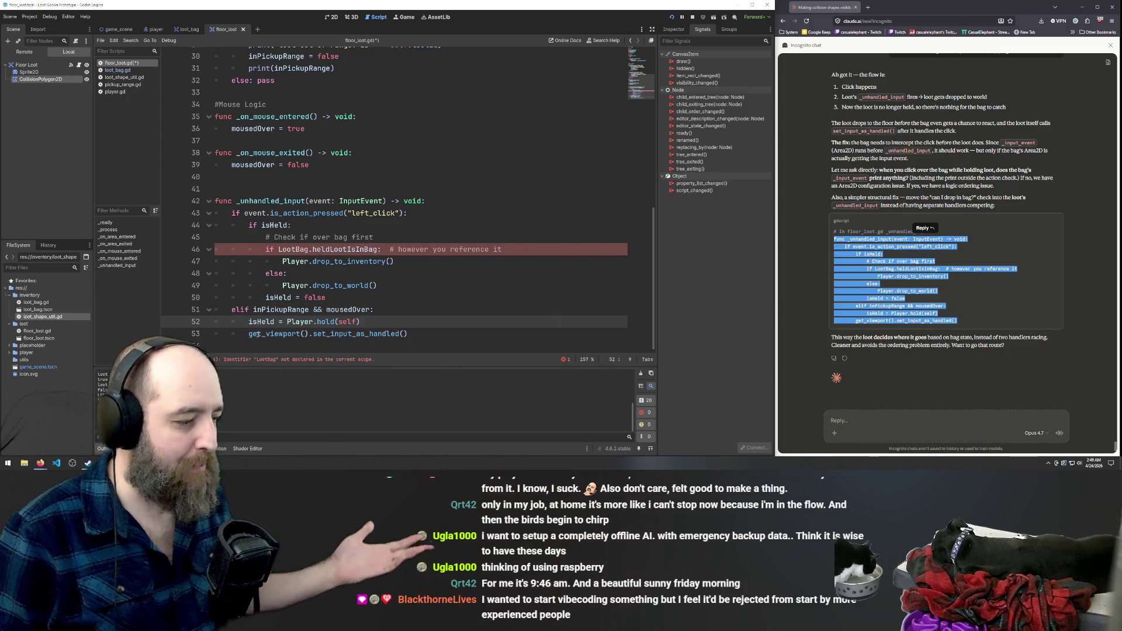
Delete the 'Check if over bag first' comment and undo edits to restore lines 48–53 indentation.
triple_click(294, 236)
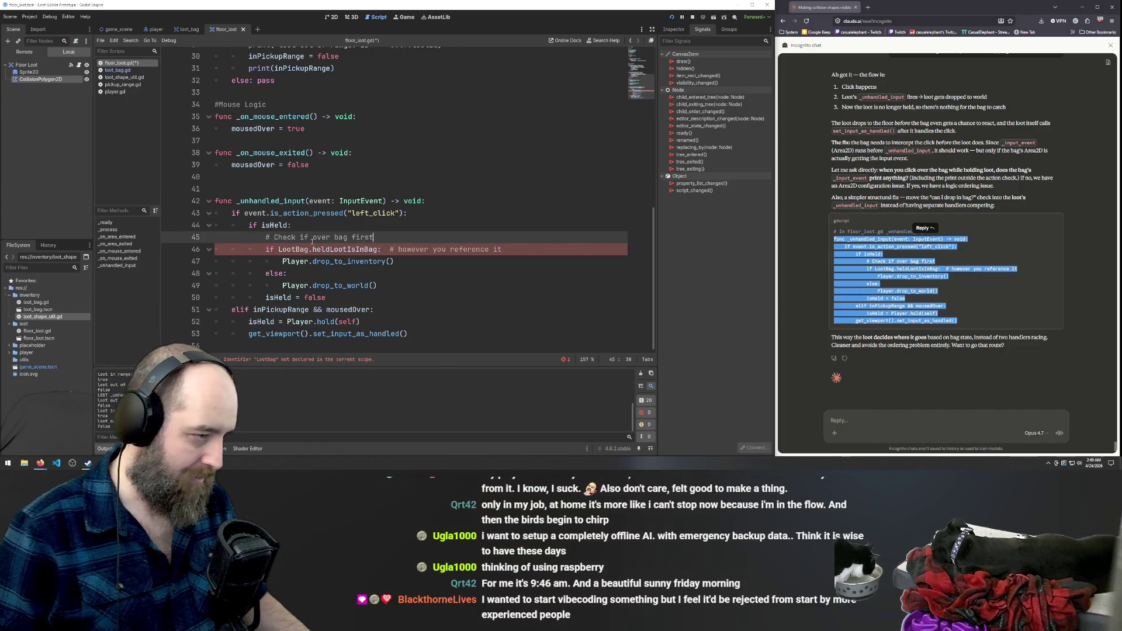
key("BackSpace")
key("BackSpace")
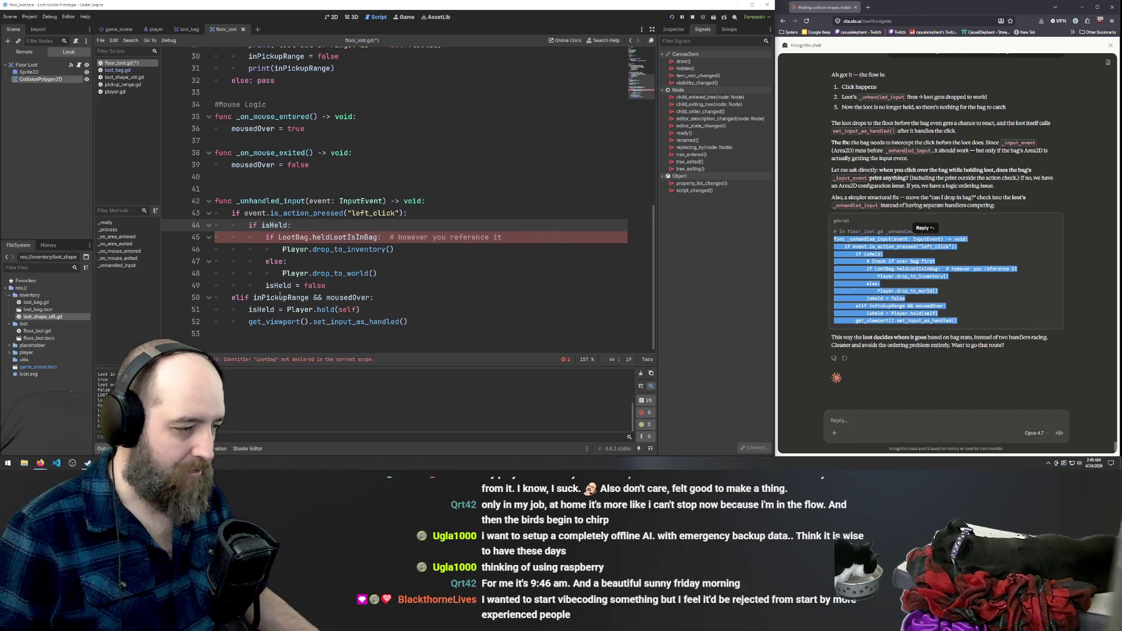
left_click(285, 297)
key("ctrl+z")
key("ctrl+z")
key("ctrl+z")
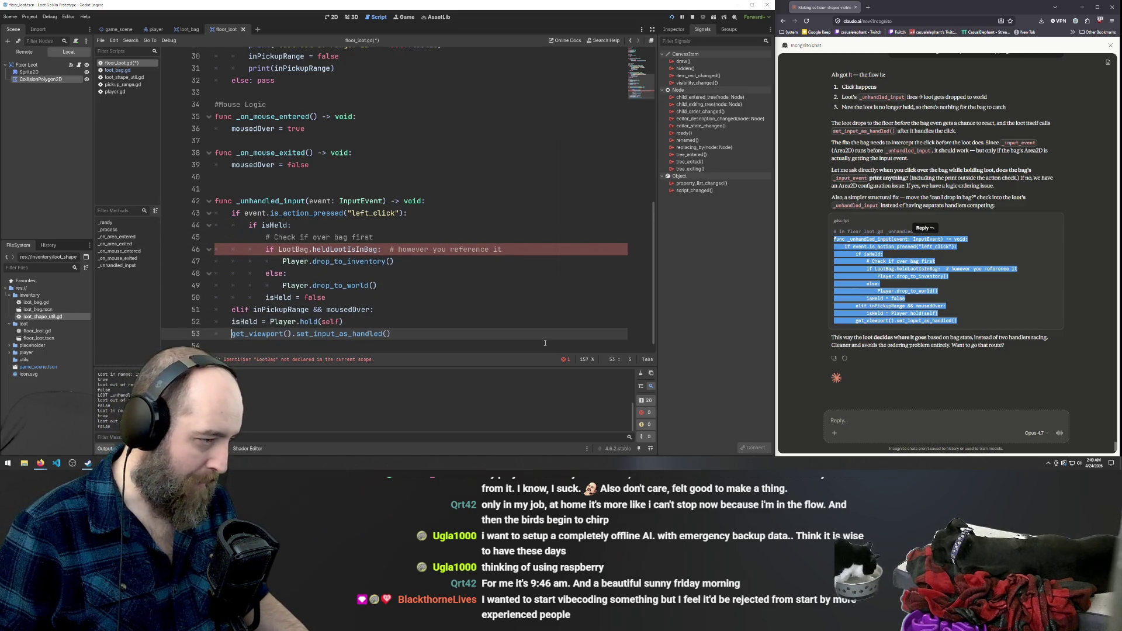
key("ctrl+z")
key("ctrl+z")
key("ctrl+z")
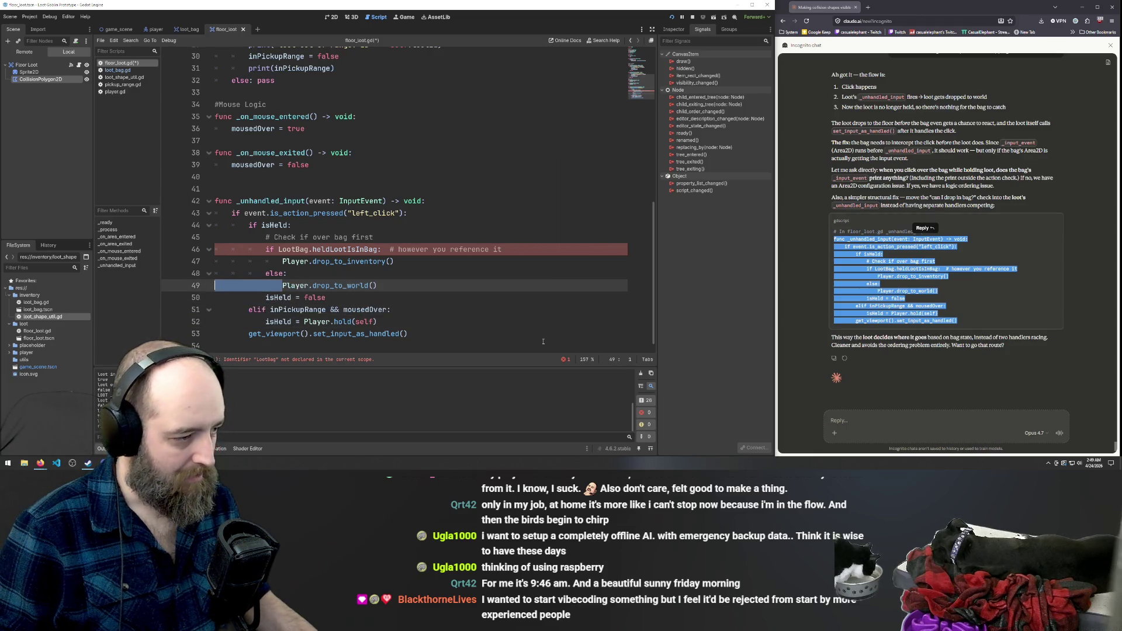
key("ctrl+z")
left_click(452, 343)
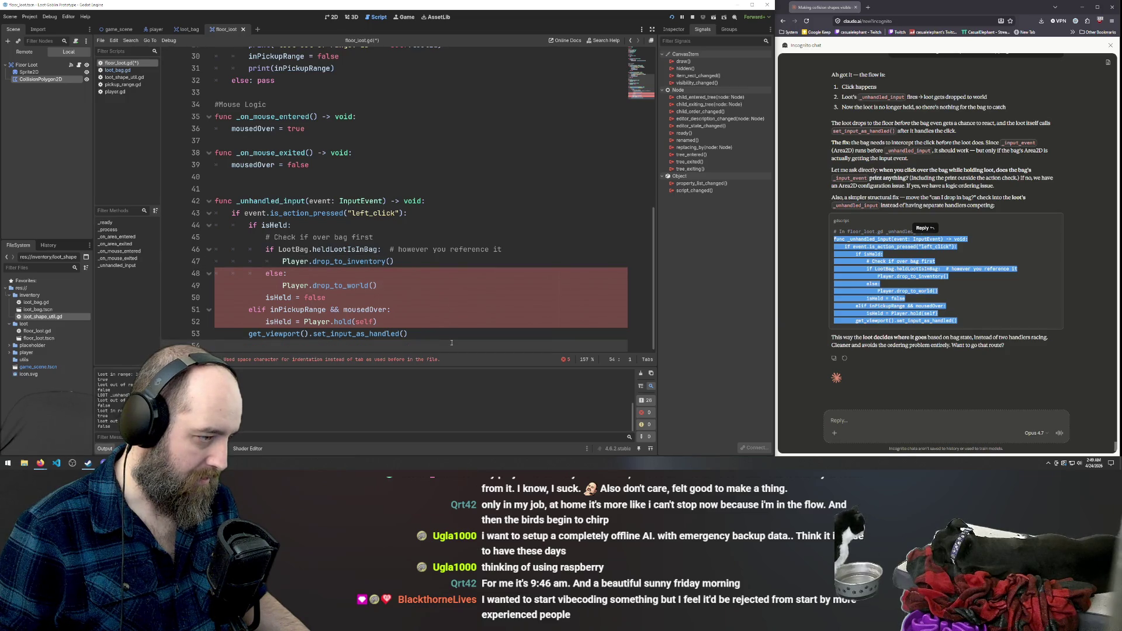
key("ctrl+z")
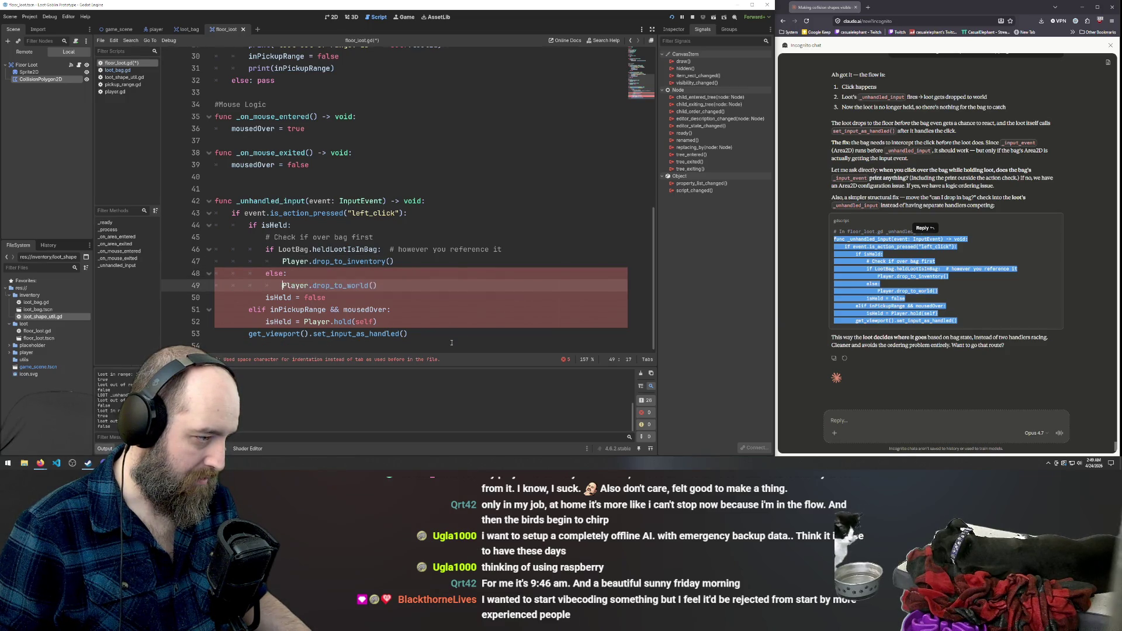
key("ctrl+z")
key("ctrl+z")
key("ctrl+z")
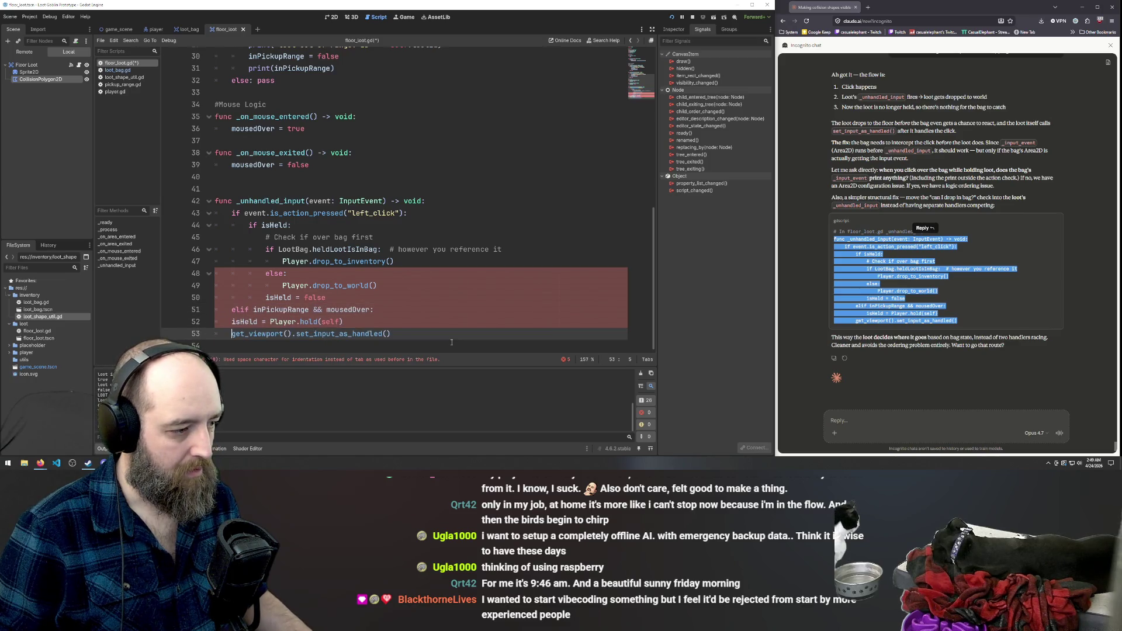
key("ctrl+z")
key("ctrl+z")
key("ctrl+z")
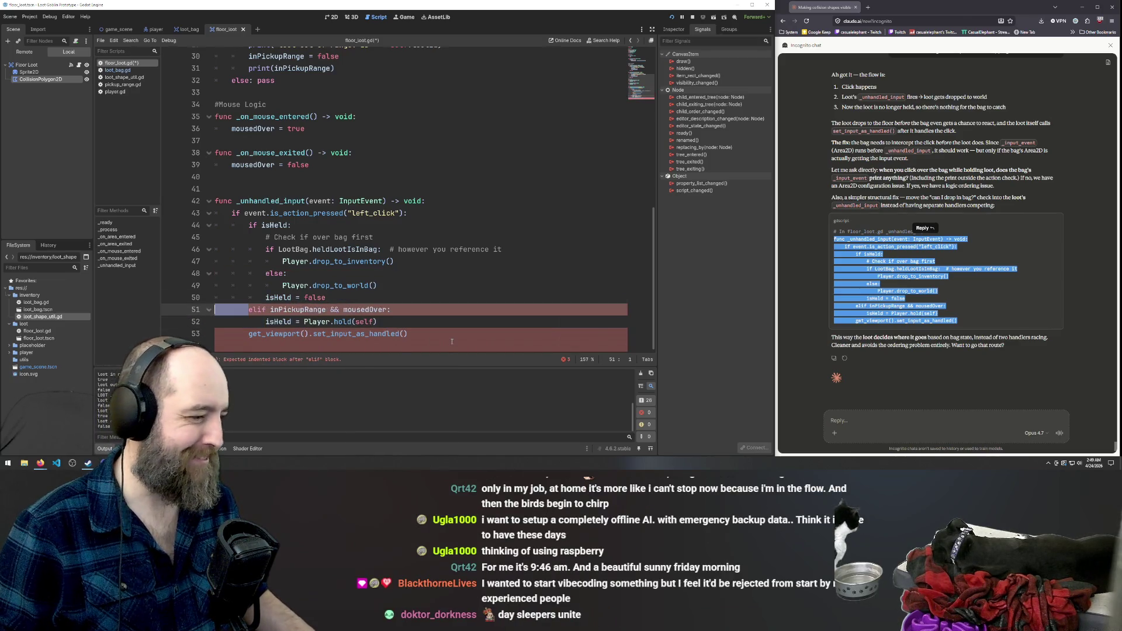
Undo further to adjust the else: line and isHeld = false indentation.
key("ctrl+z")
key("ctrl+z")
key("ctrl+z")
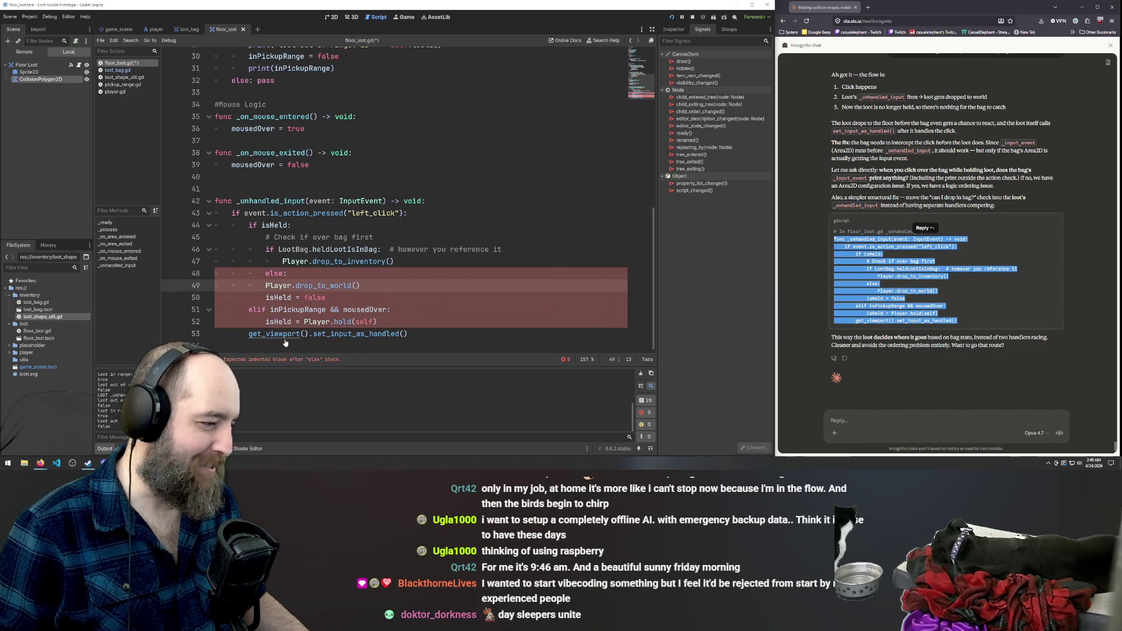
key("ctrl+z")
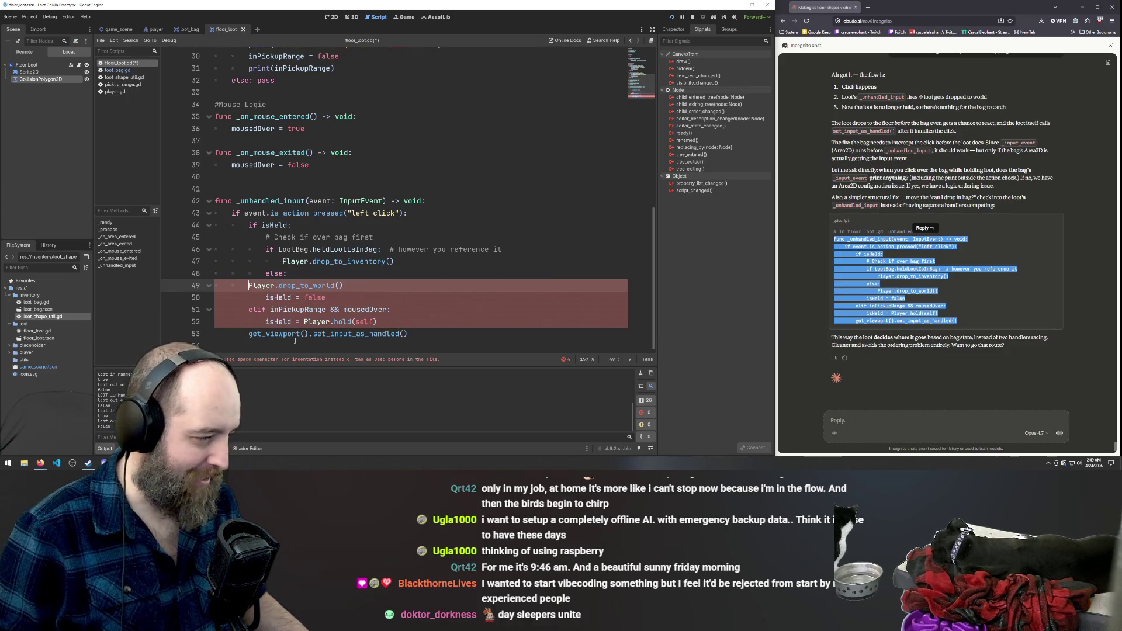
key("ctrl+z")
key("ctrl+z")
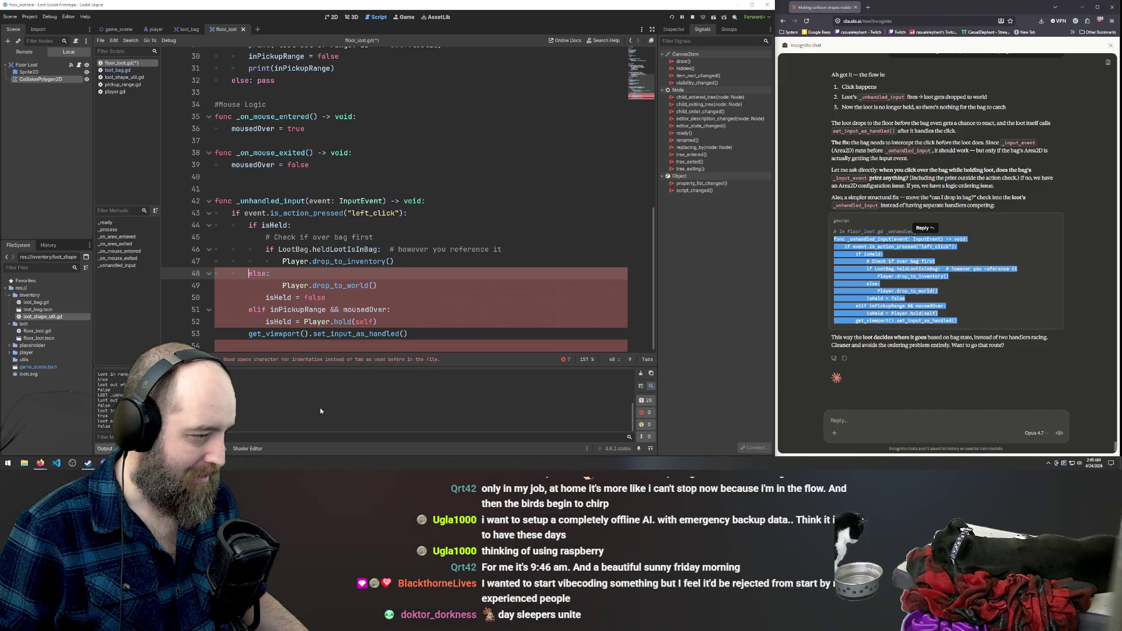
key("ctrl+z")
key("ctrl+z")
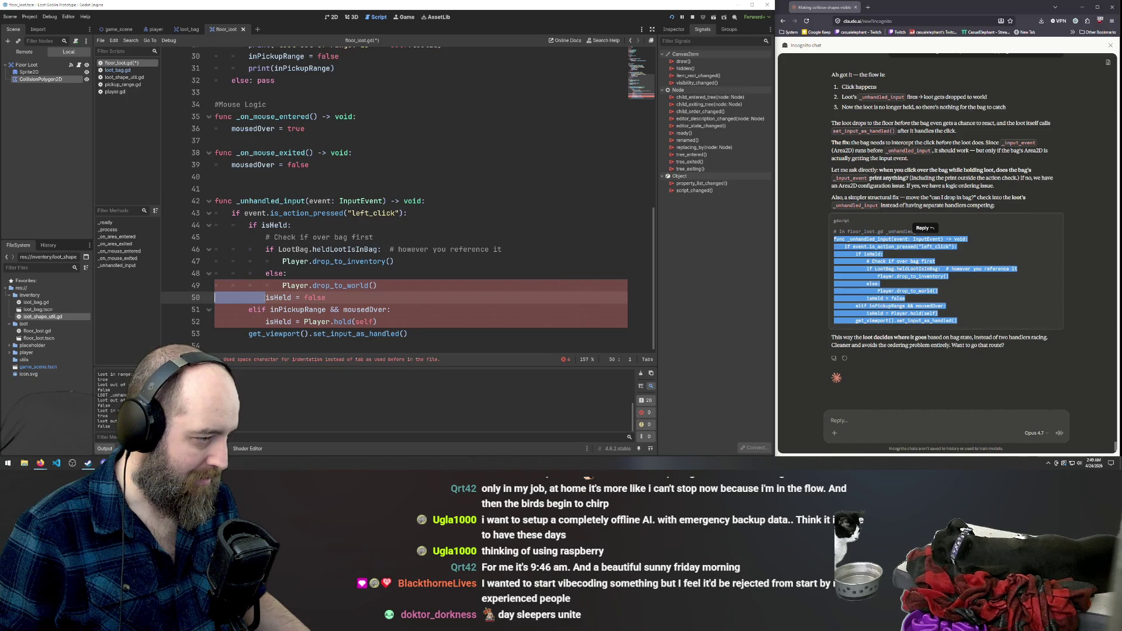
key("ctrl+z")
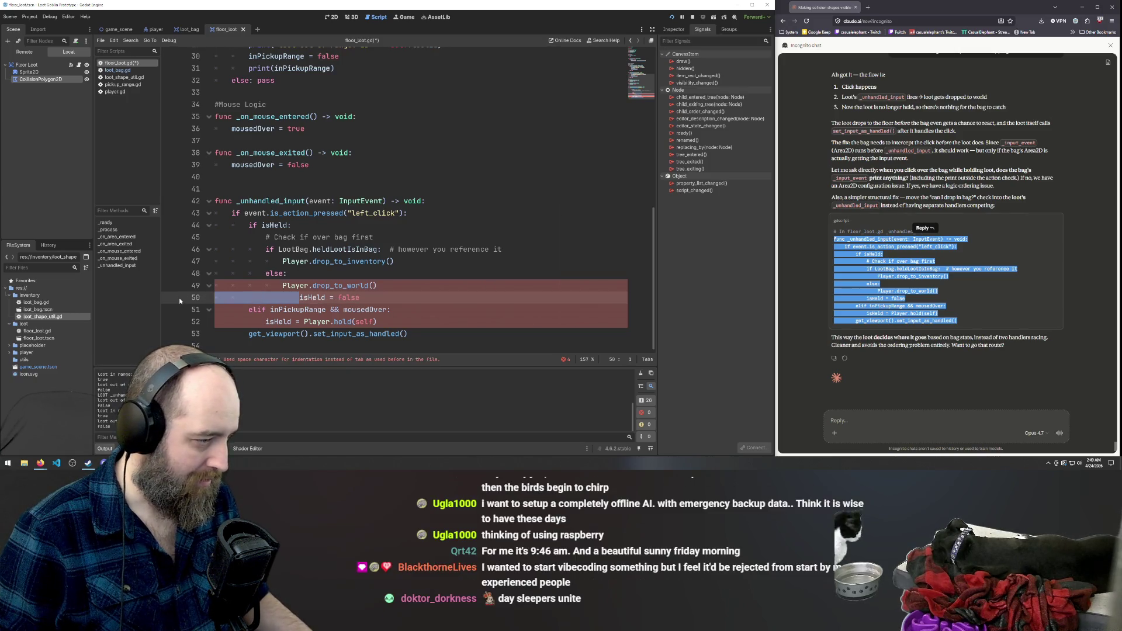
key("ctrl+z")
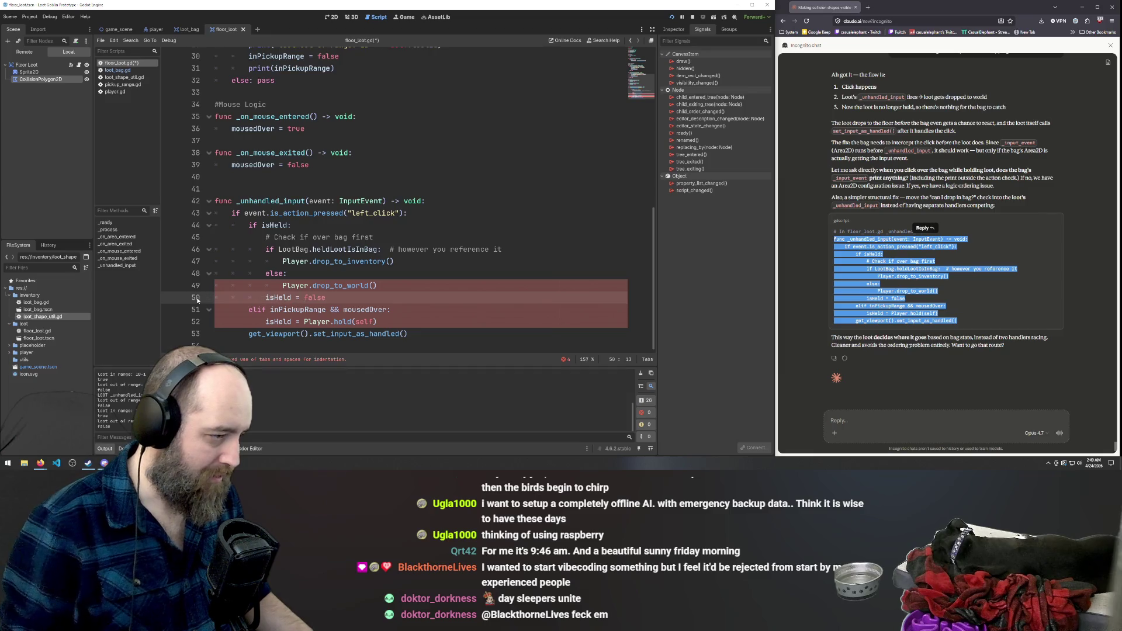
Re-indent the elif line and nest line 52's isHeld under the elif with tabs.
left_click_drag(249, 310, 189, 314)
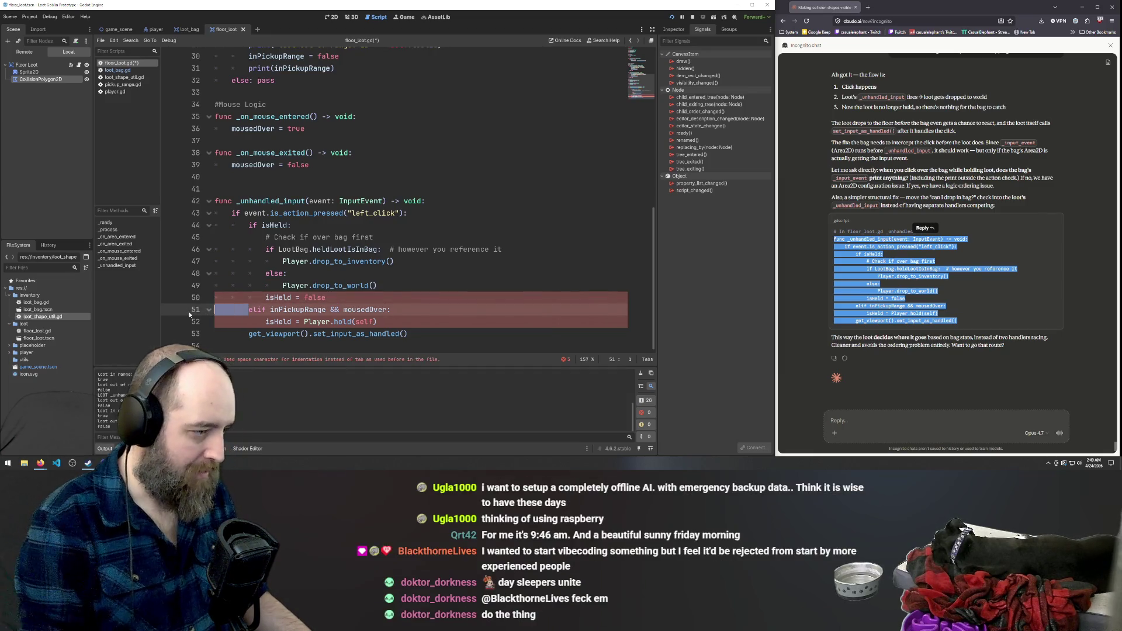
key("BackSpace")
key("Tab")
key("Tab")
left_click_drag(266, 322, 143, 326)
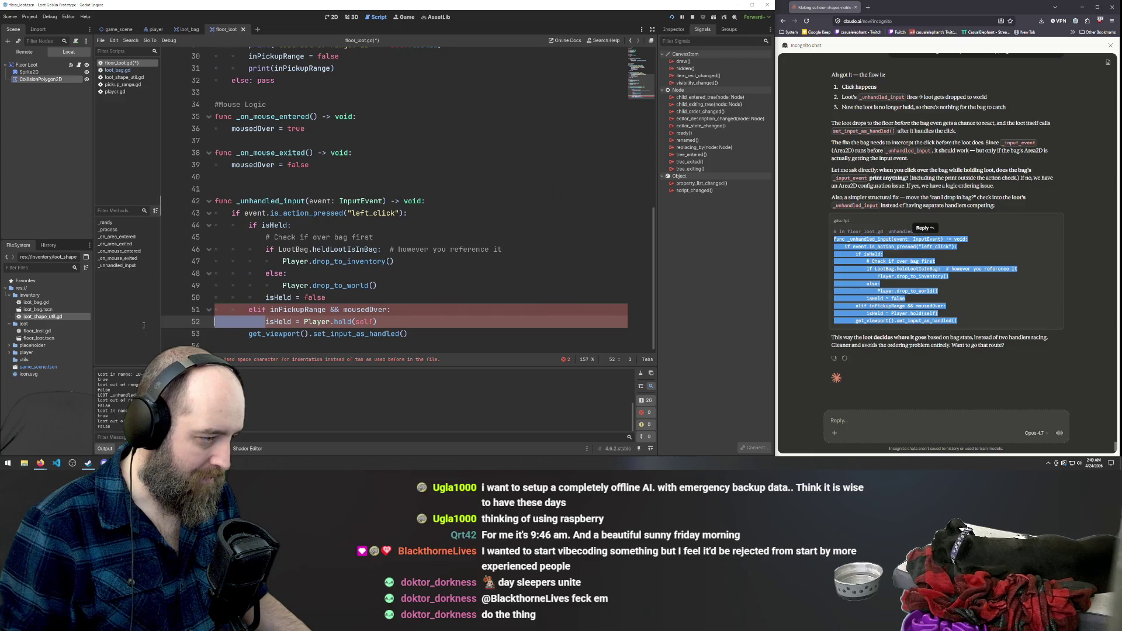
key("Tab")
key("Tab")
key("Tab")
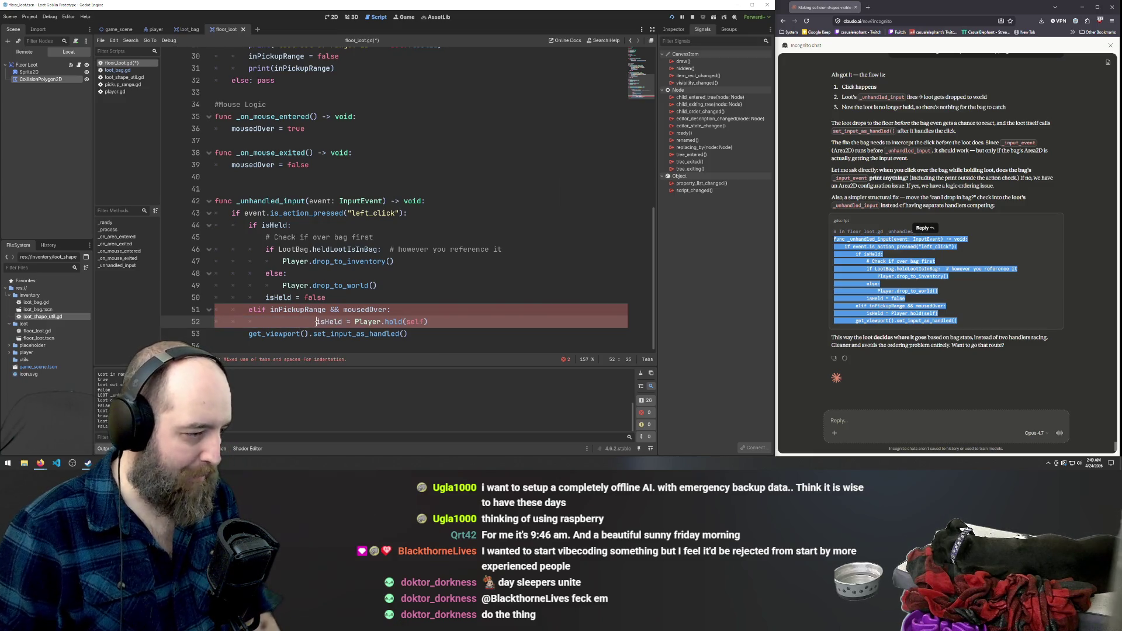
left_click_drag(317, 321, 259, 322)
key("BackSpace")
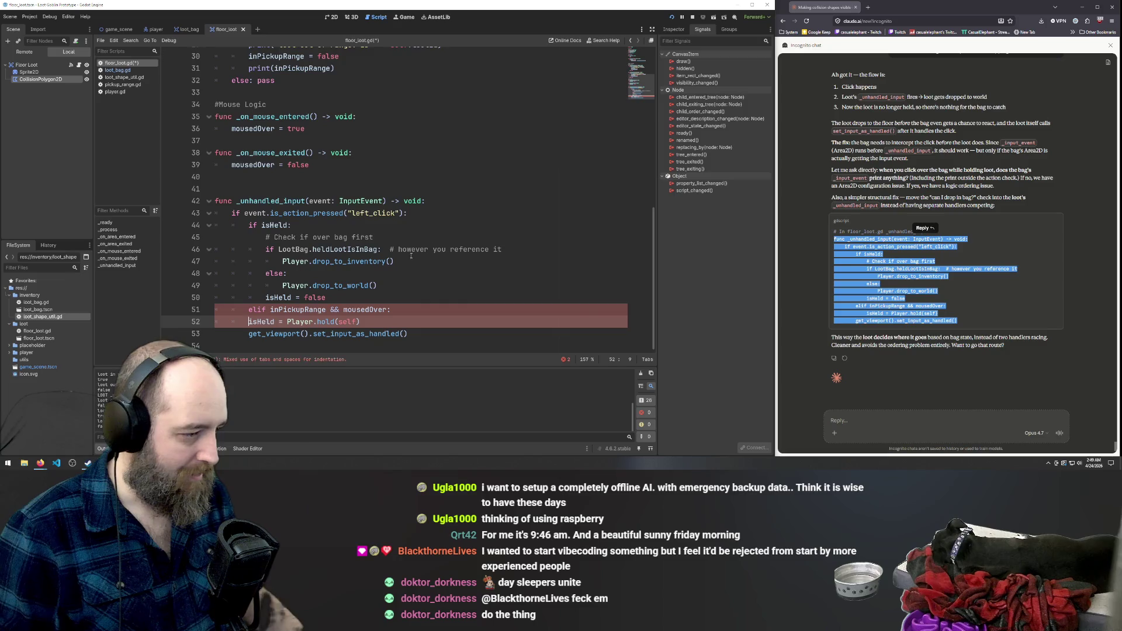
left_click(258, 322)
key("Tab")
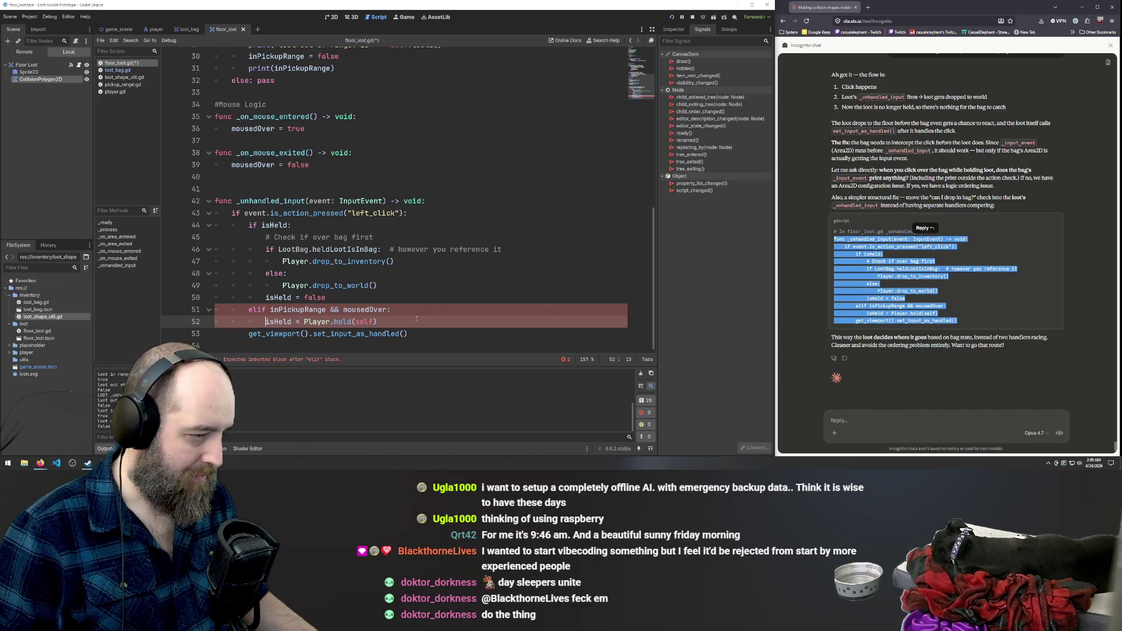
Save floor_loot.gd.
left_click(451, 268)
key("ctrl+s")
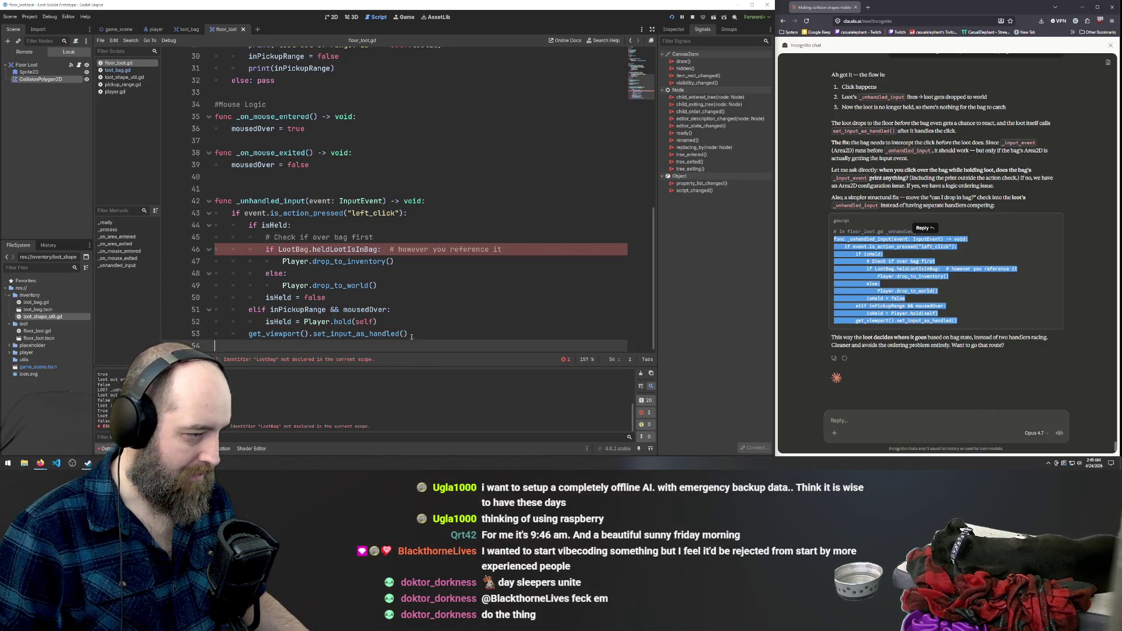
left_click(420, 212)
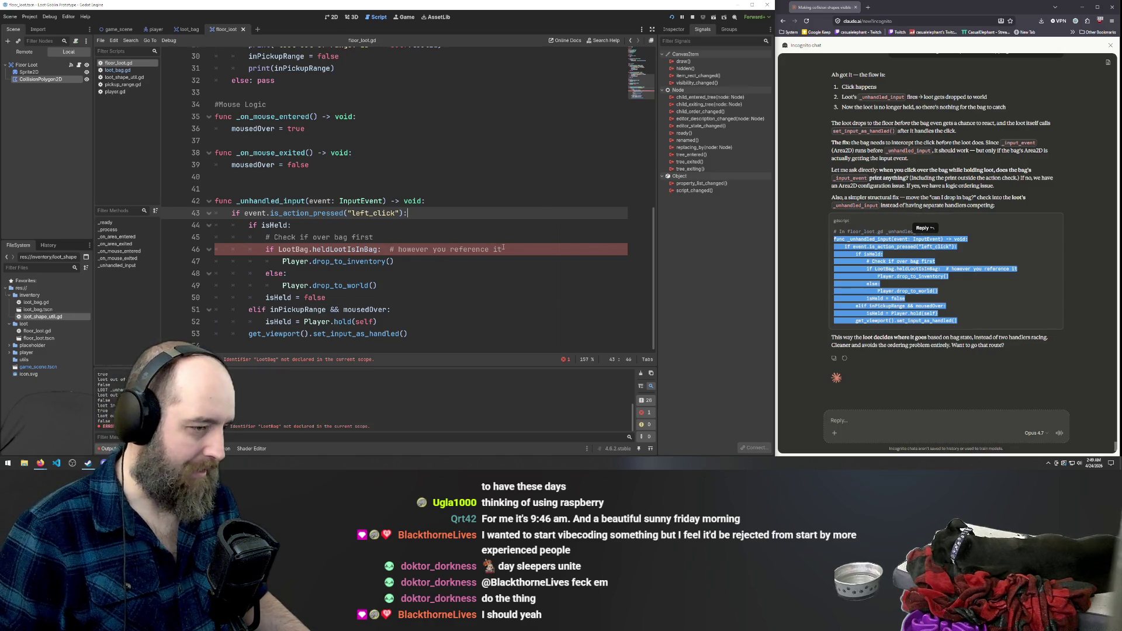
left_click(909, 421)
type("LootBag is not global")
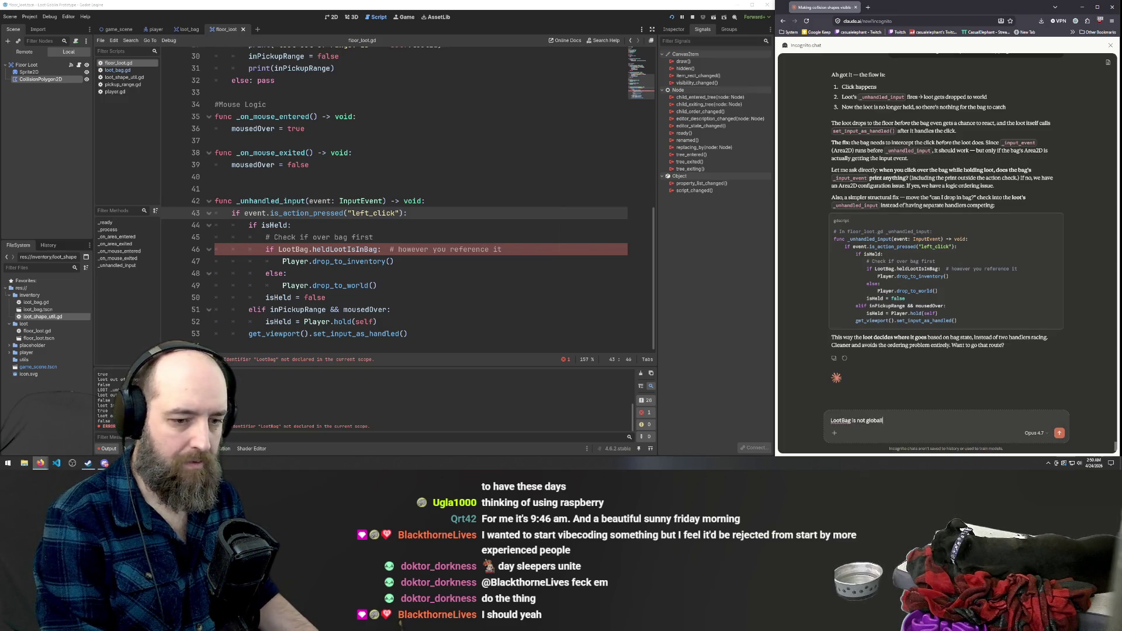
Send Claude the message 'LootBag is not globally available'.
type("y available")
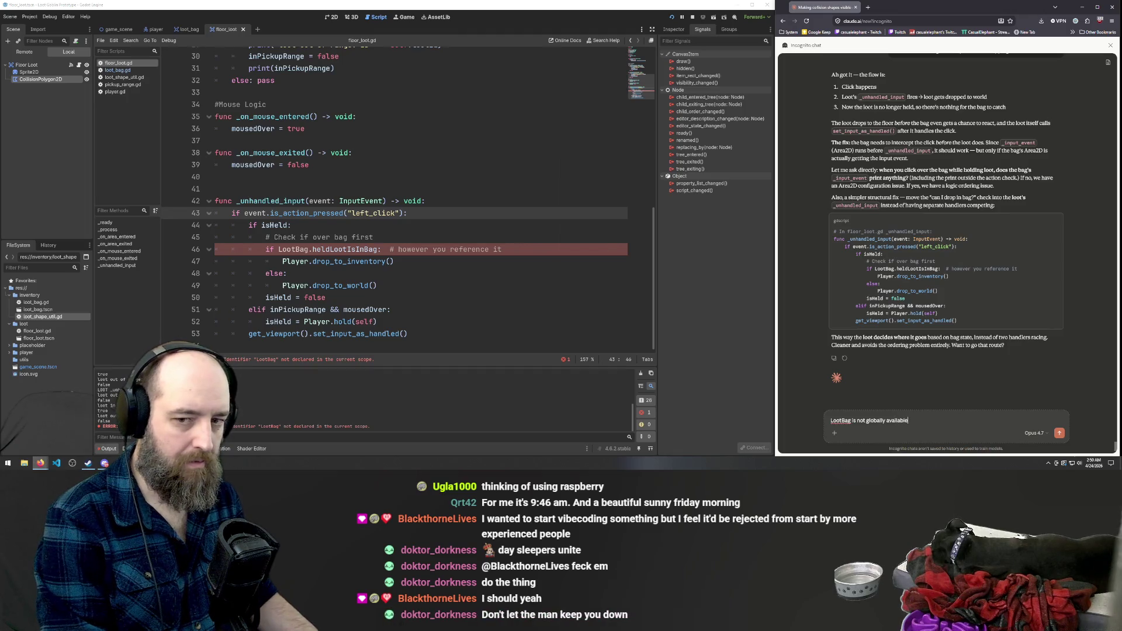
key("Return")
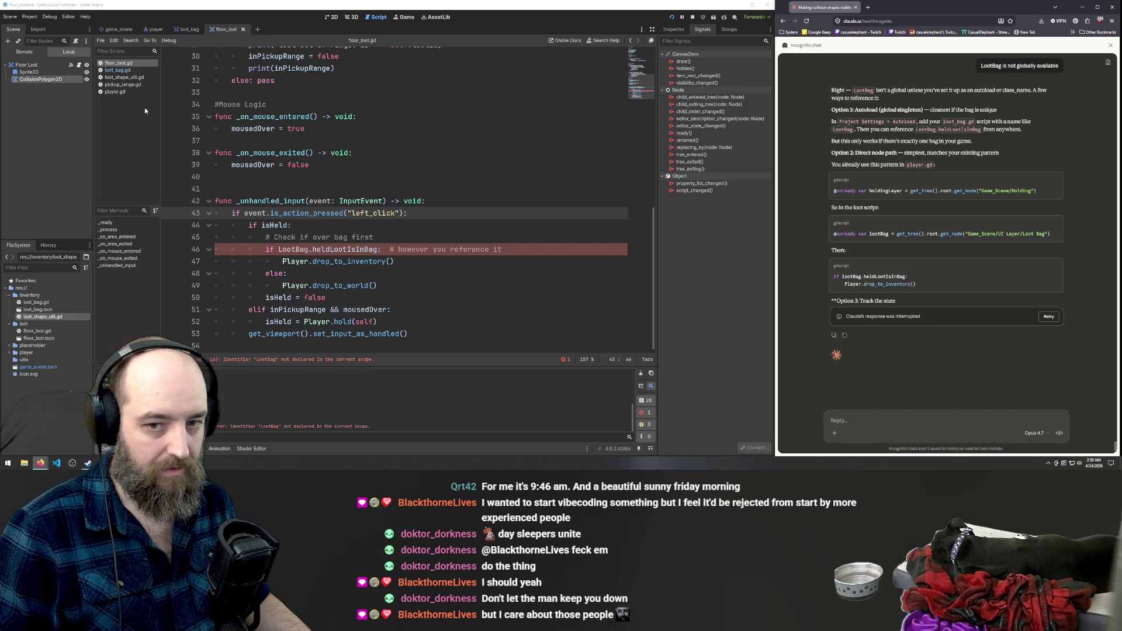
Register res://inventory/loot_bag.gd as the LootBag autoload in Project Settings, then close them.
left_click(29, 16)
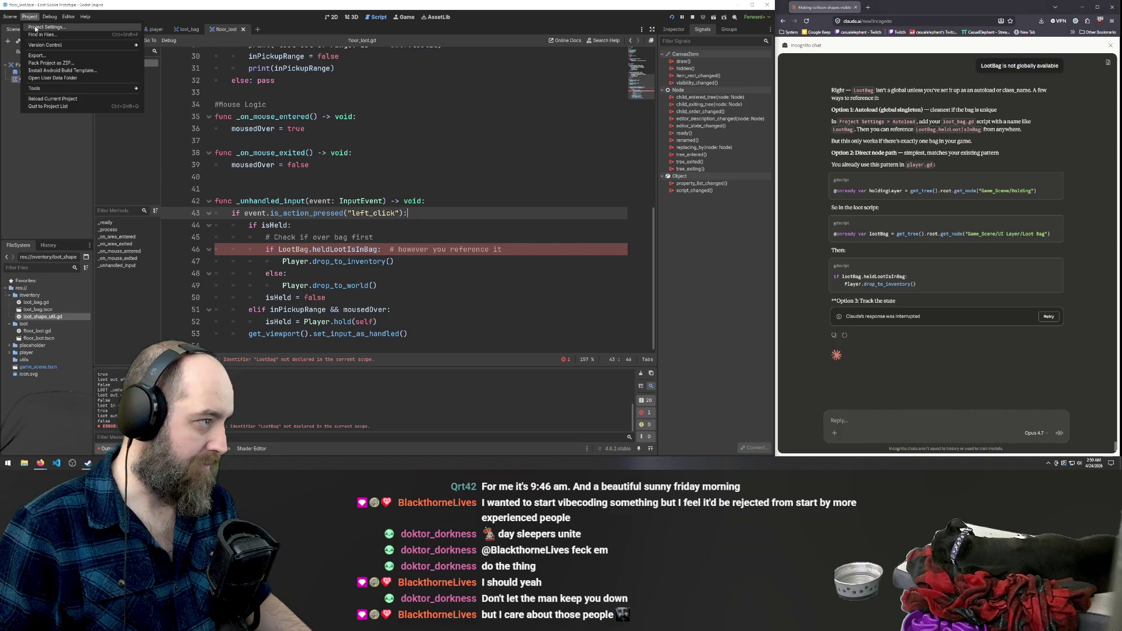
left_click(47, 24)
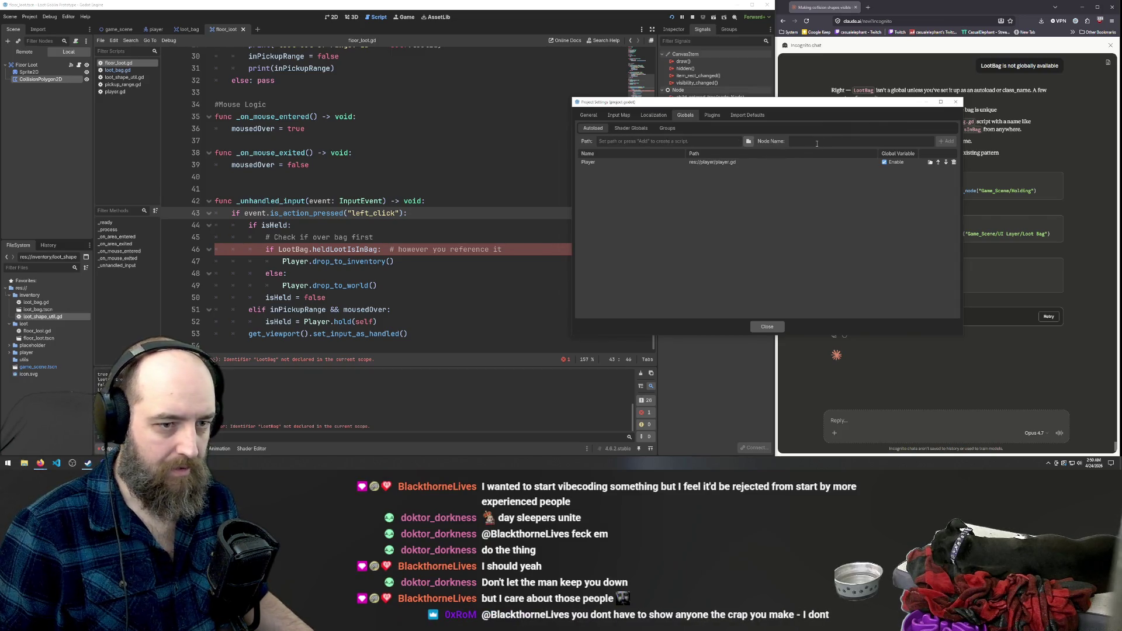
type("LootBag")
left_click(748, 142)
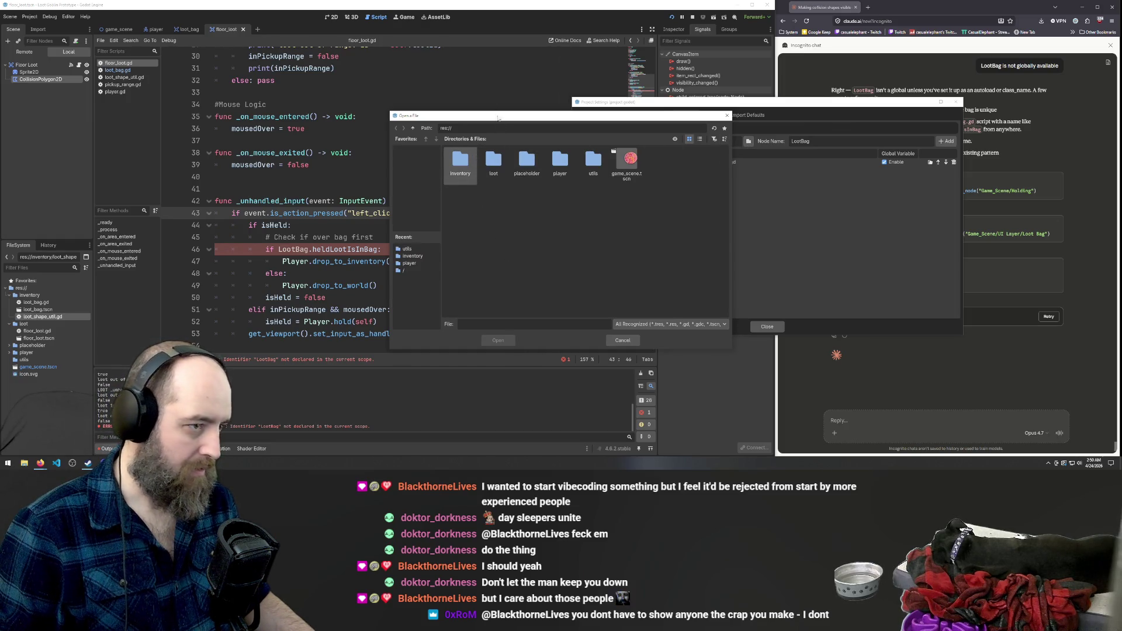
mouse_move(502, 120)
left_mouse_down()
mouse_move(702, 174)
mouse_move(463, 86)
mouse_move(422, 84)
left_mouse_up()
double_click(414, 126)
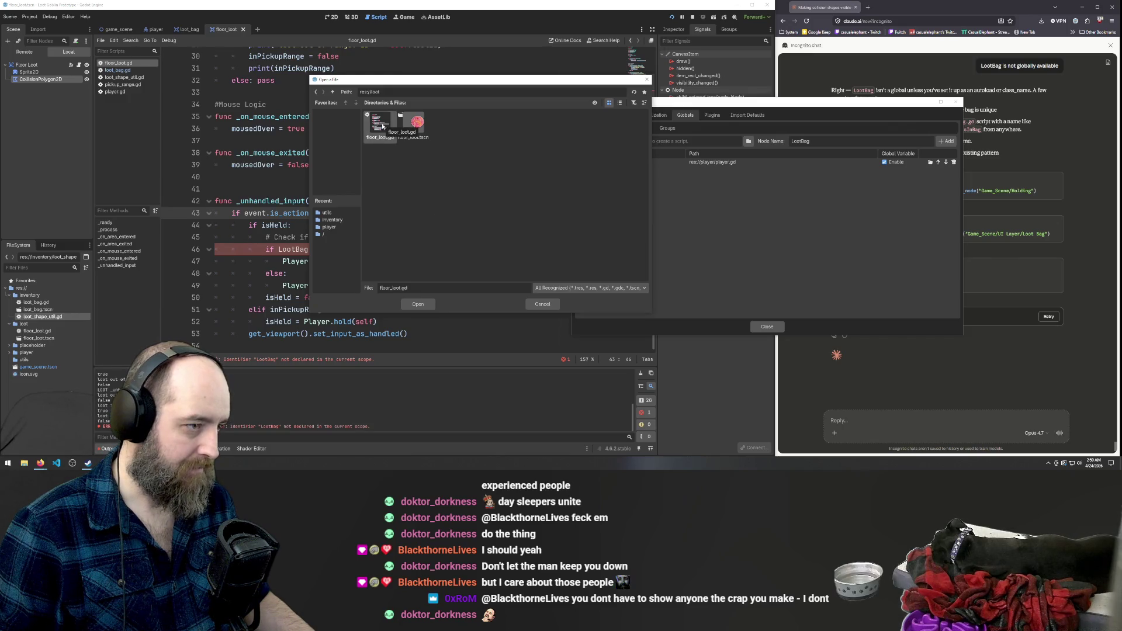
left_click(316, 93)
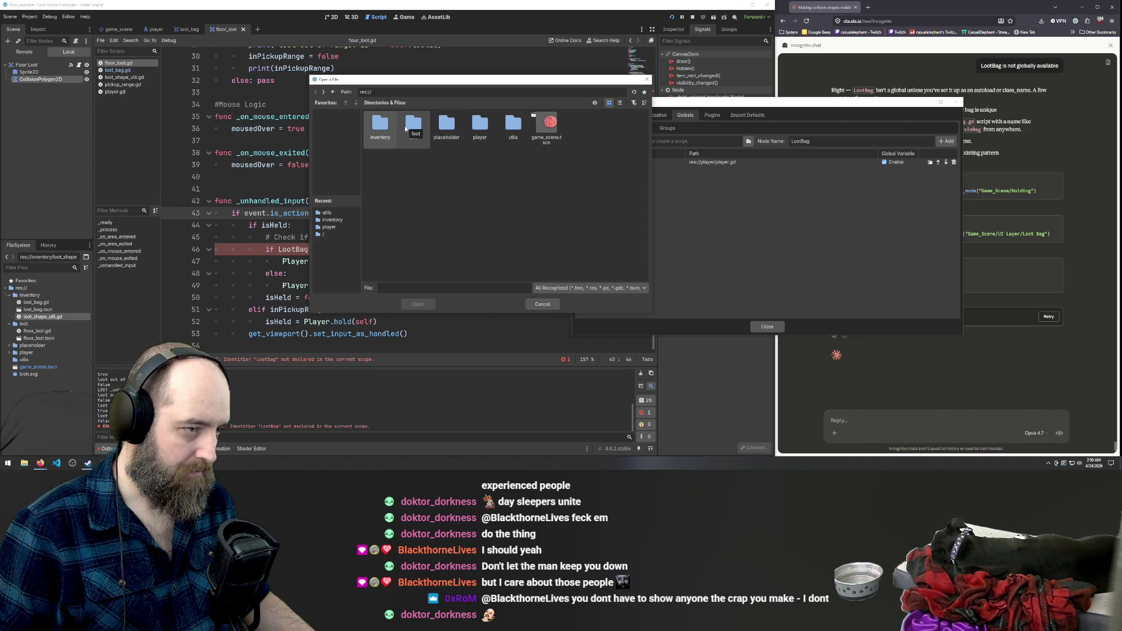
double_click(385, 124)
left_click(380, 124)
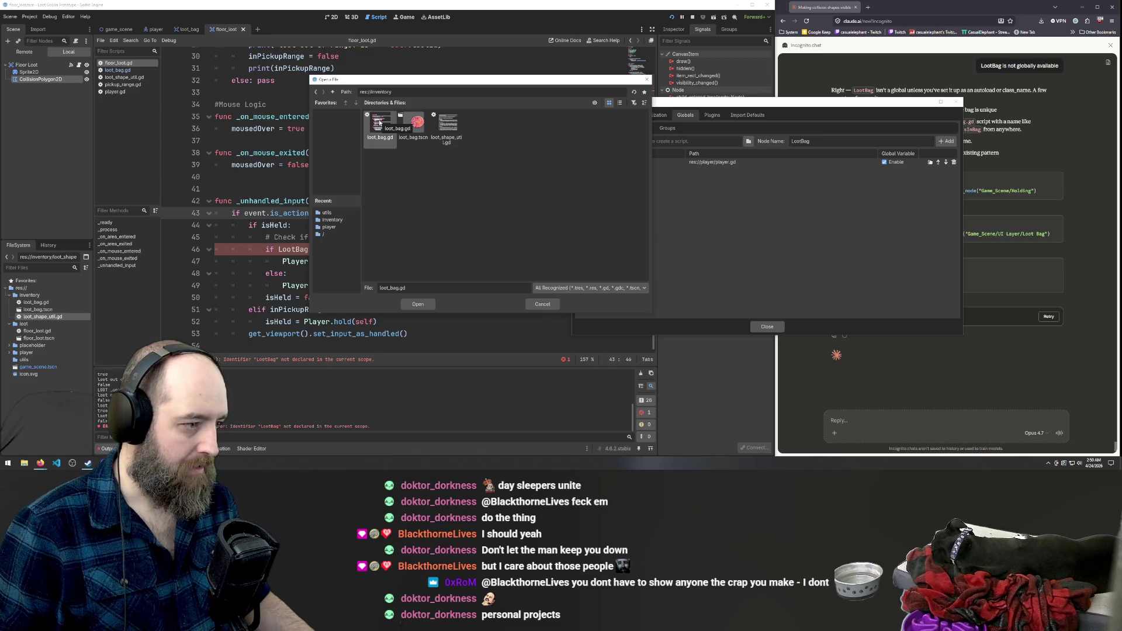
double_click(380, 123)
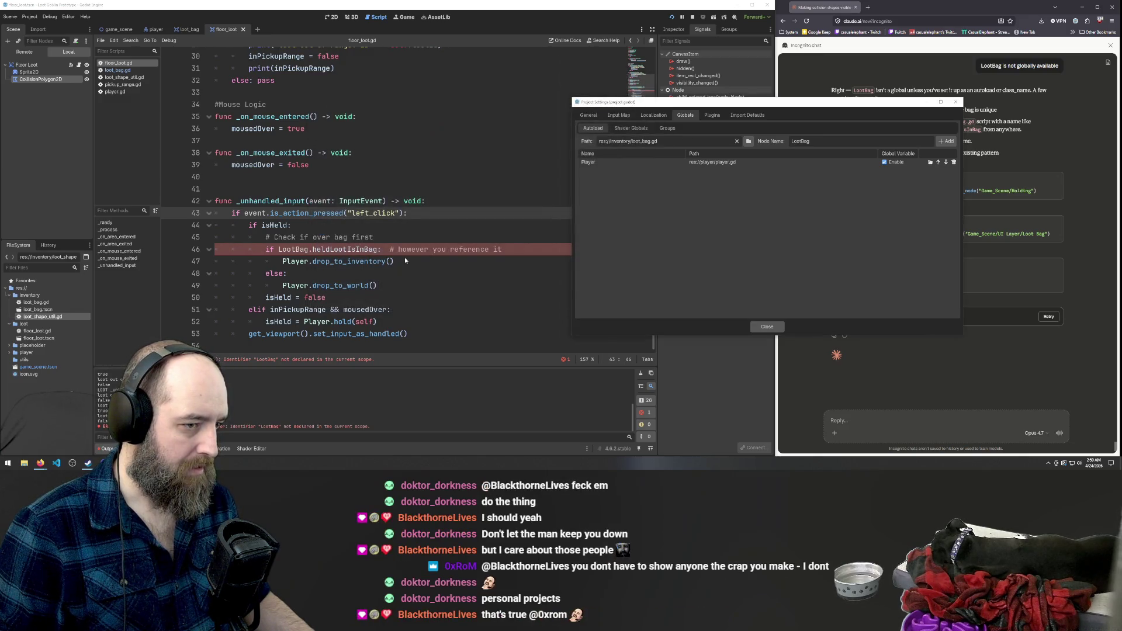
left_click(946, 141)
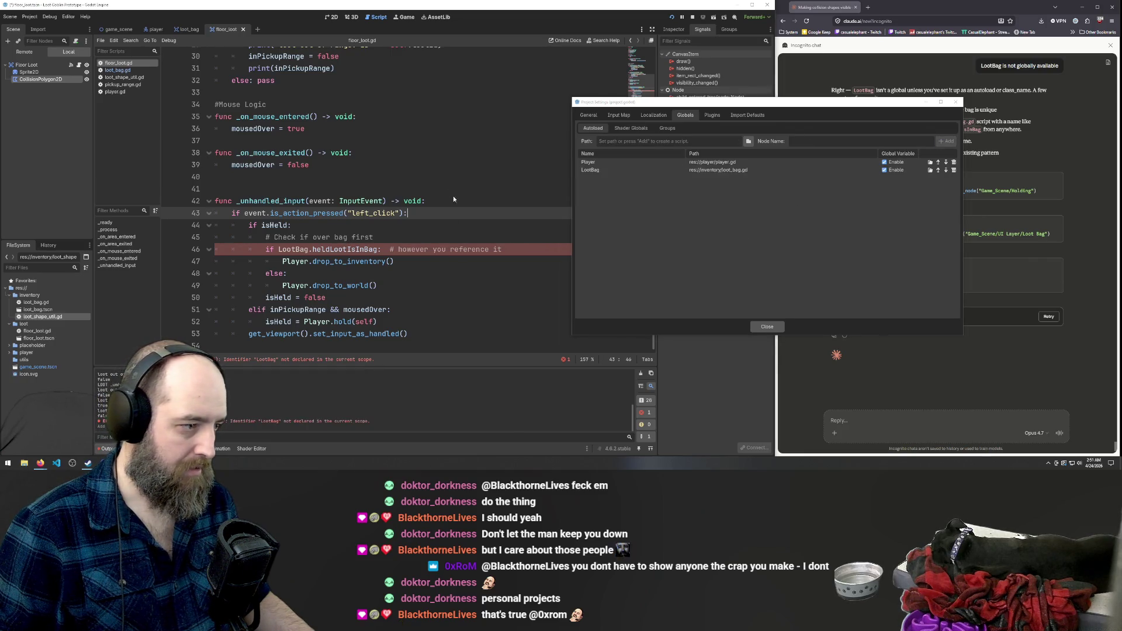
left_click(763, 327)
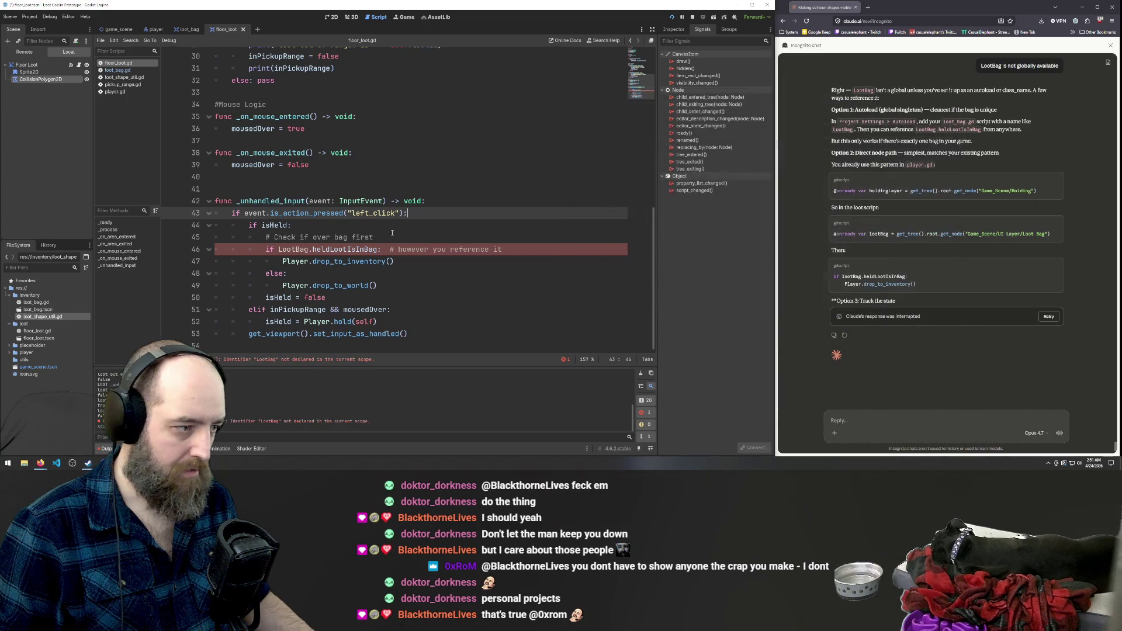
Start retyping the LootBag condition on line 46, then undo to keep the original check.
left_click(327, 225)
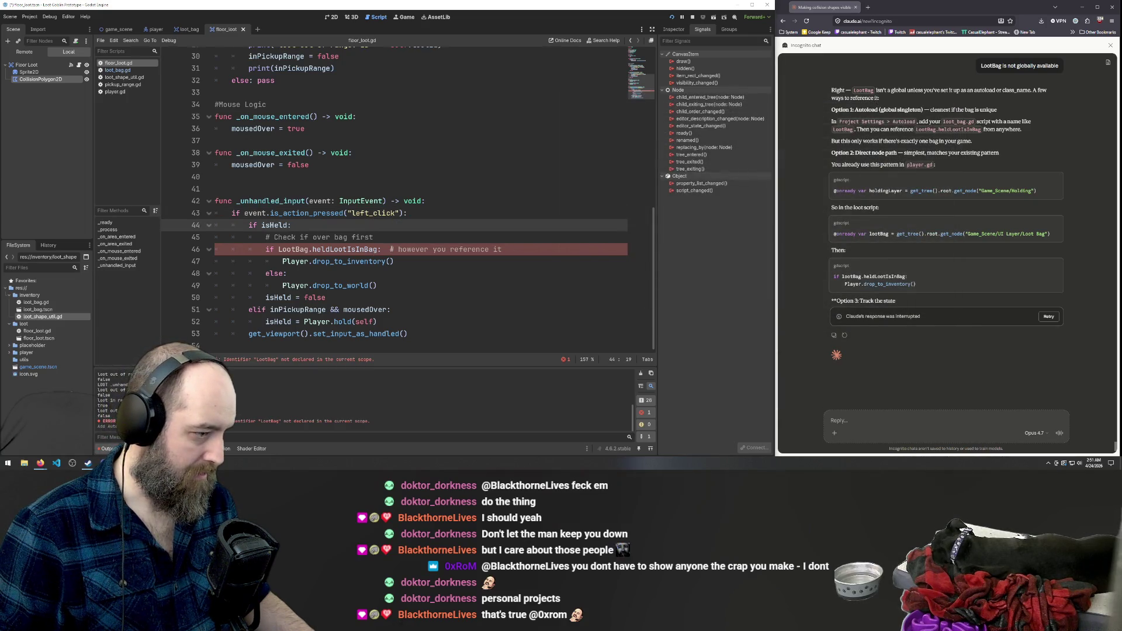
left_click(328, 238)
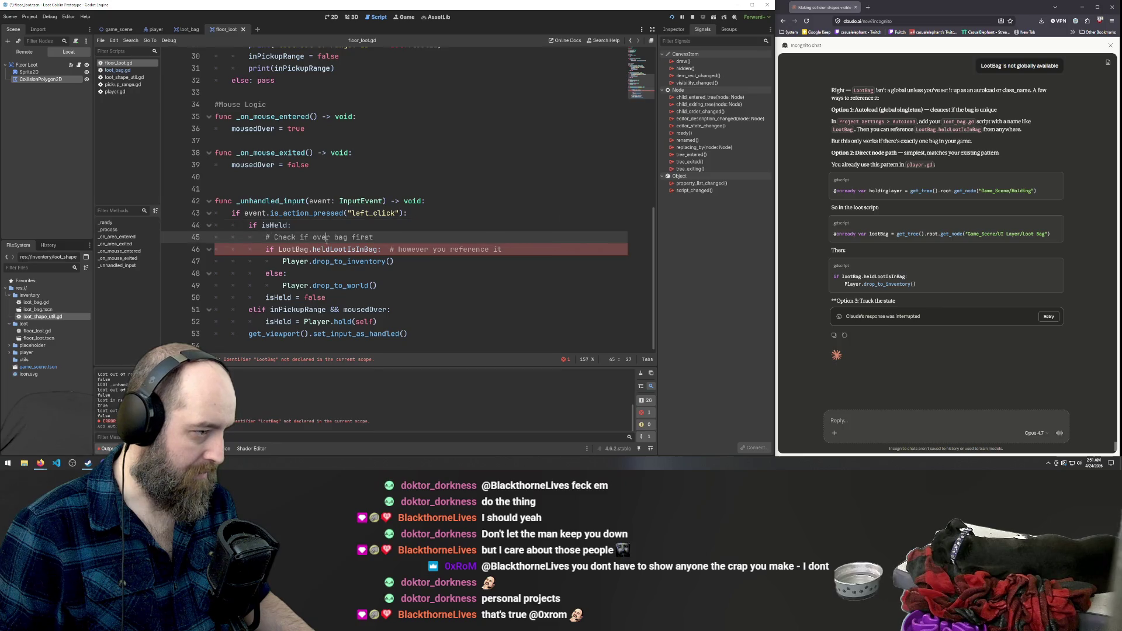
left_click_drag(279, 250, 550, 247)
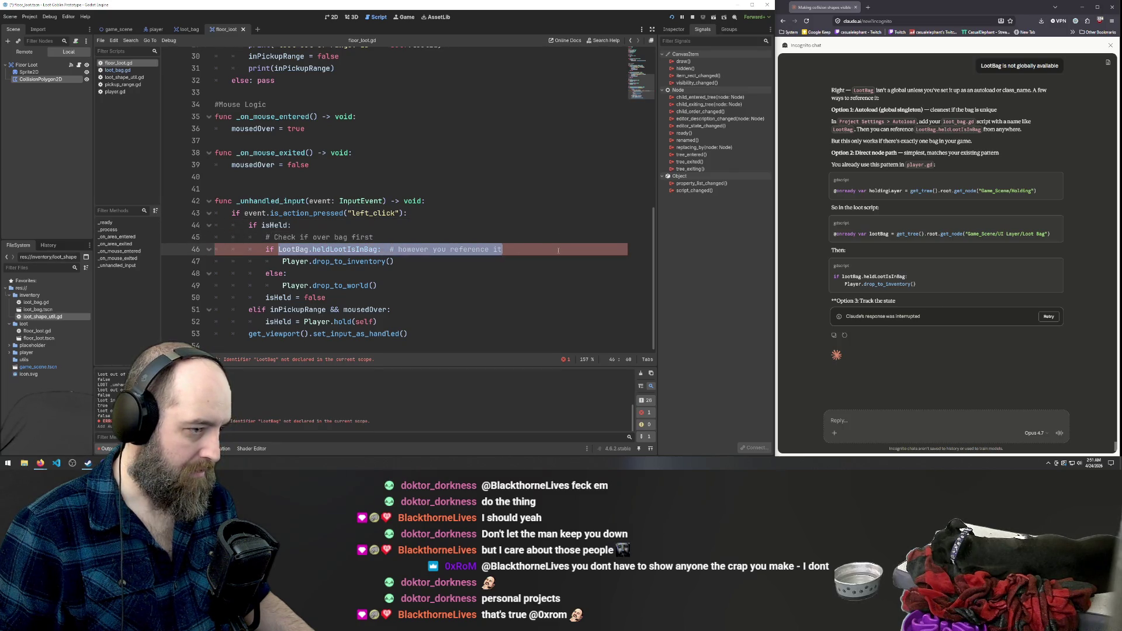
key("BackSpace")
type("LootBag")
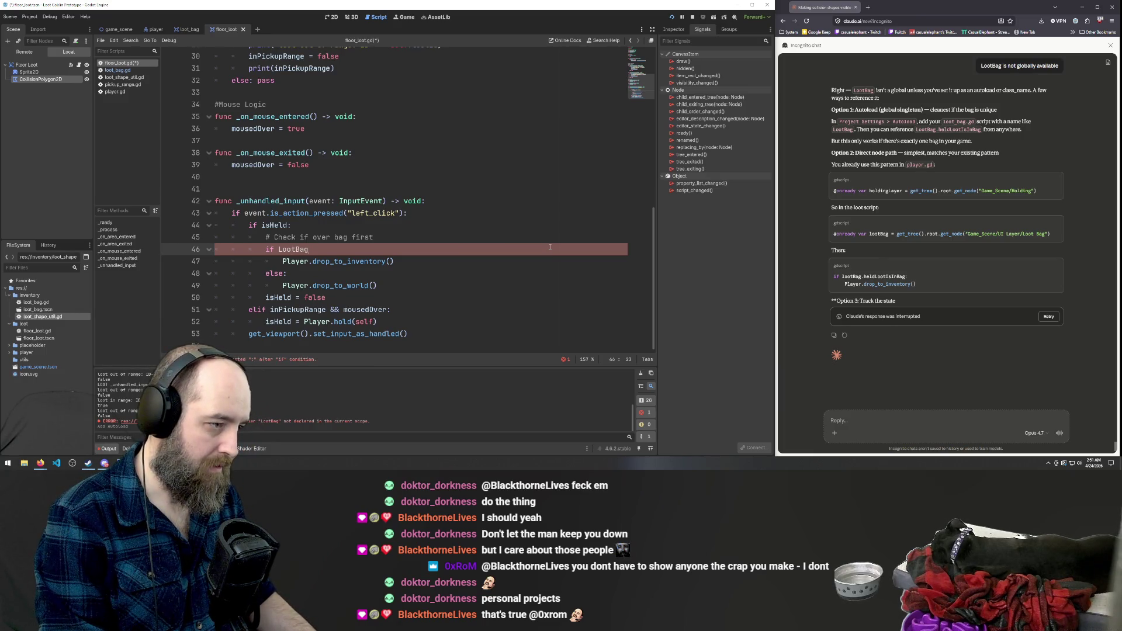
key("ctrl+z")
key("ctrl+z")
left_click(343, 184)
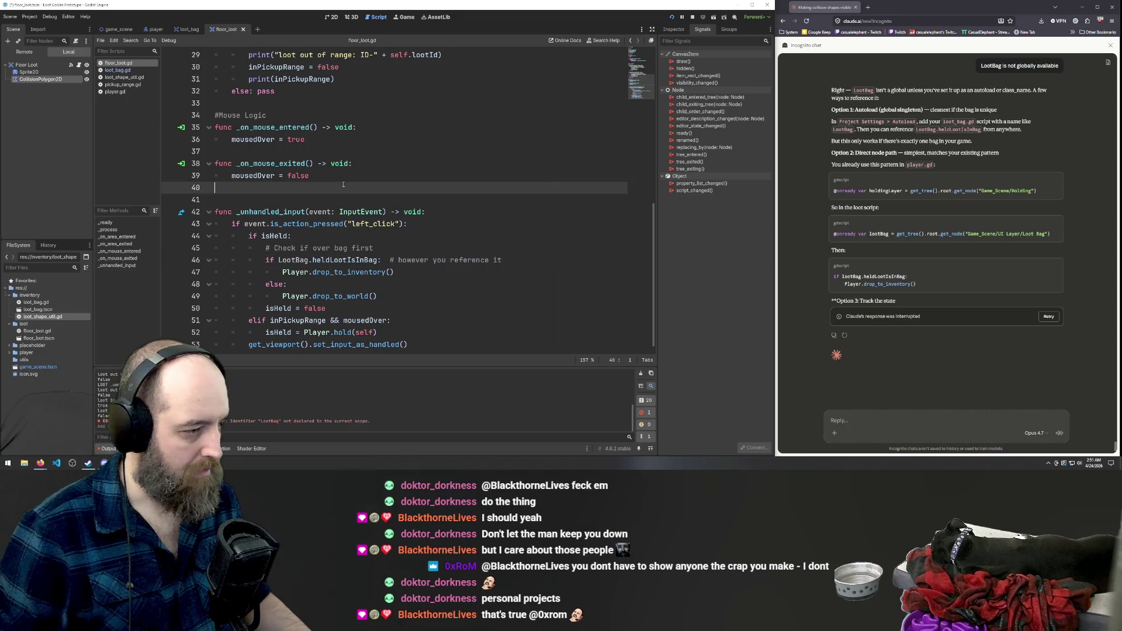
left_click_drag(429, 260, 429, 248)
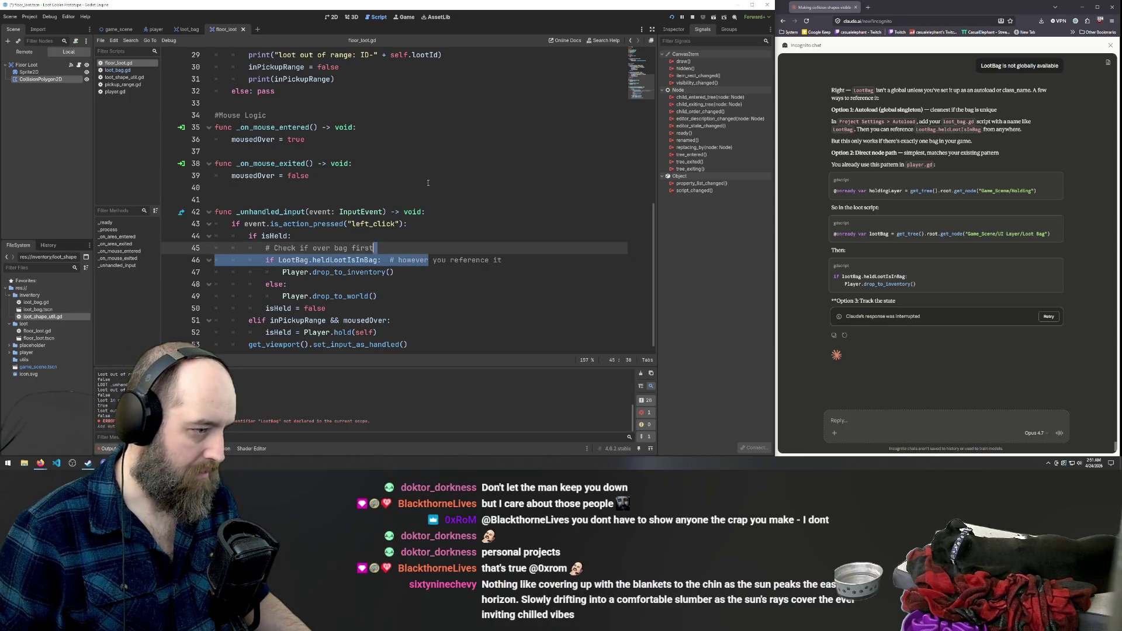
key("Up")
key("Up")
key("Up")
scroll(420, 242, "down", 1)
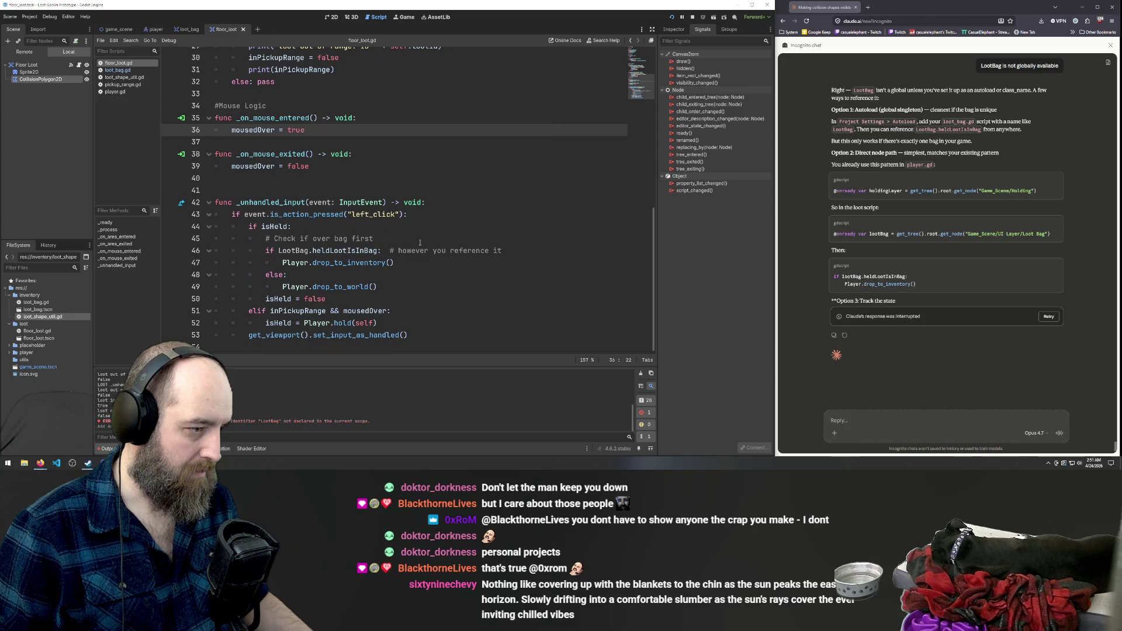
Compare the heldLootIsInBag declaration in loot_bag.gd with its use on floor_loot.gd line 46.
left_click(181, 29)
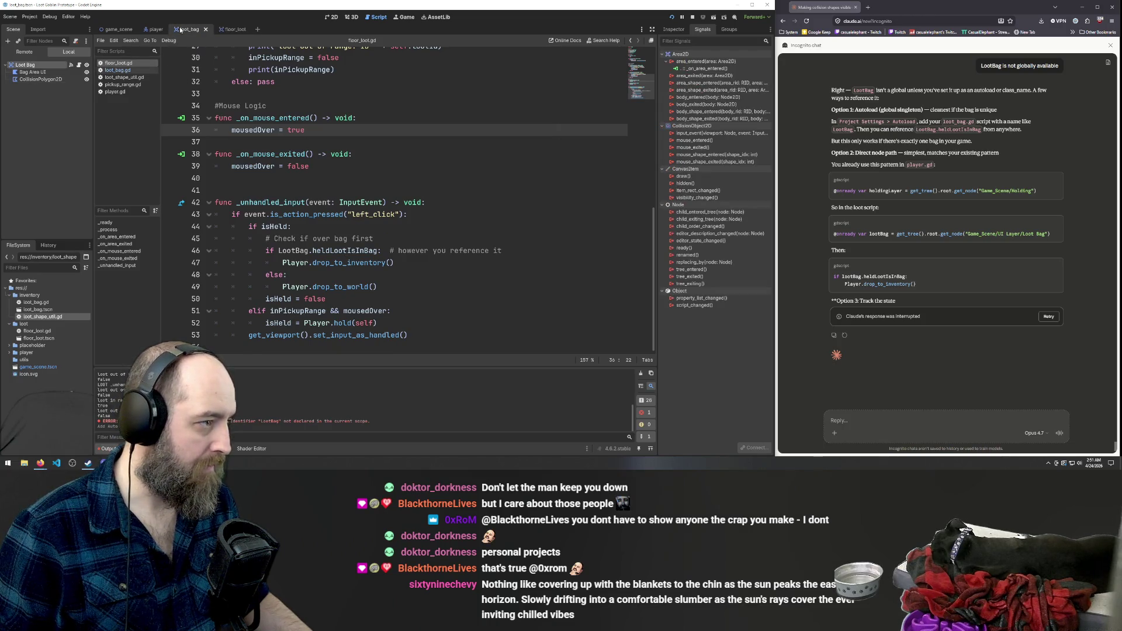
left_click(117, 70)
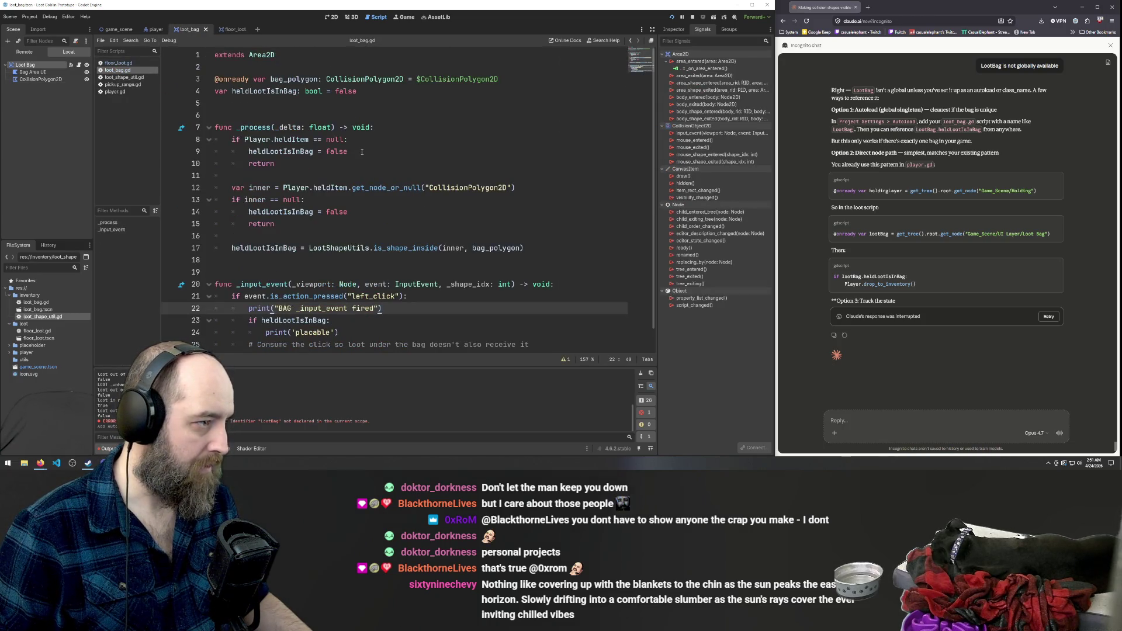
double_click(246, 91)
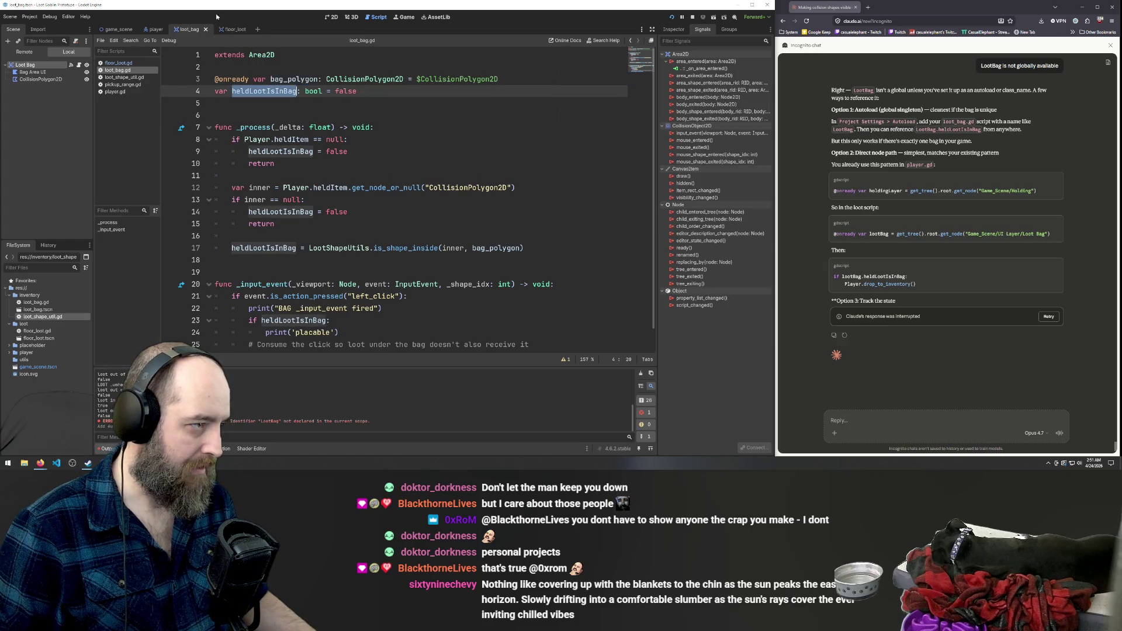
left_click(227, 30)
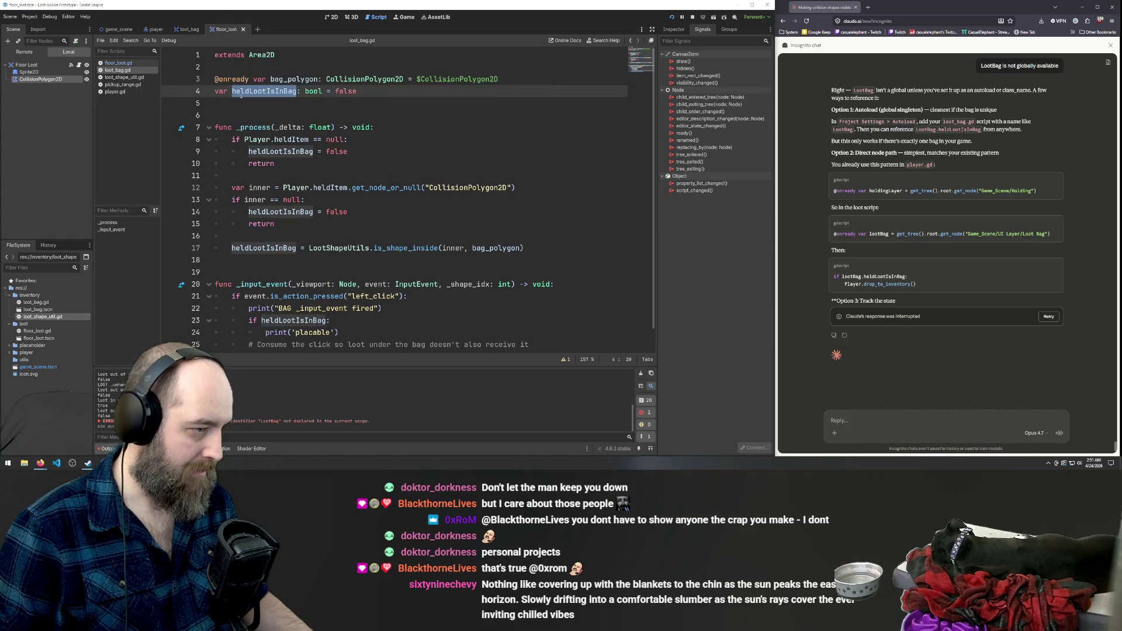
left_click(118, 63)
double_click(350, 250)
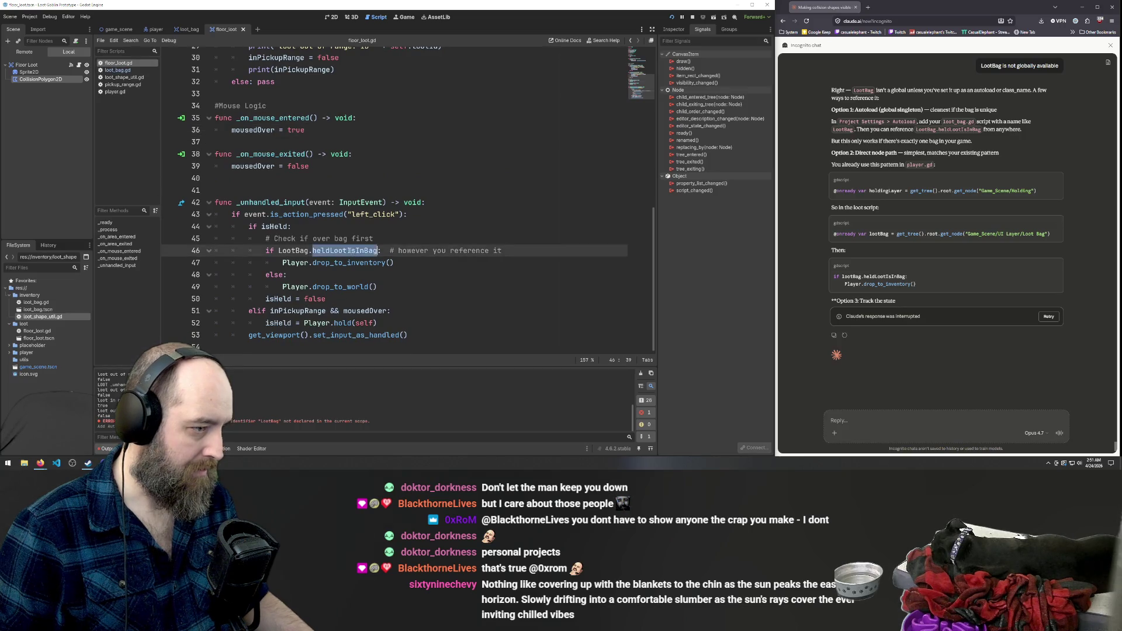
left_click(409, 178)
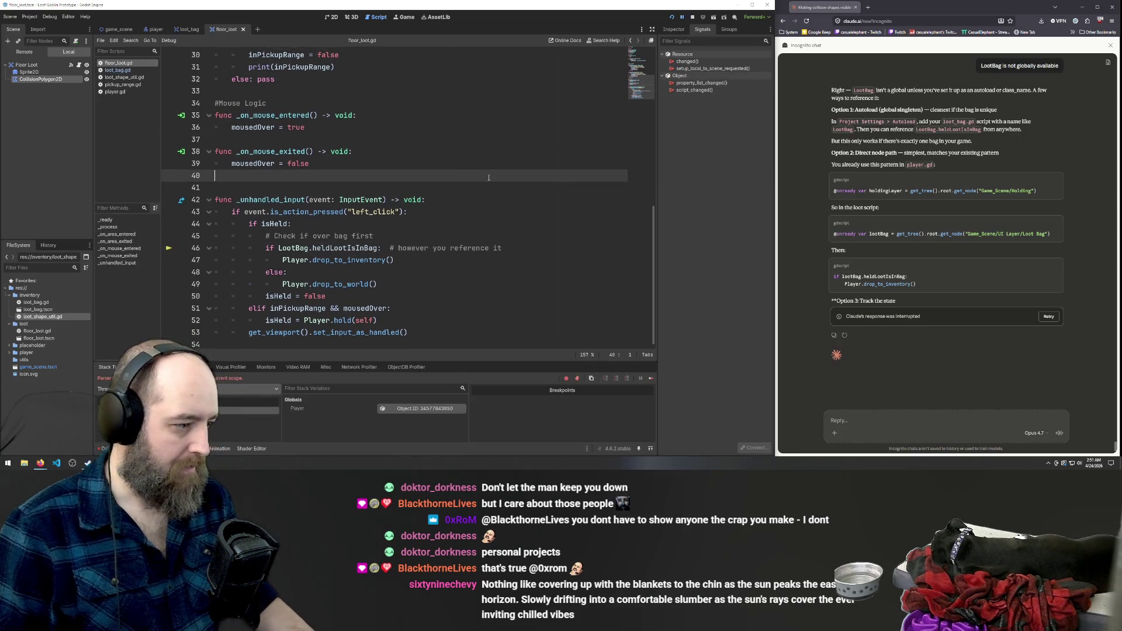
Run the game, move the player, and jump from the CollisionPolygon2D error to loot_bag.gd.
key("F5")
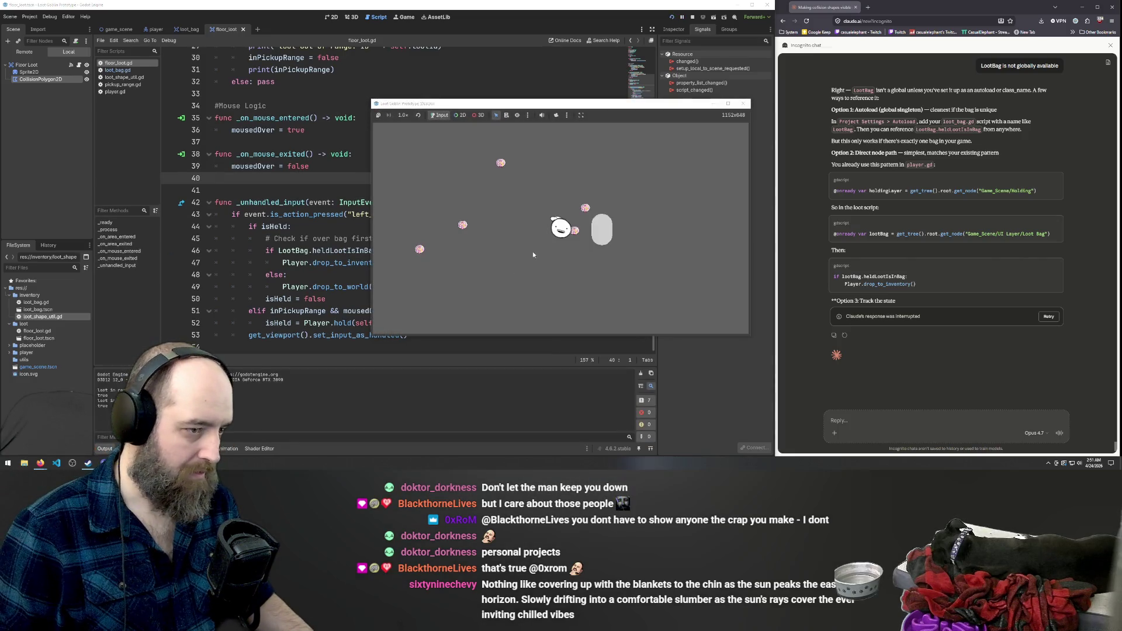
key("a")
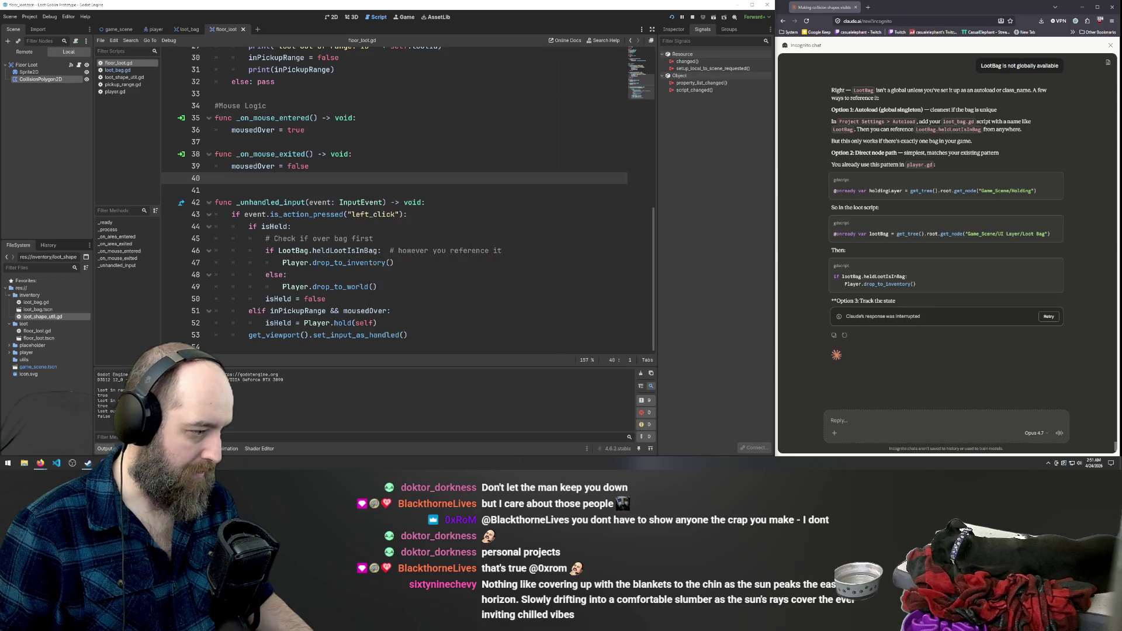
left_click(140, 367)
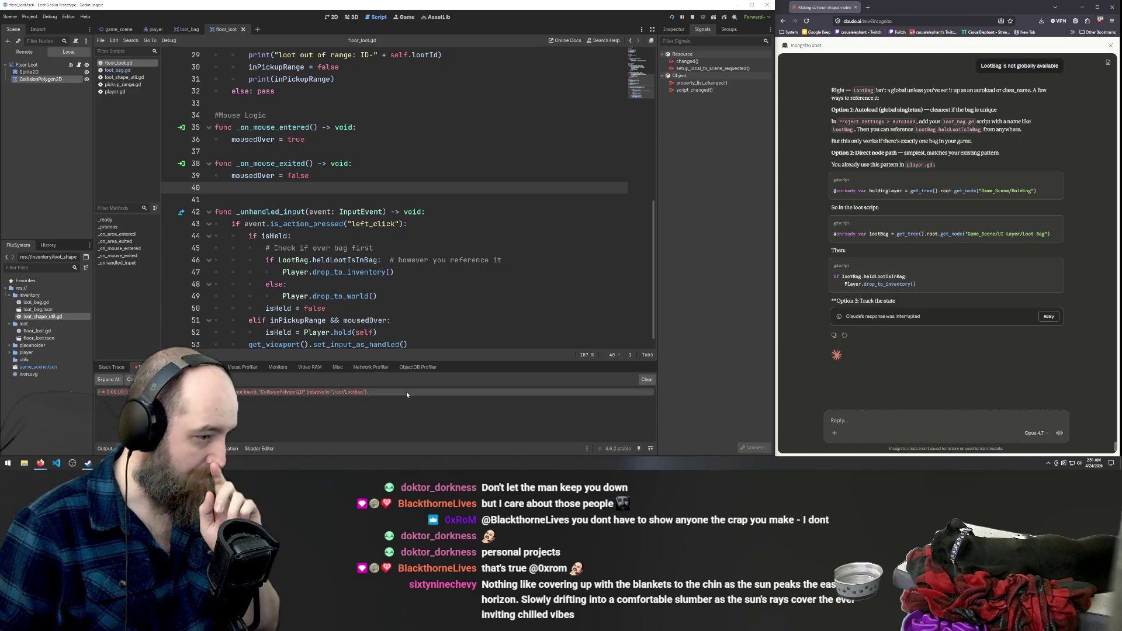
left_click(359, 392)
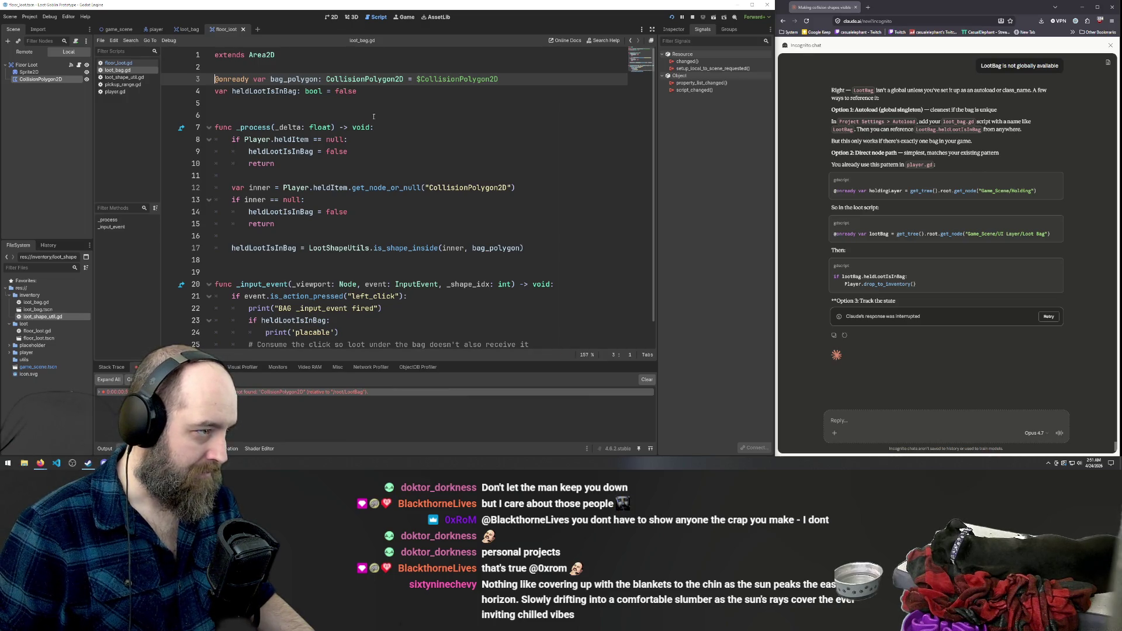
Delete the 'BAG _input_event fired' debug print on line 22, then undo the deletion.
left_click(417, 116)
scroll(417, 192, "down", 1)
scroll(417, 192, "down", 1)
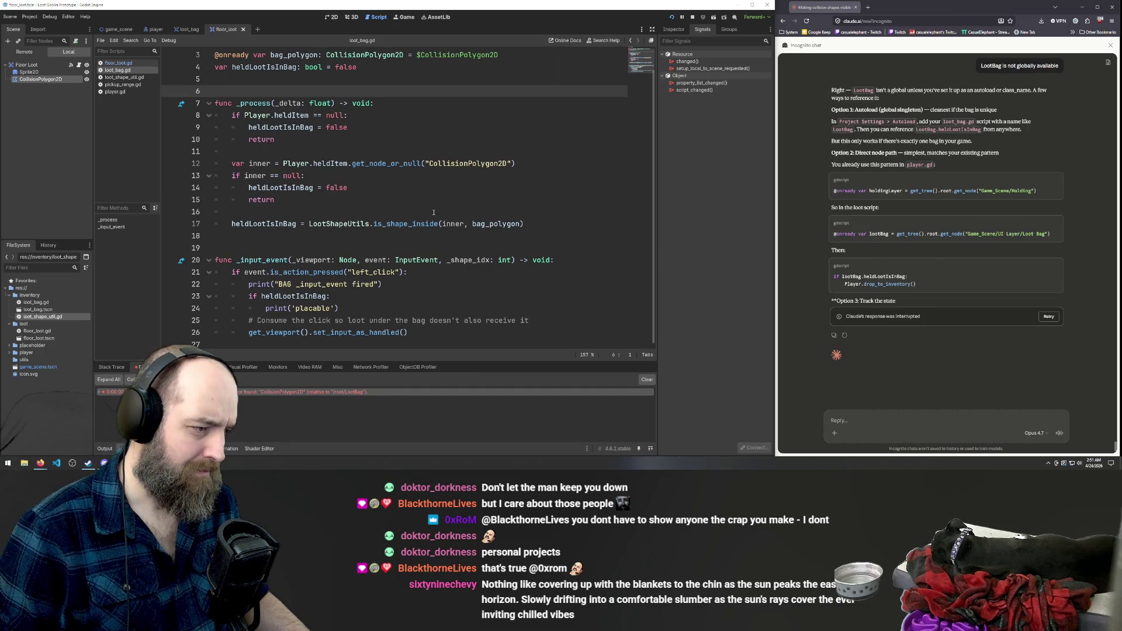
left_click(499, 285)
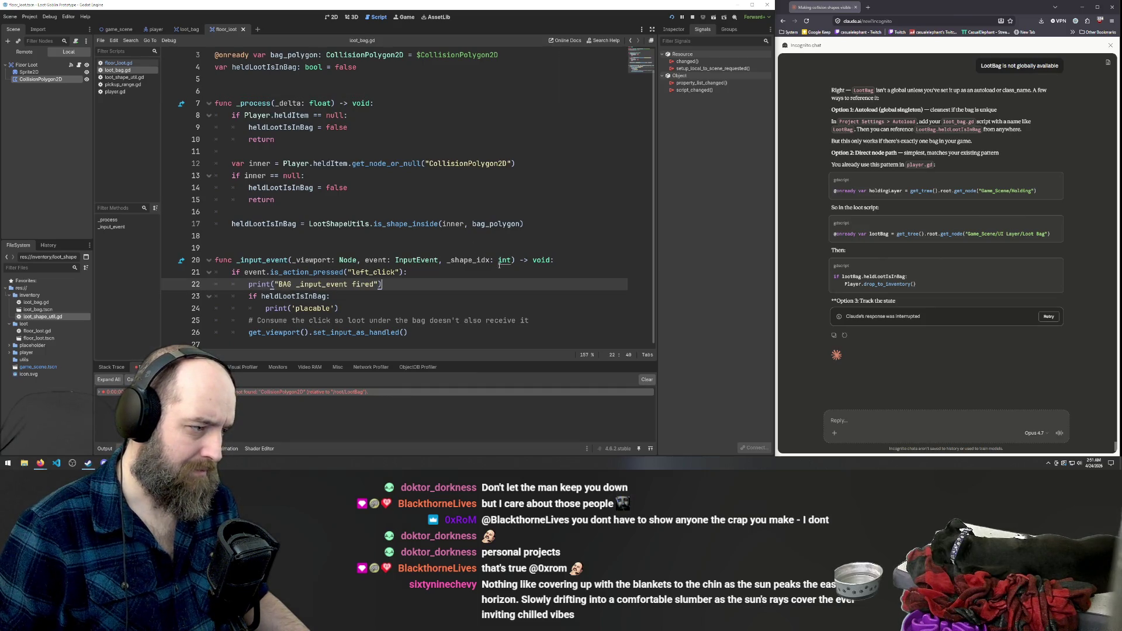
key("shift+Home")
key("BackSpace")
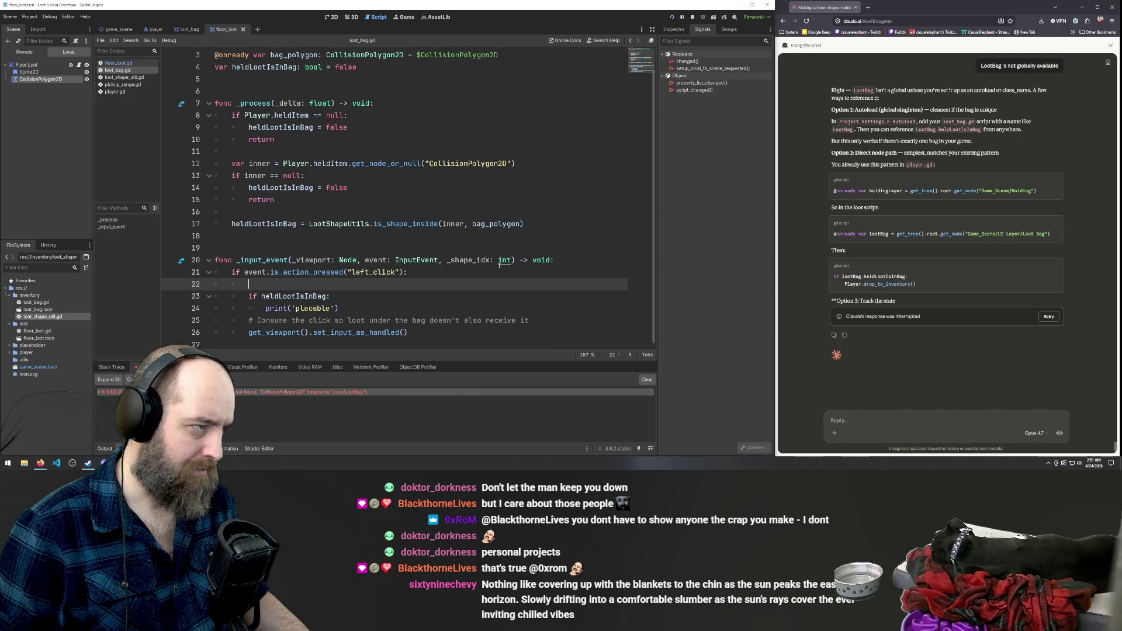
key("ctrl+z")
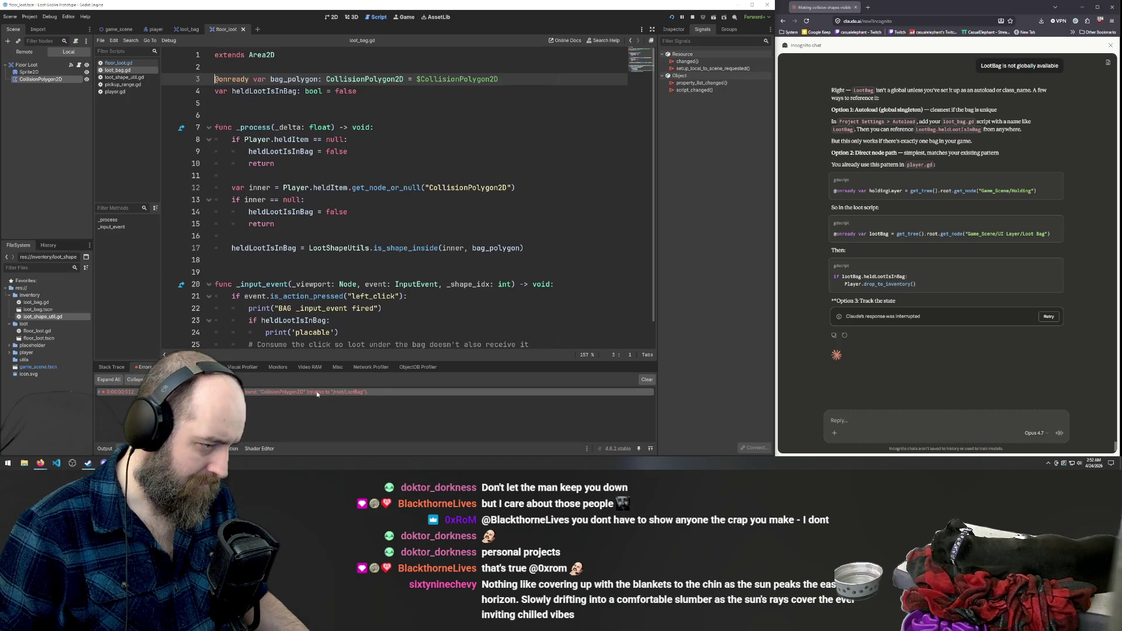
Expand the CollisionPolygon2D error details, then delete and restore the debug print again.
left_click(316, 392)
double_click(317, 393)
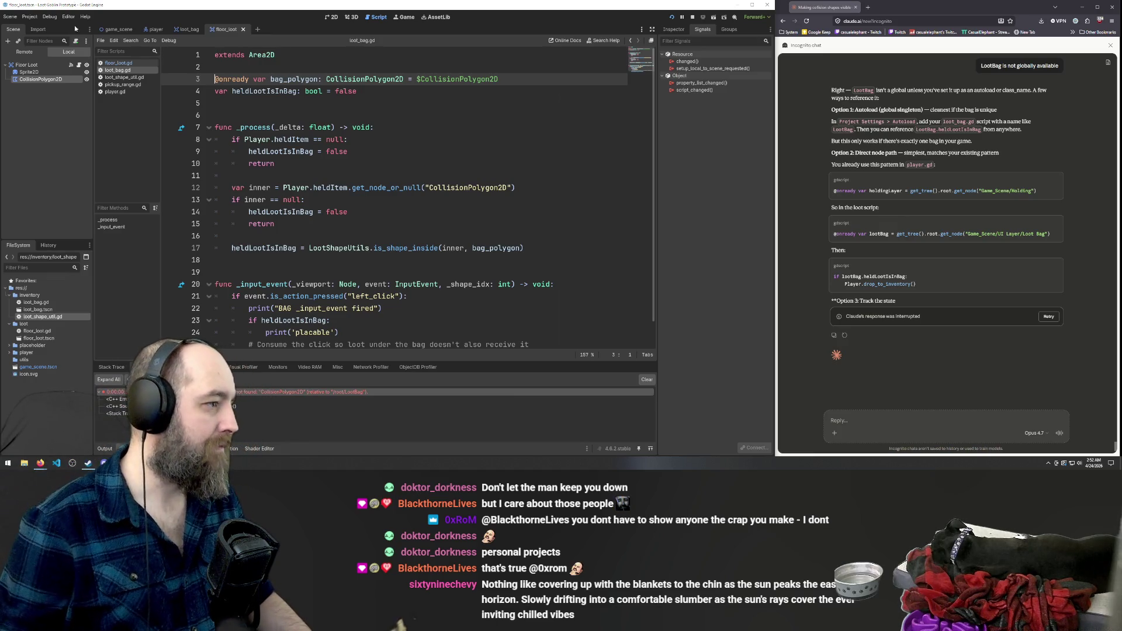
left_click(386, 308)
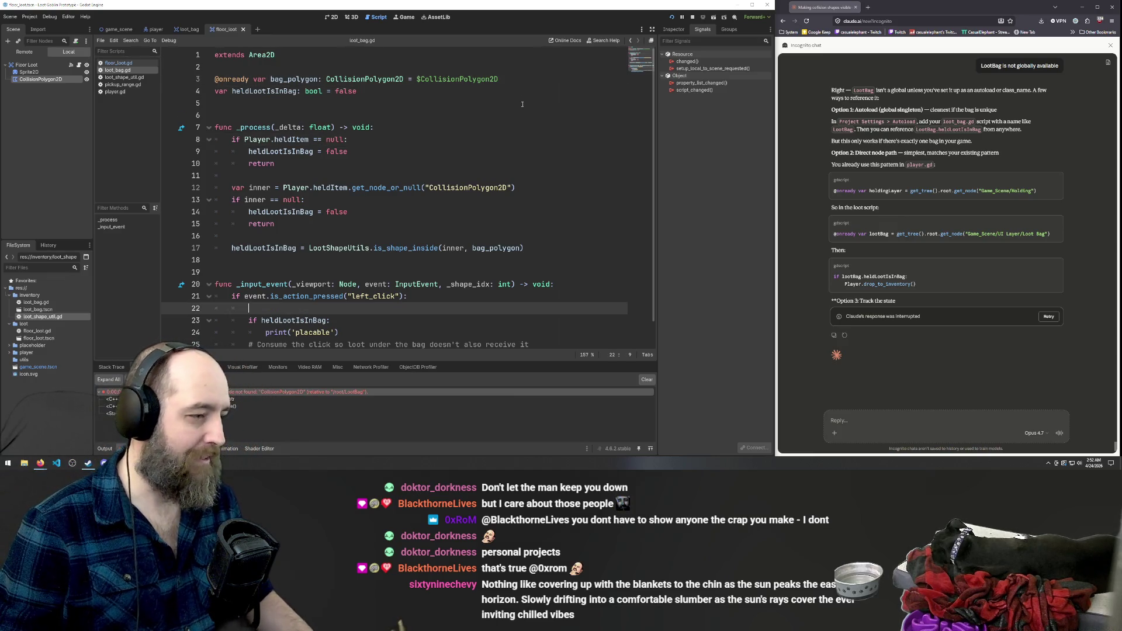
key("ctrl+shift+k")
key("ctrl+z")
type("print(\"BAG _input_event fired\")")
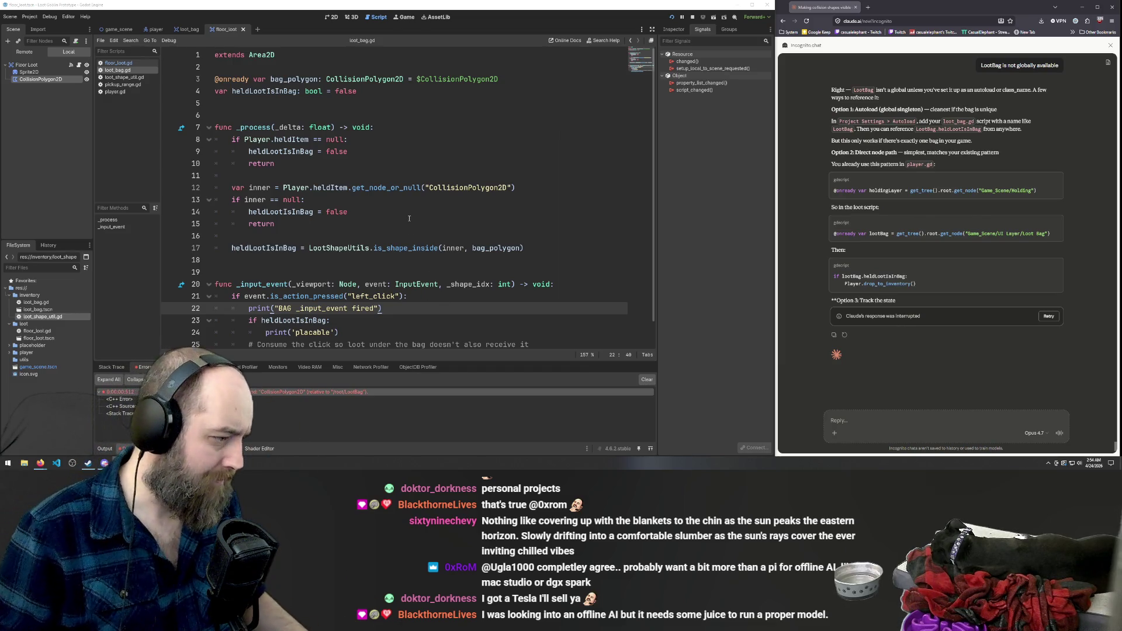
left_click(355, 393)
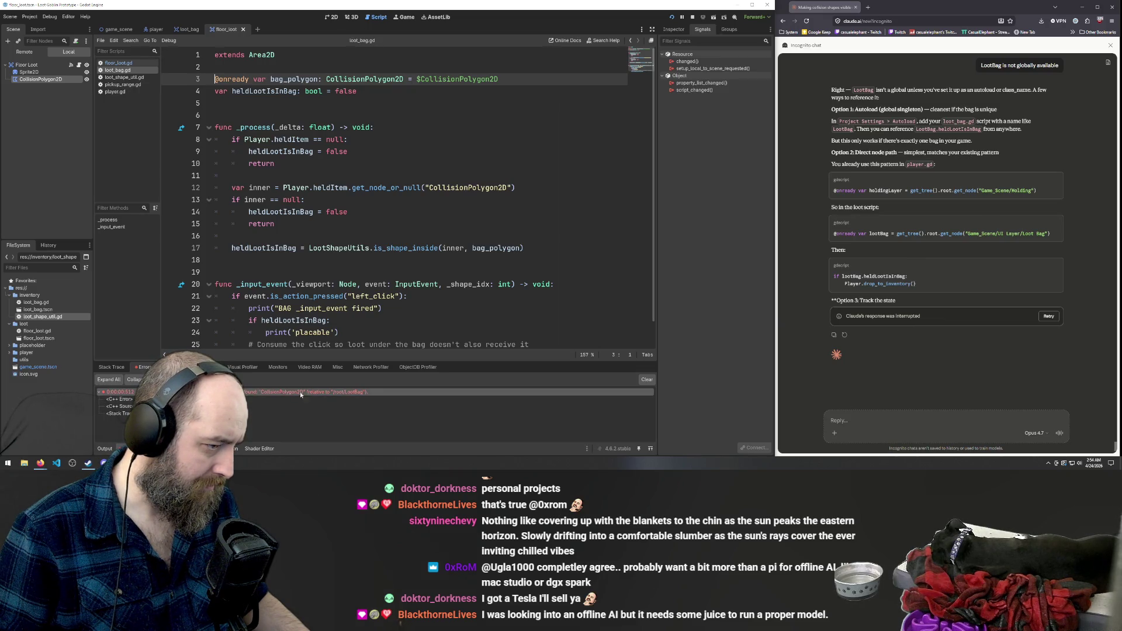
Send Claude a short note with the pasted Godot error message.
left_click(929, 422)
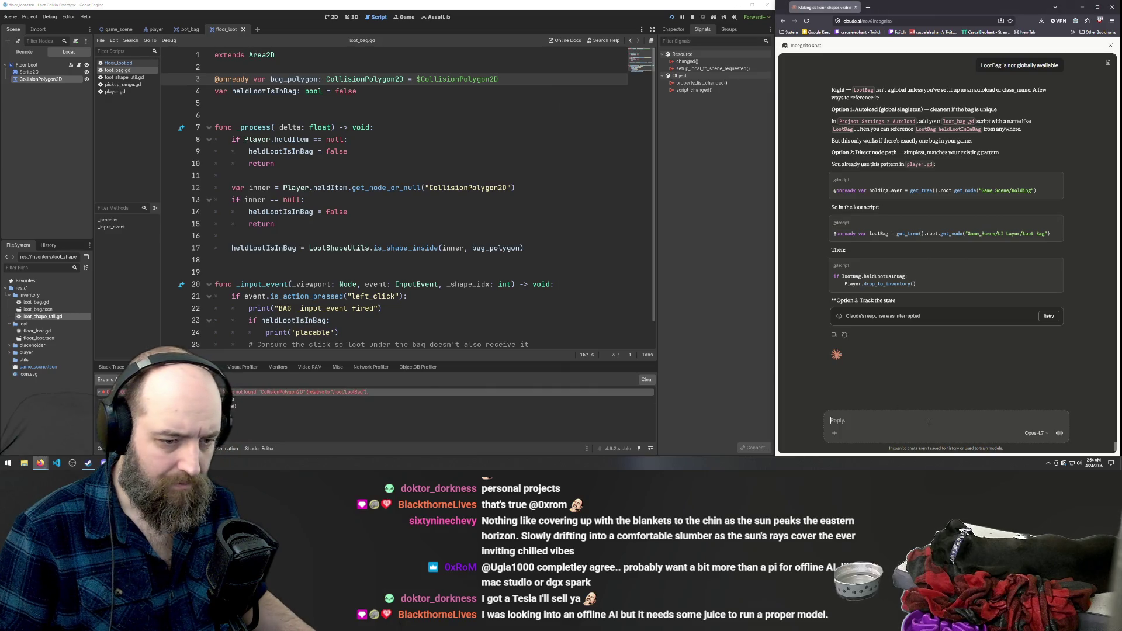
type("hmm, I")
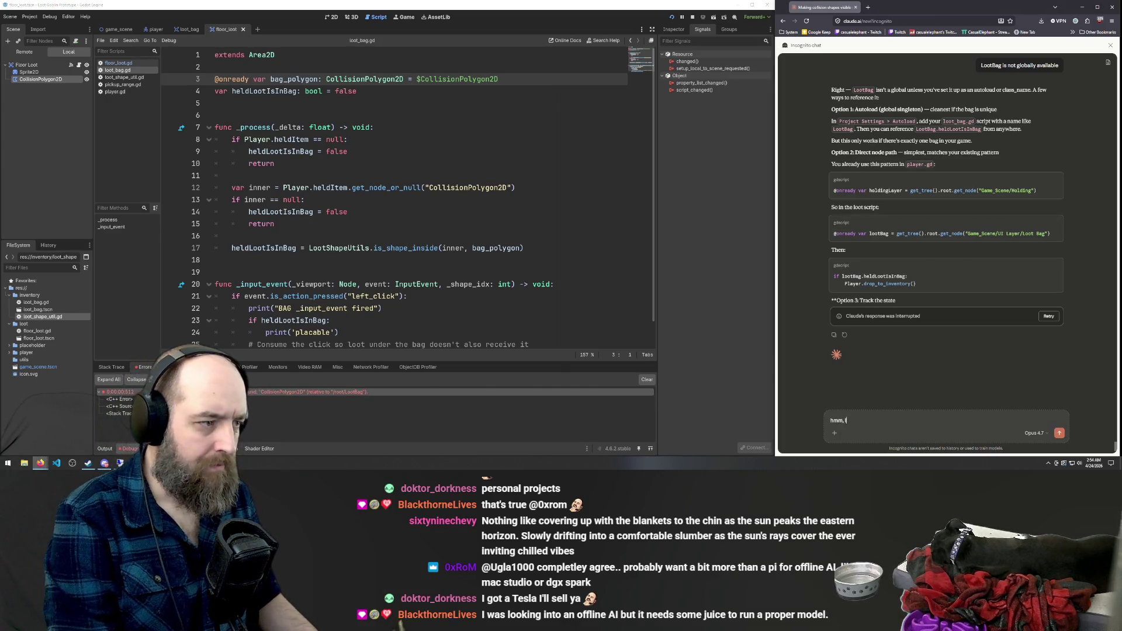
type(" added the global and")
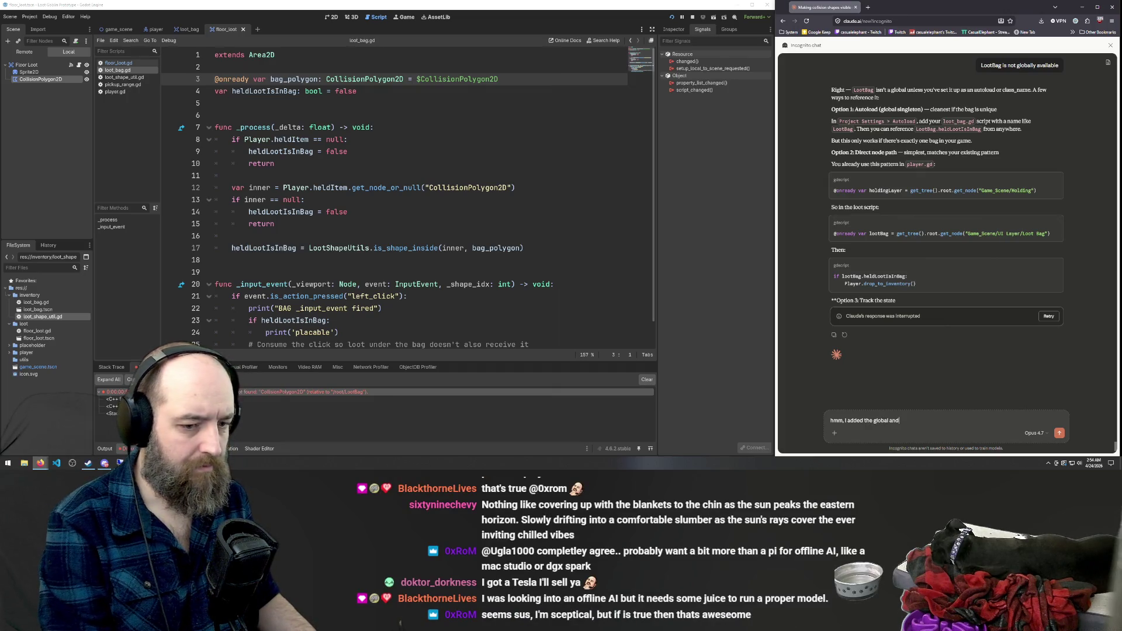
type(" now we have t")
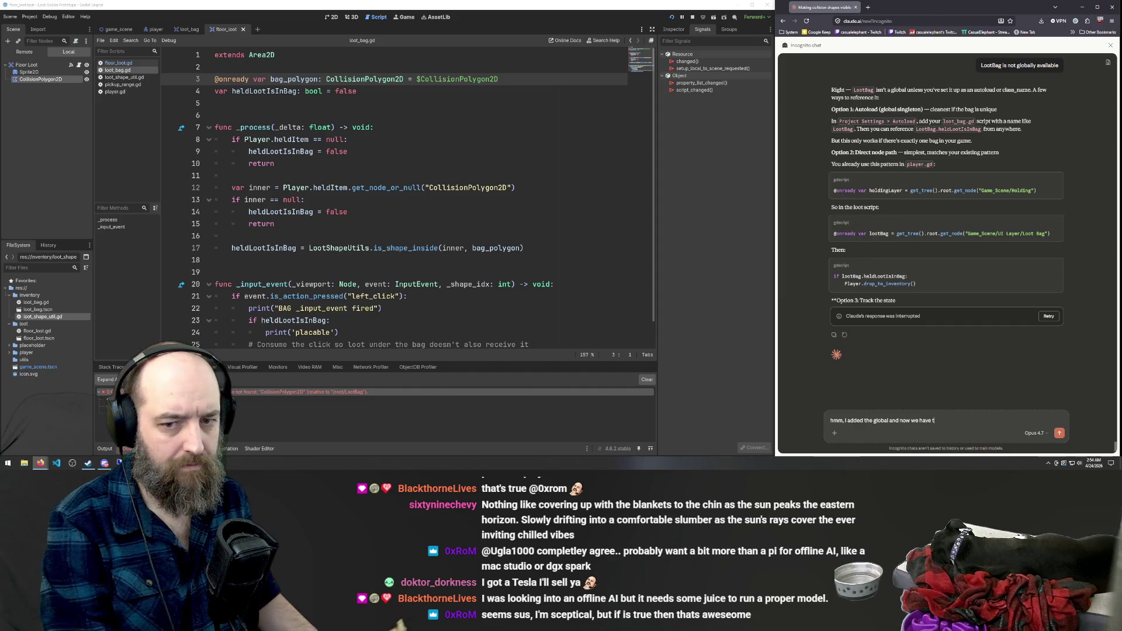
type("his error")
key("shift+Return")
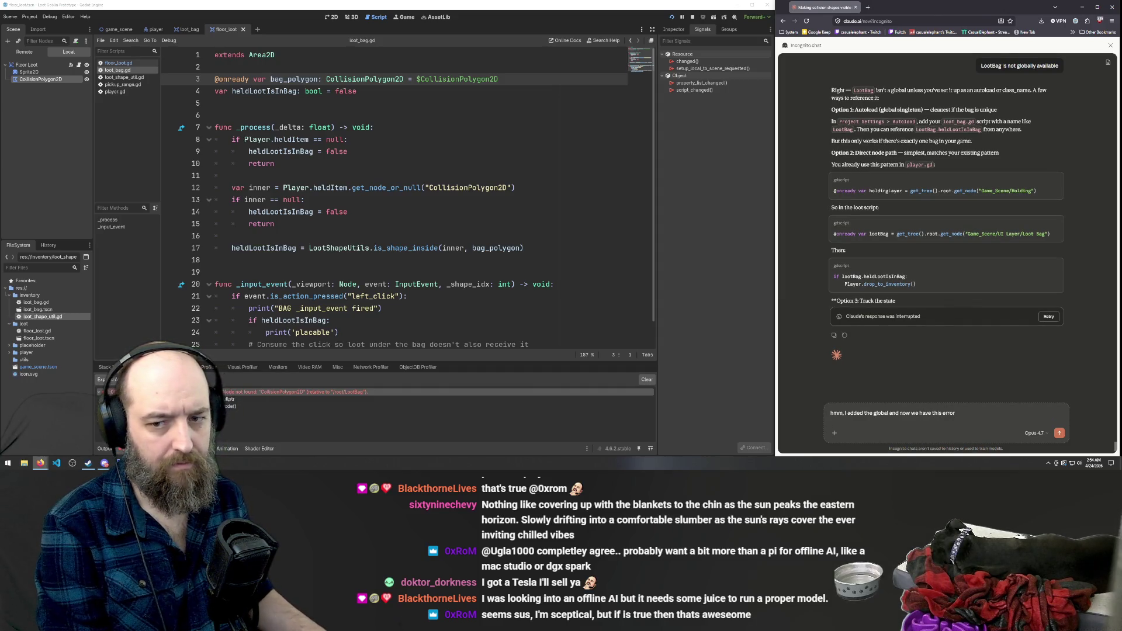
key("ctrl+v")
key("Return")
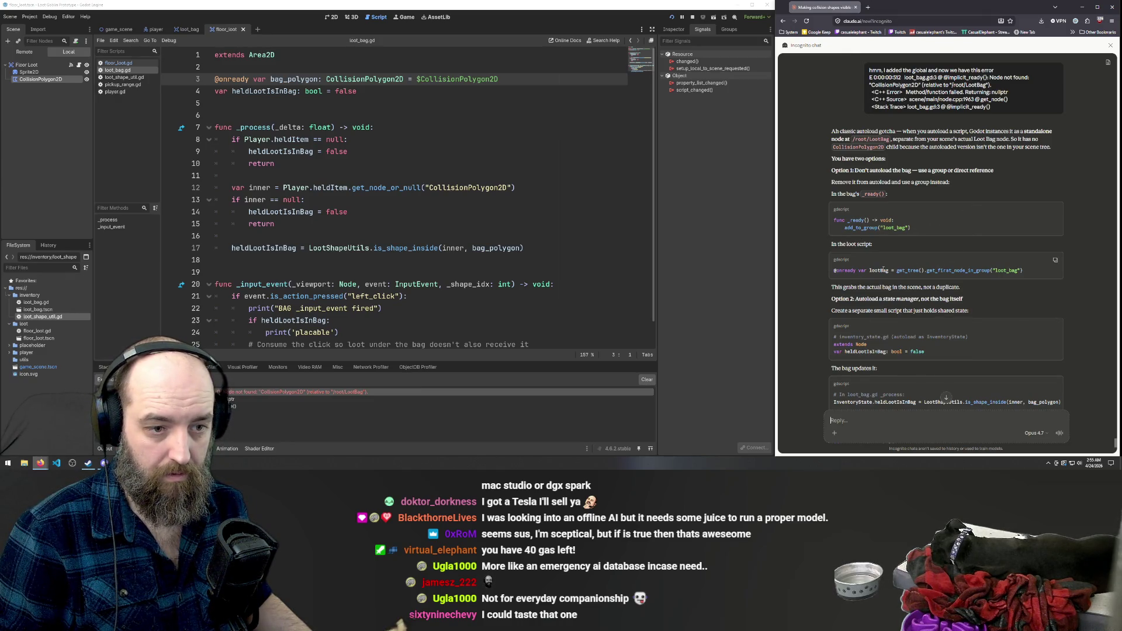
Read through Claude's answer about the autoload error and click into the Reply box.
scroll(952, 274, "down", 3)
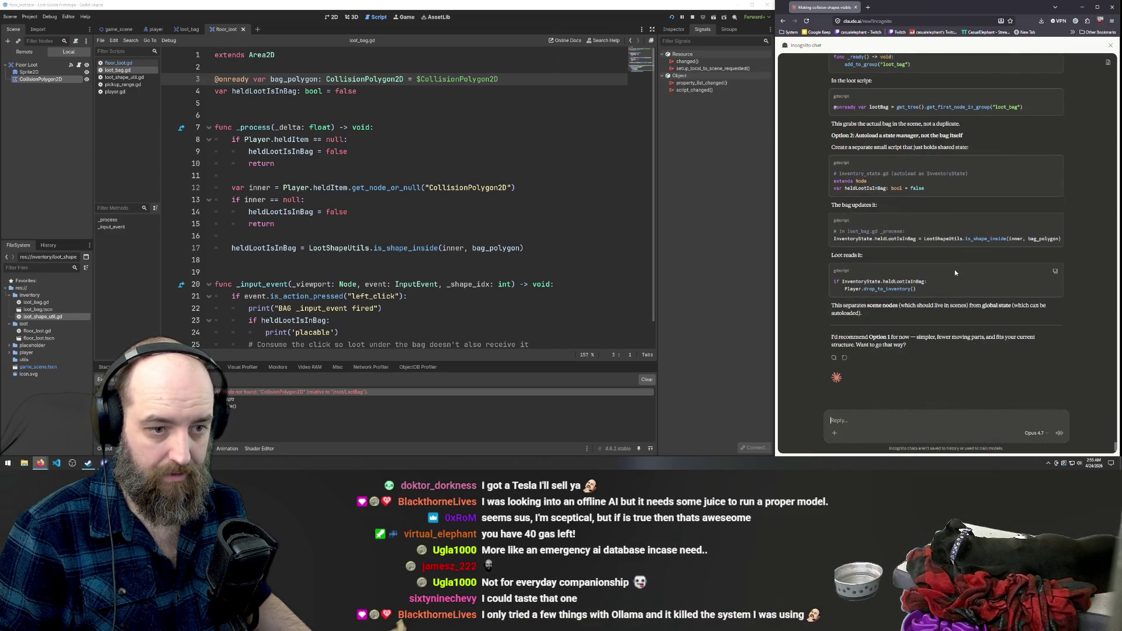
scroll(956, 269, "up", 6)
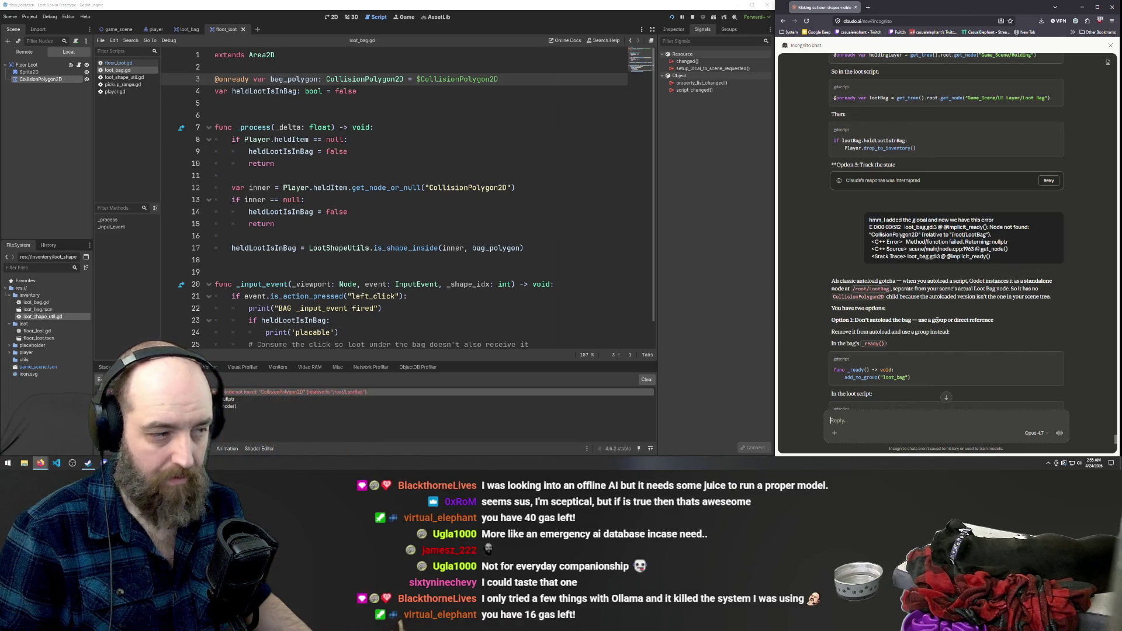
left_click(323, 142)
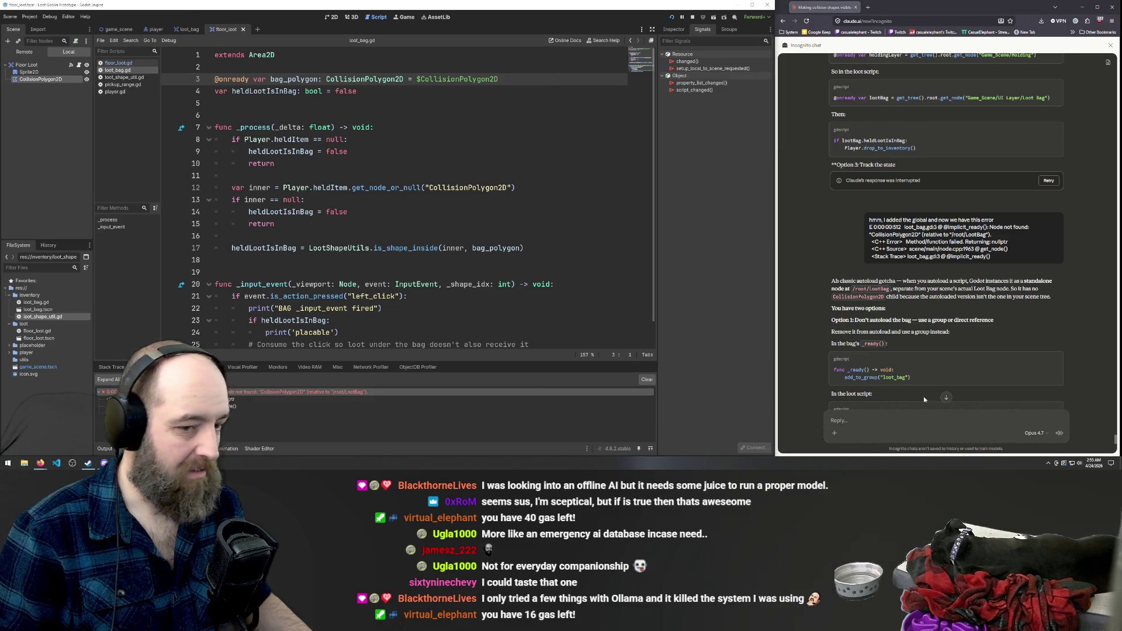
scroll(1001, 297, "down", 3)
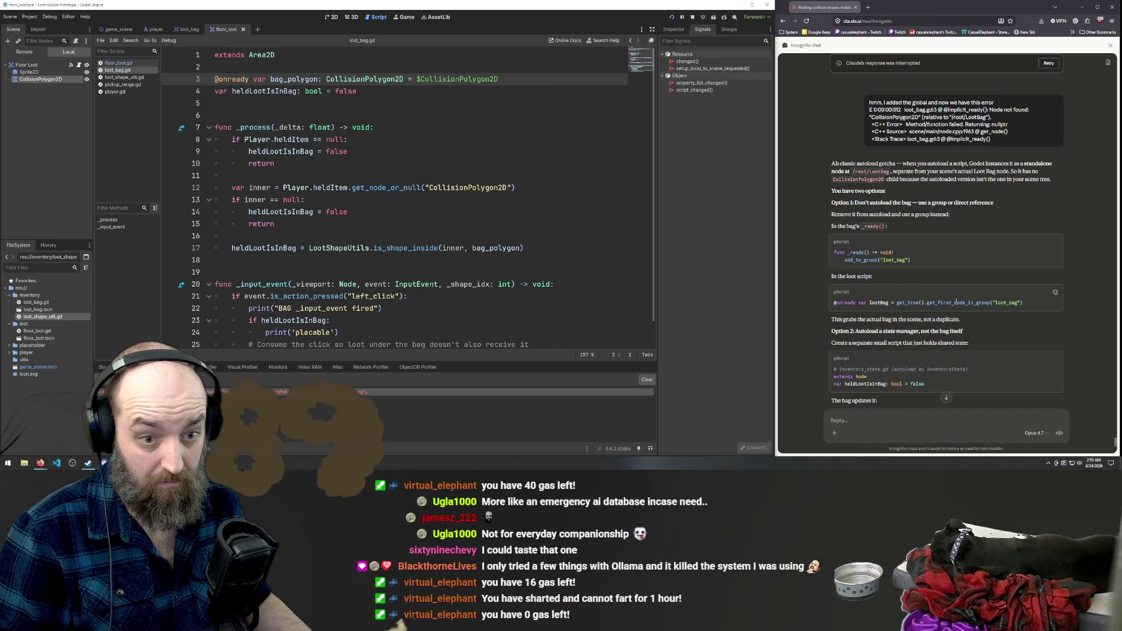
scroll(1022, 304, "down", 5)
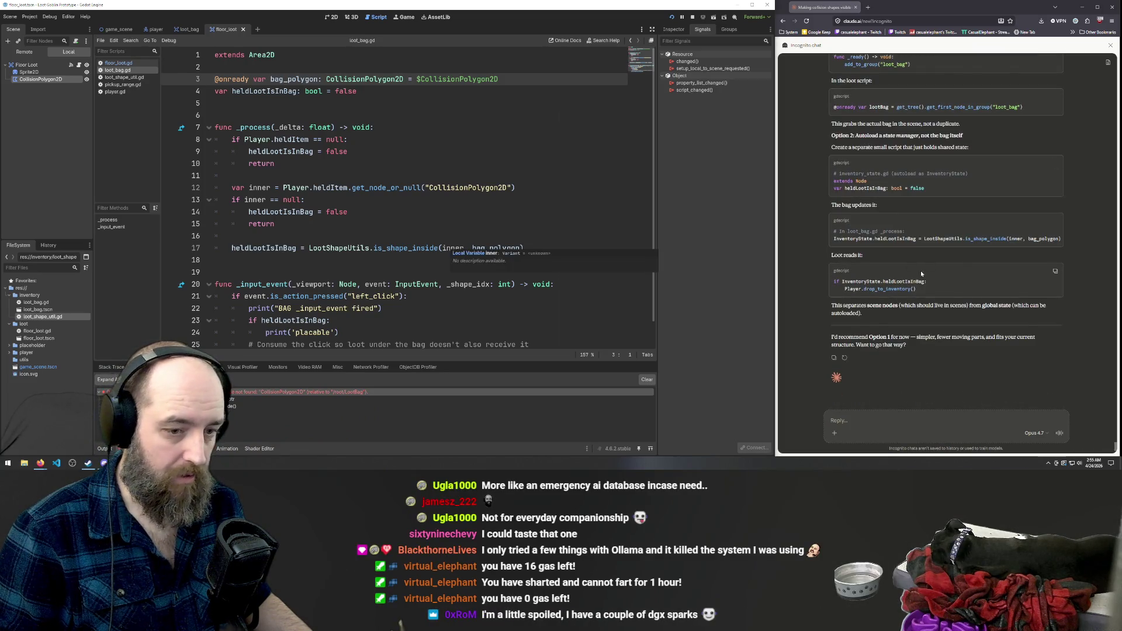
left_click(934, 427)
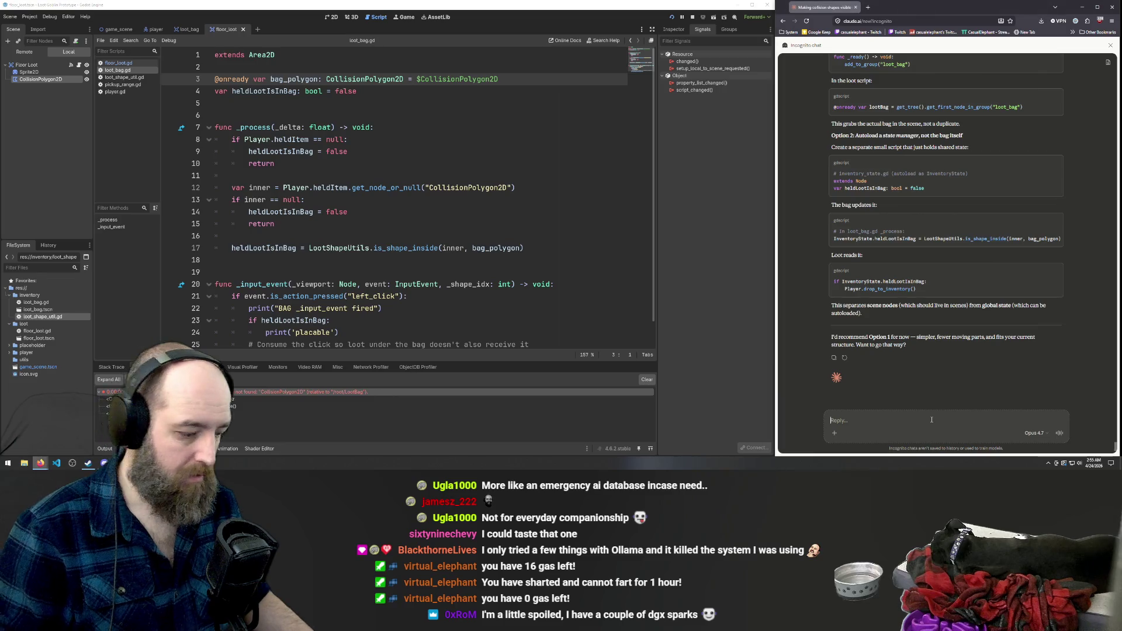
Ask Claude whether there is a cleaner way, opening pickup_range.gd before sending.
type("certainly there")
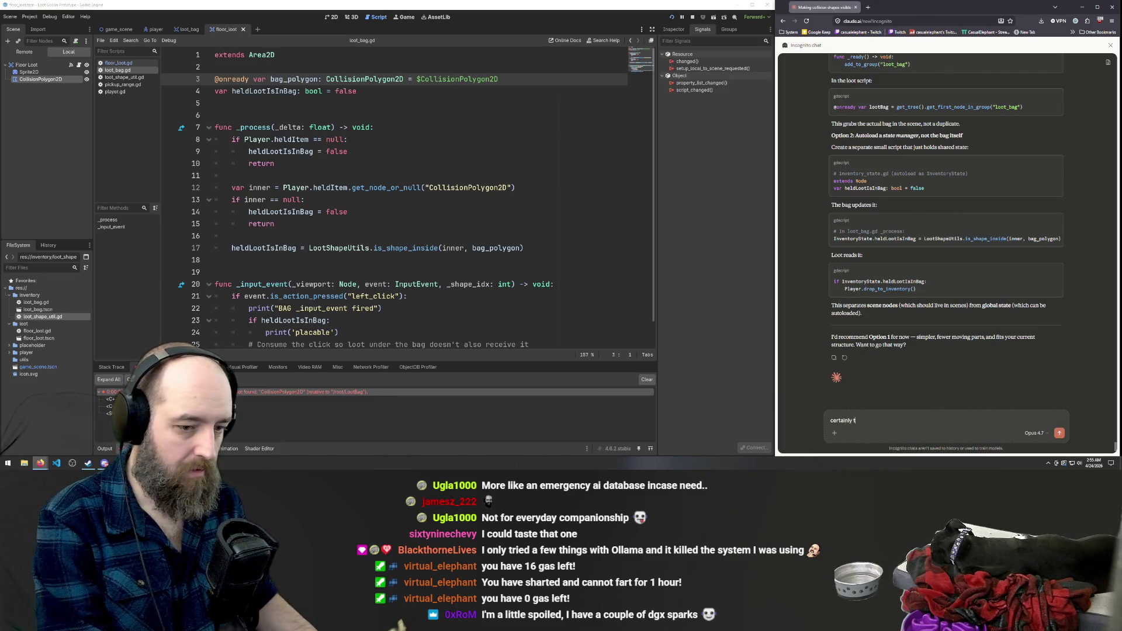
type(" is a cleaner way")
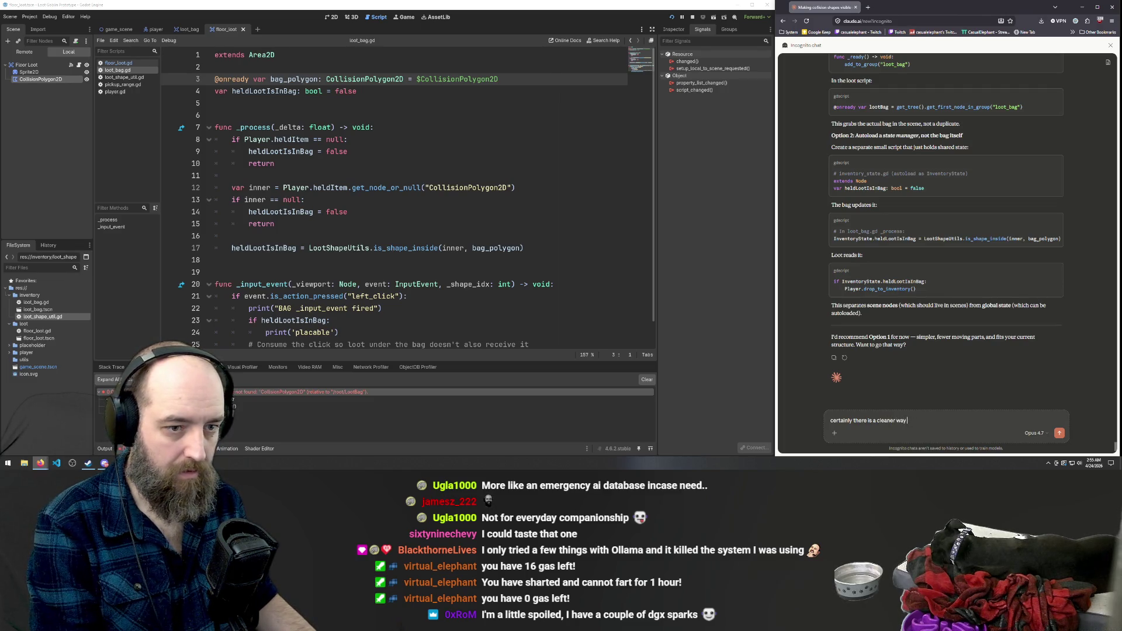
scroll(934, 301, "up", 3)
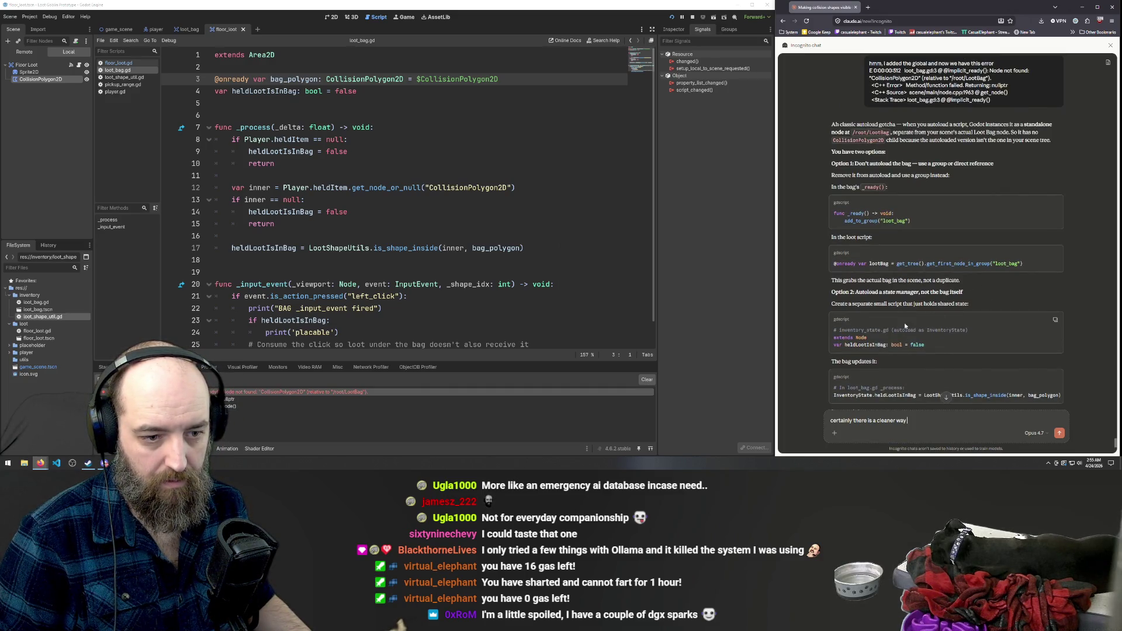
scroll(905, 326, "down", 3)
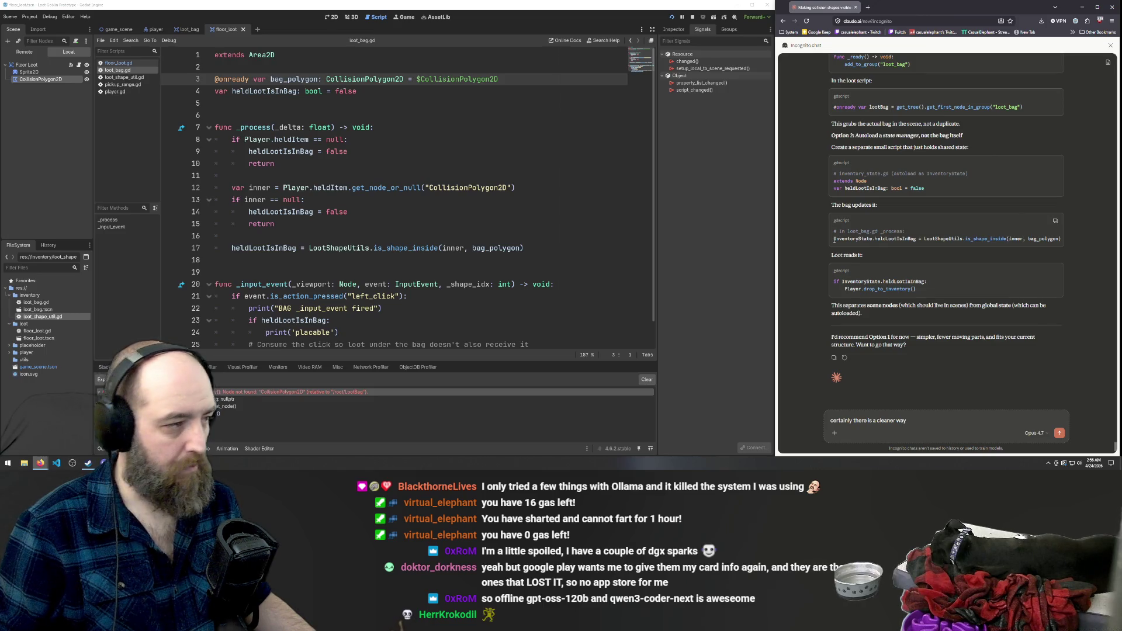
left_click(122, 84)
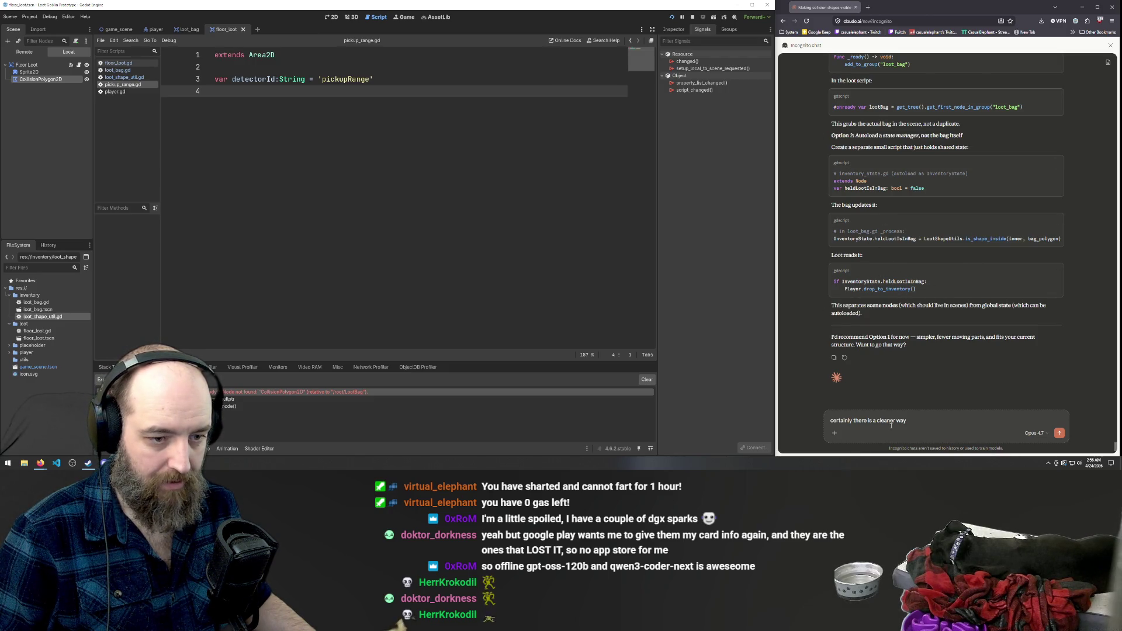
type(" nothing cleaner")
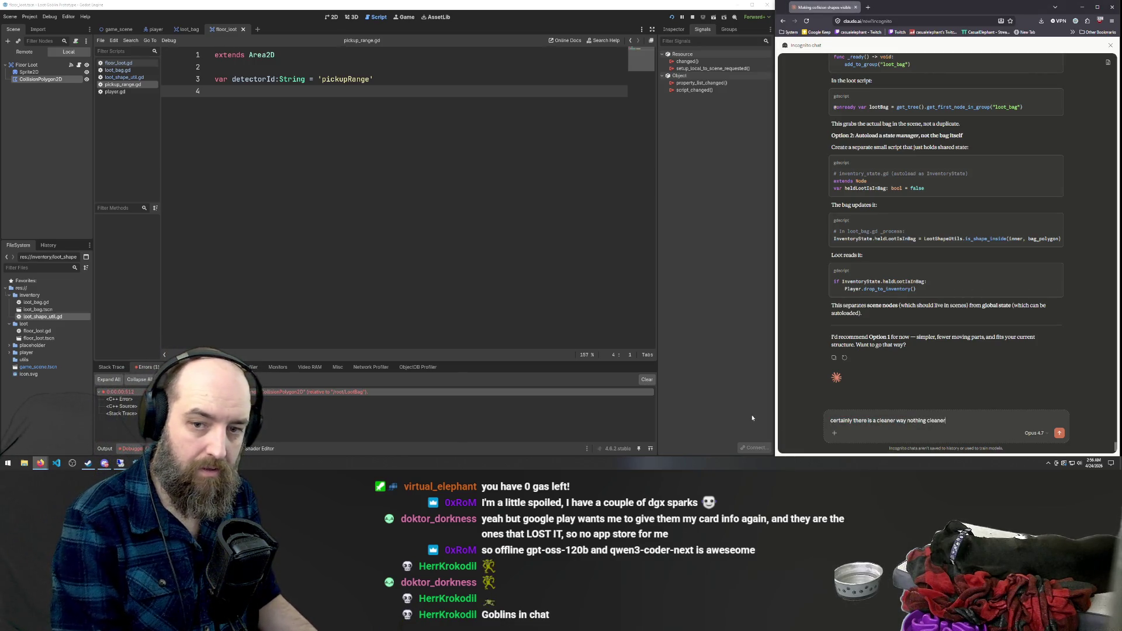
key("Return")
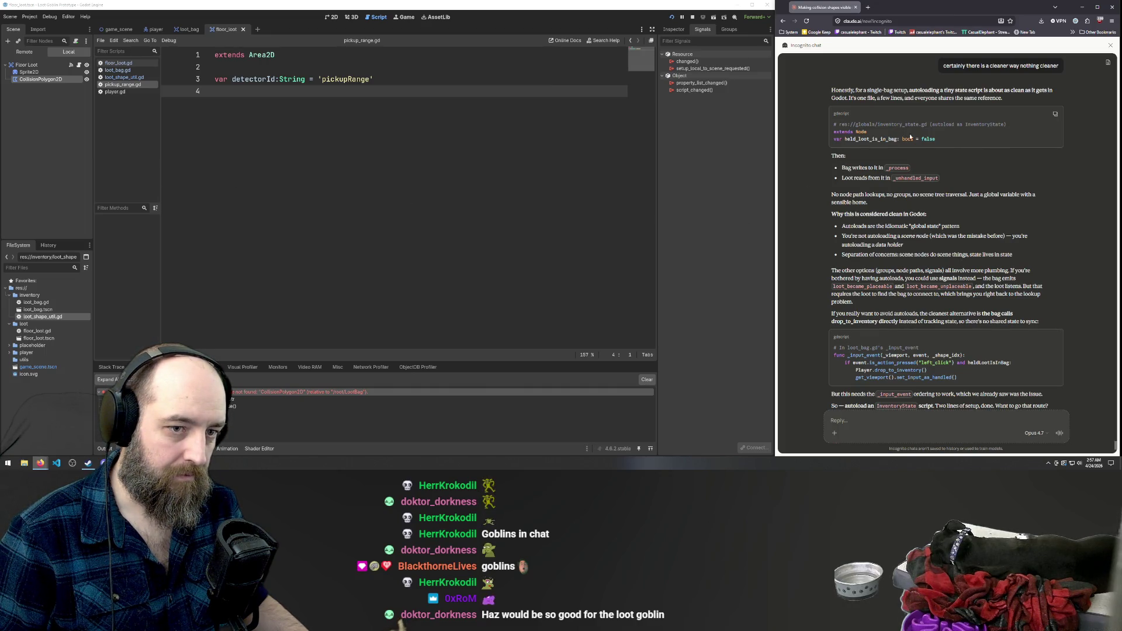
Review Claude's held_loot_is_in_bag code line in the chat, then return to Godot.
left_click_drag(943, 141, 829, 140)
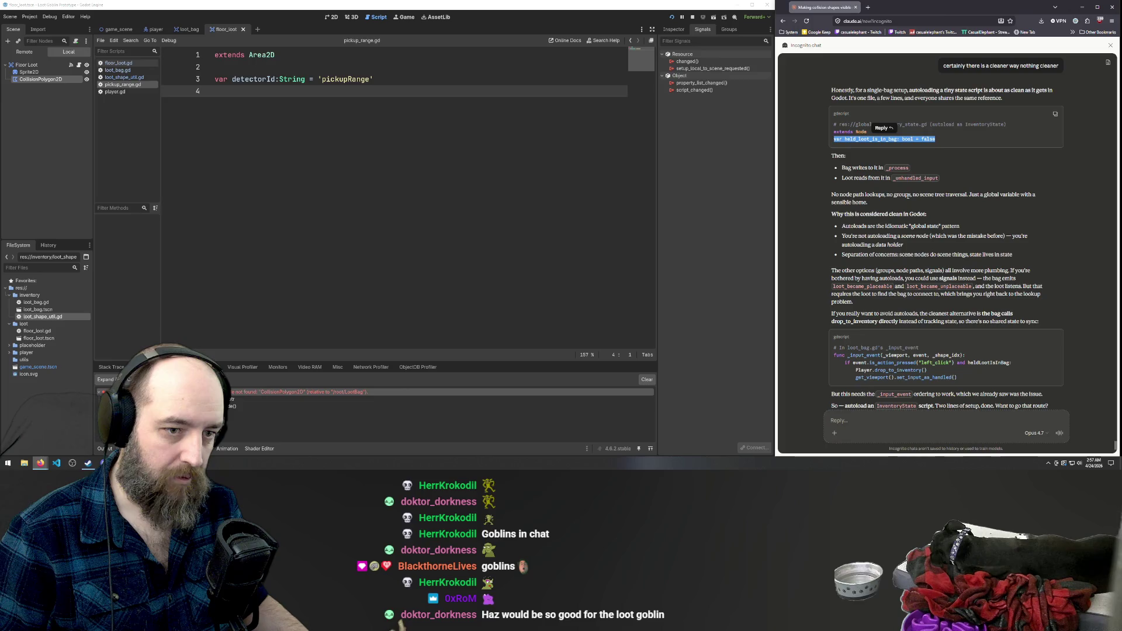
left_click(888, 186)
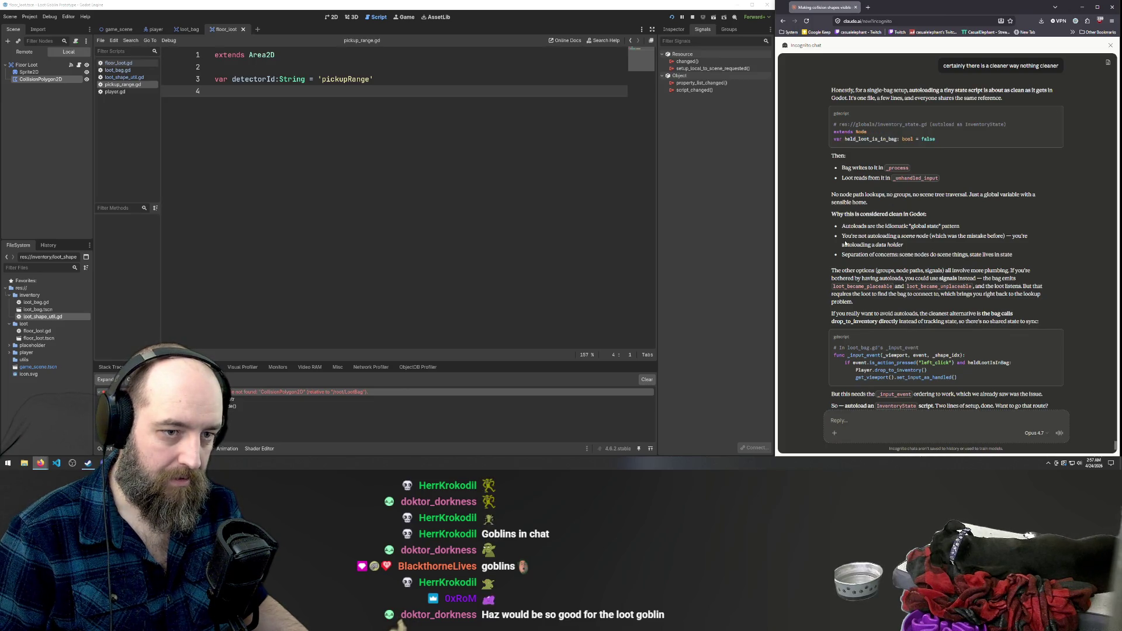
scroll(995, 204, "down", 1)
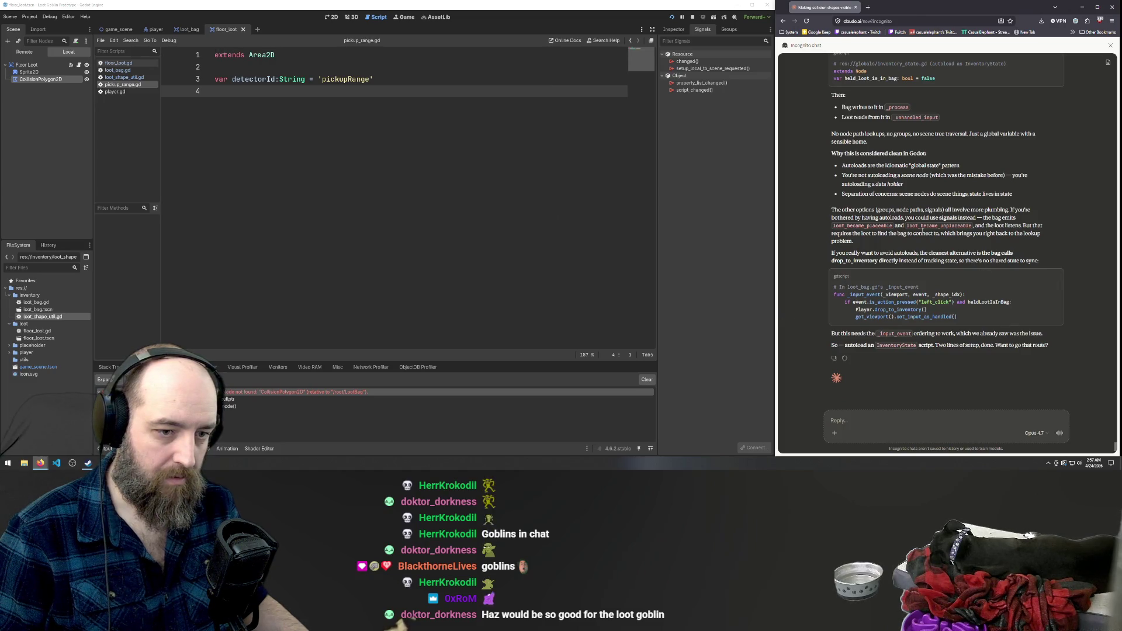
left_click(269, 214)
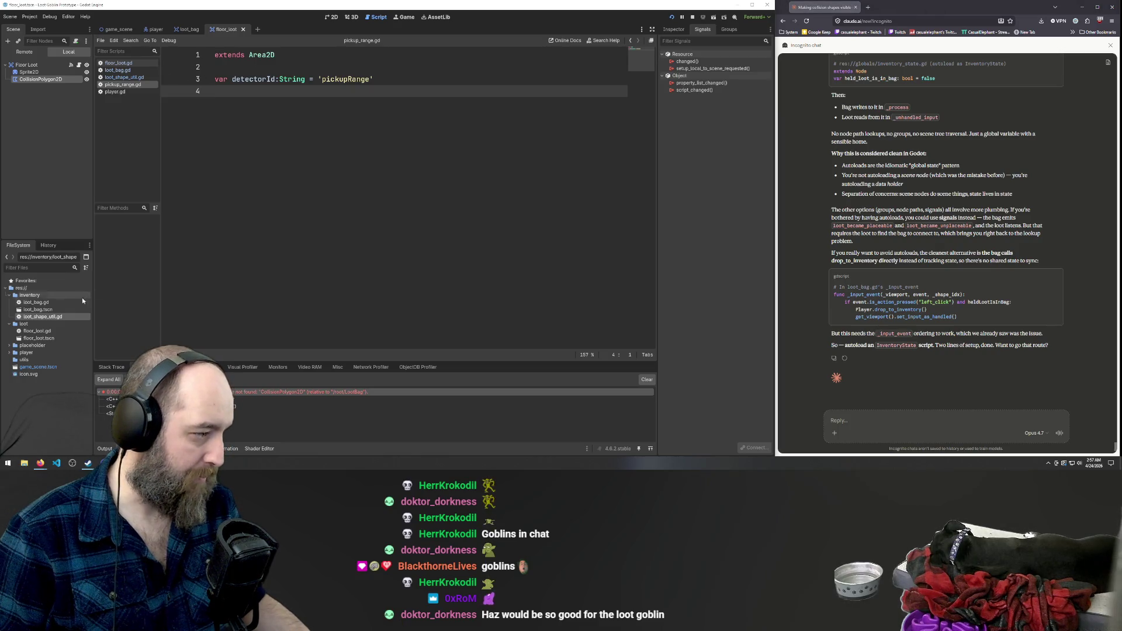
Create inventory_state.gd in the inventory folder using Create New > Script.
right_click(32, 299)
mouse_move(106, 304)
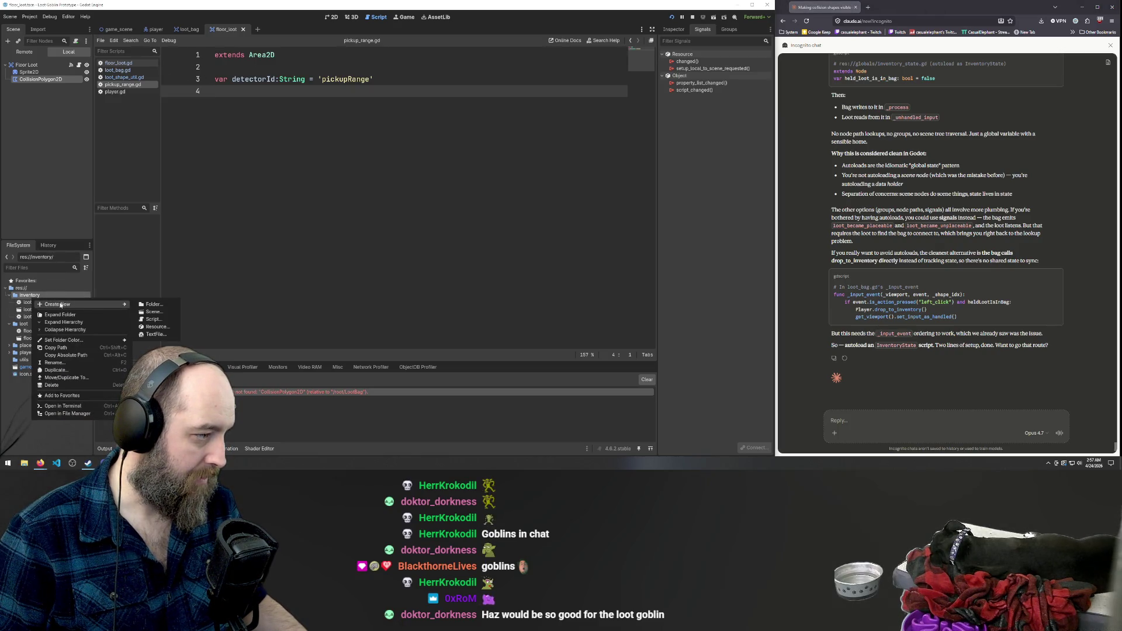
left_click(153, 319)
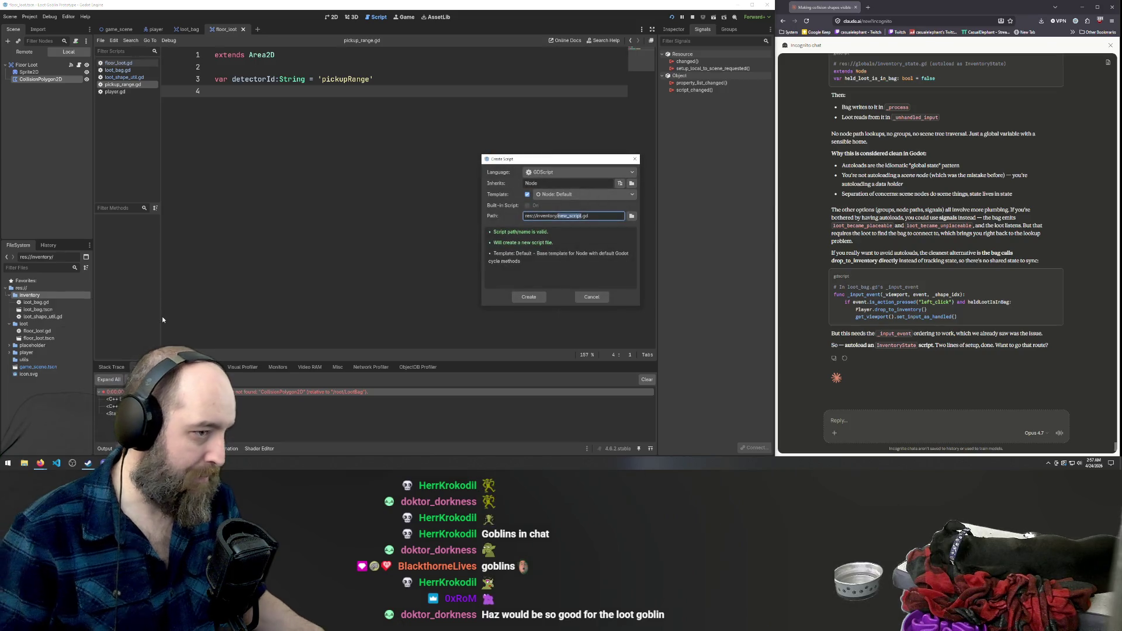
type("inventory_s")
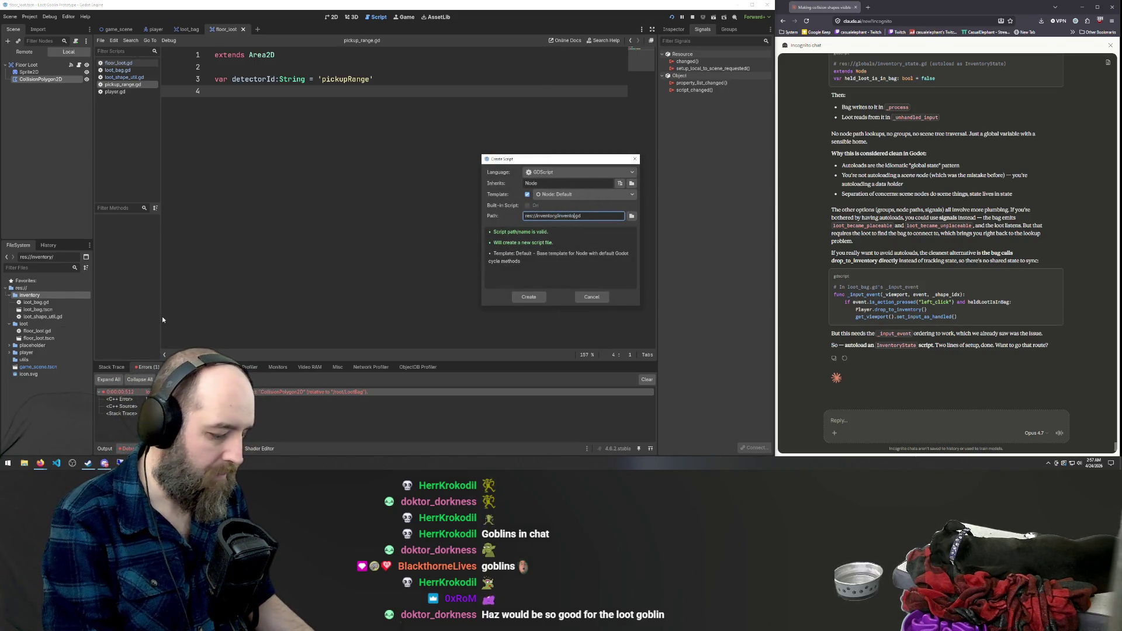
type("tate")
key("Return")
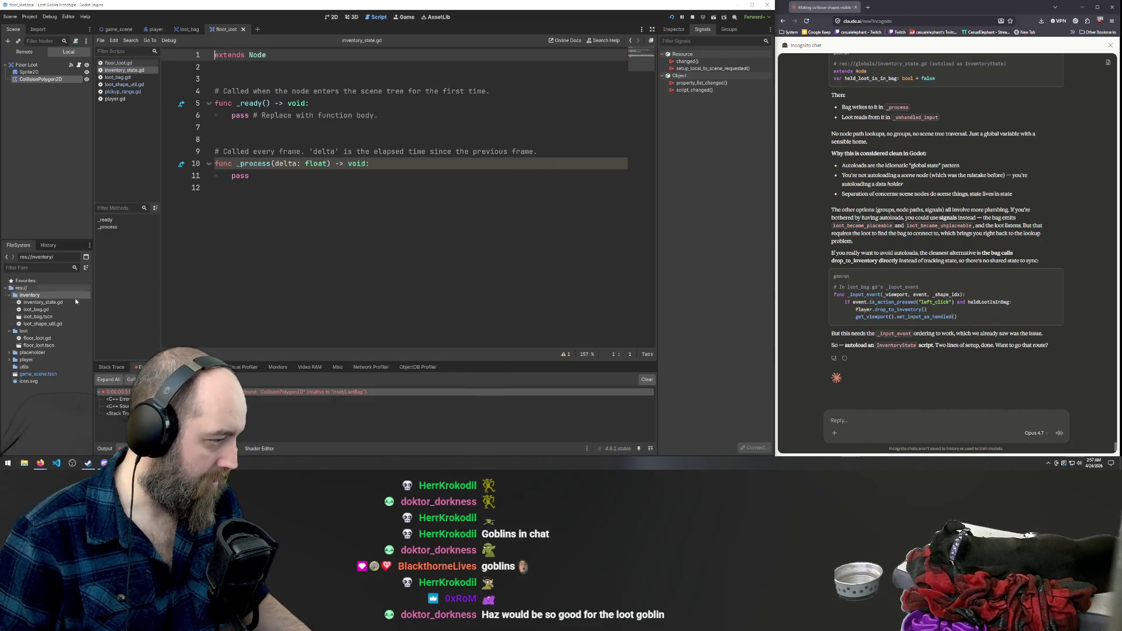
right_click(40, 304)
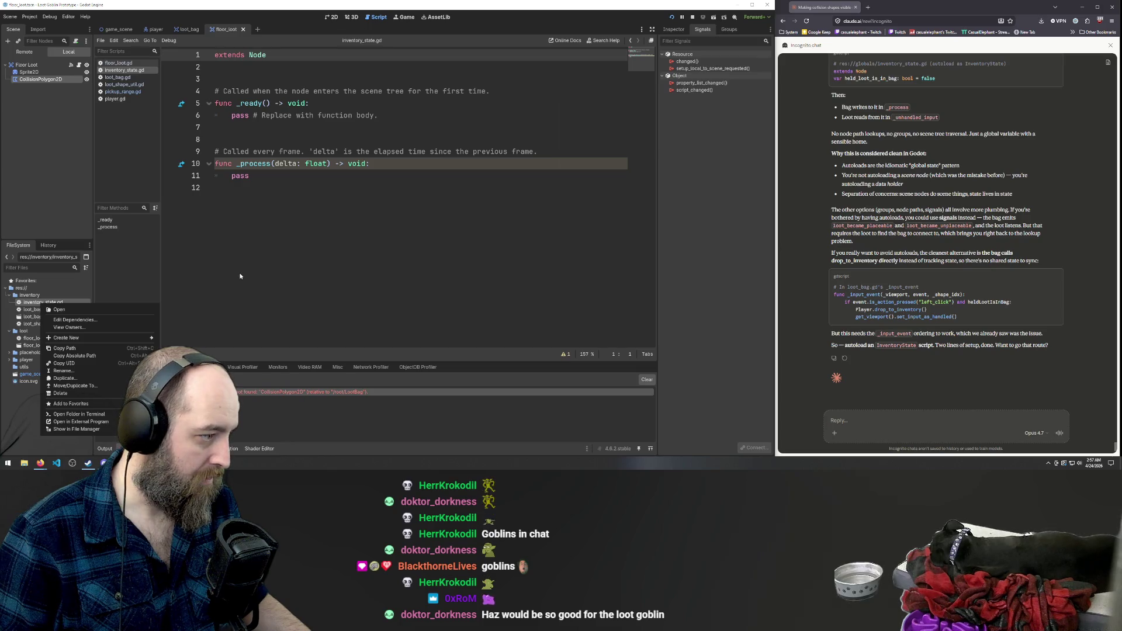
Dismiss the inventory_state.gd menu and view floor_loot.gd in the script editor.
left_click(296, 265)
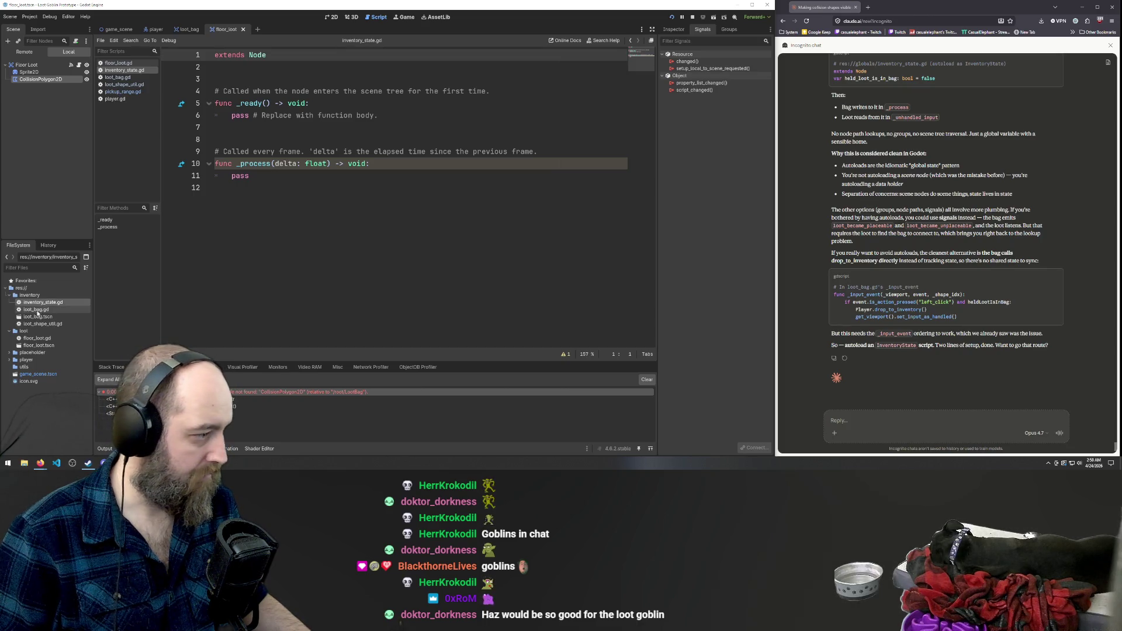
left_click(36, 310)
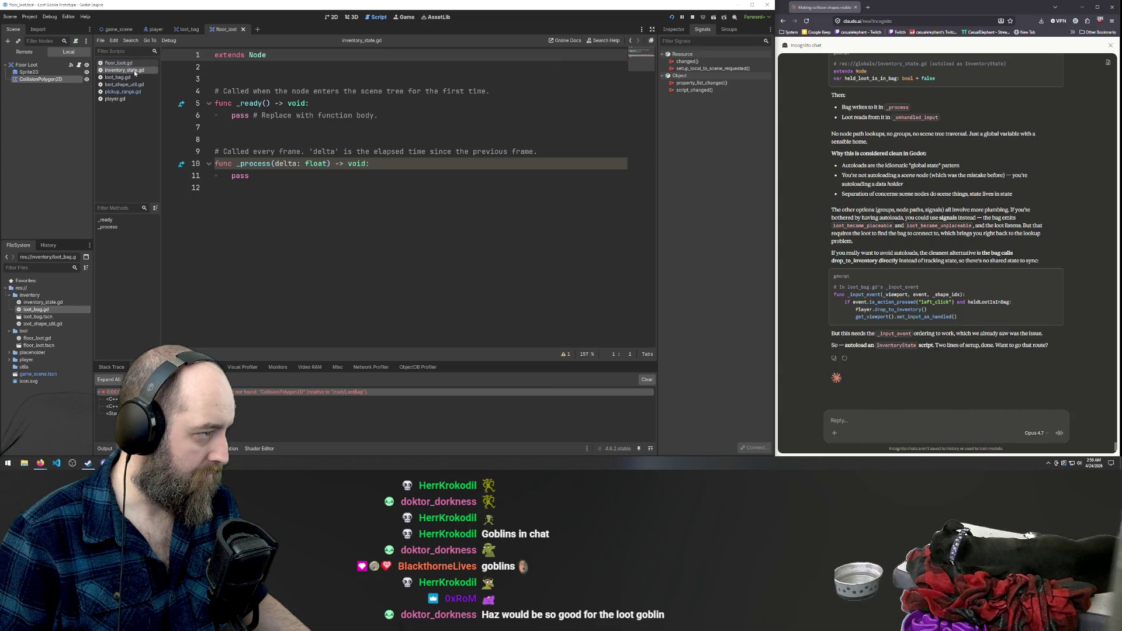
left_click(118, 62)
scroll(411, 218, "up", 1)
scroll(411, 218, "up", 5)
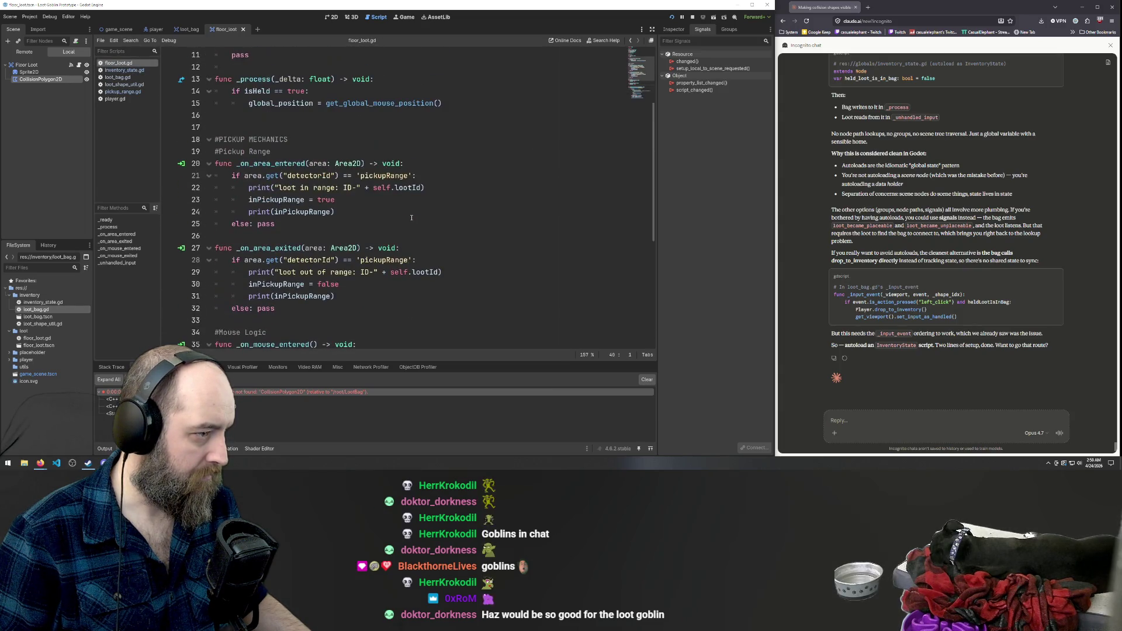
scroll(411, 218, "down", 6)
Open loot_bag.gd and review its heldLootIsInBag flag in _process.
left_click(118, 77)
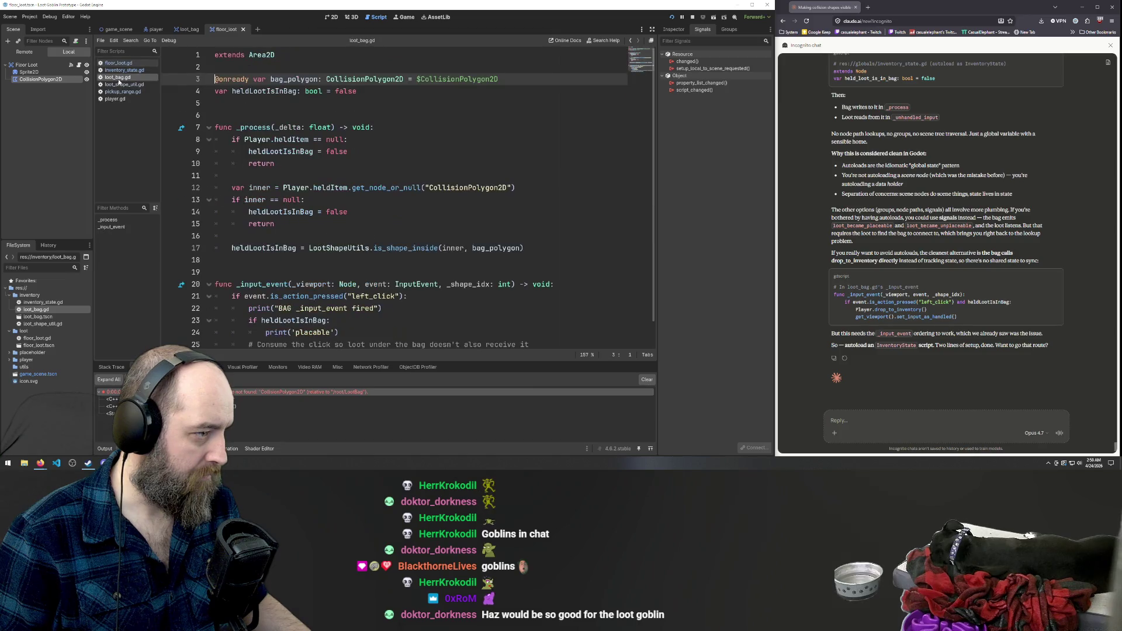
scroll(381, 200, "down", 1)
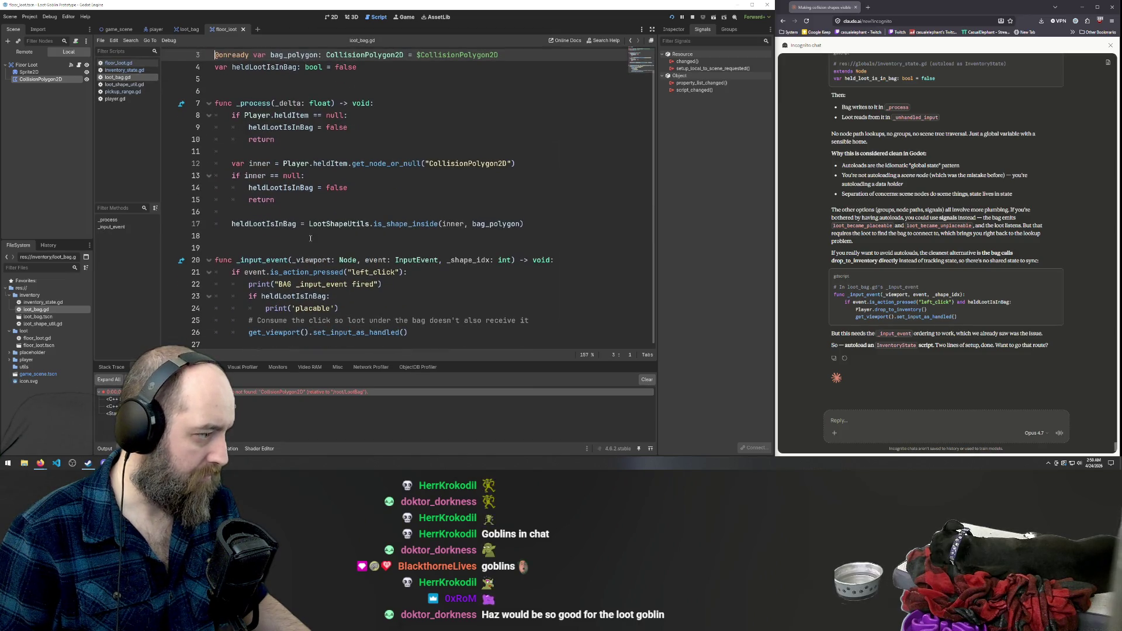
left_click(36, 303)
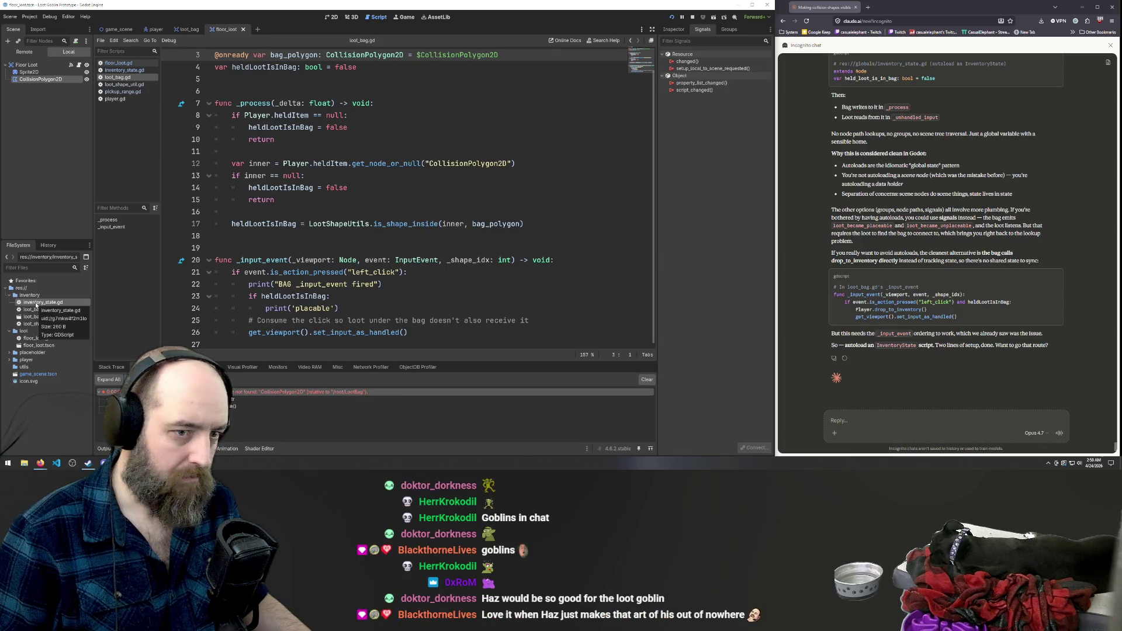
scroll(916, 302, "up", 5)
scroll(916, 302, "down", 5)
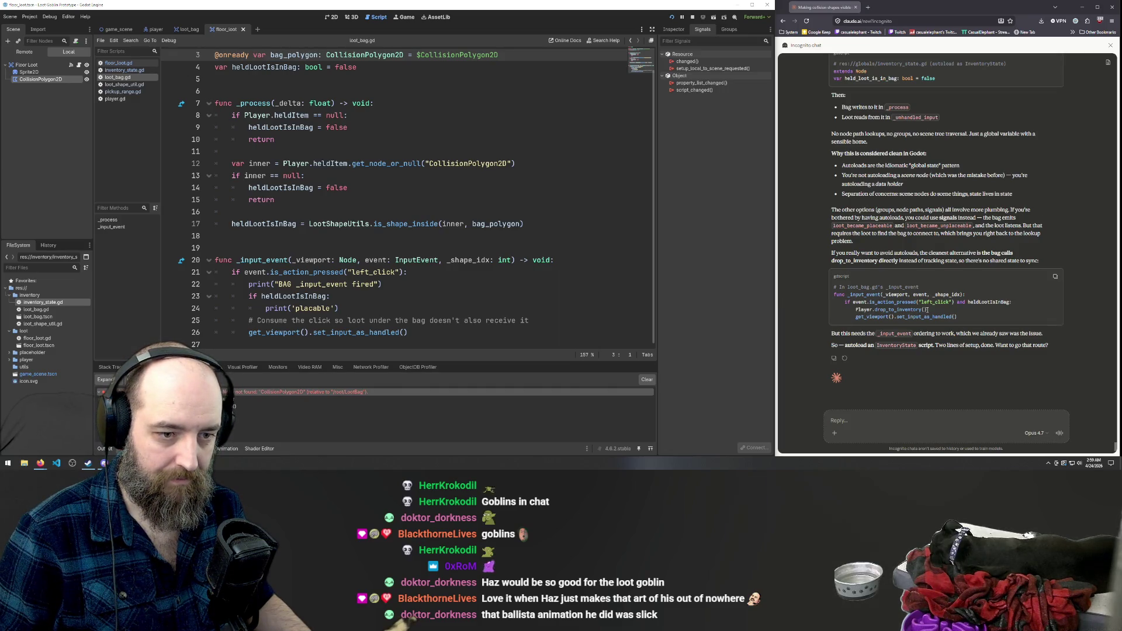
scroll(980, 269, "up", 2)
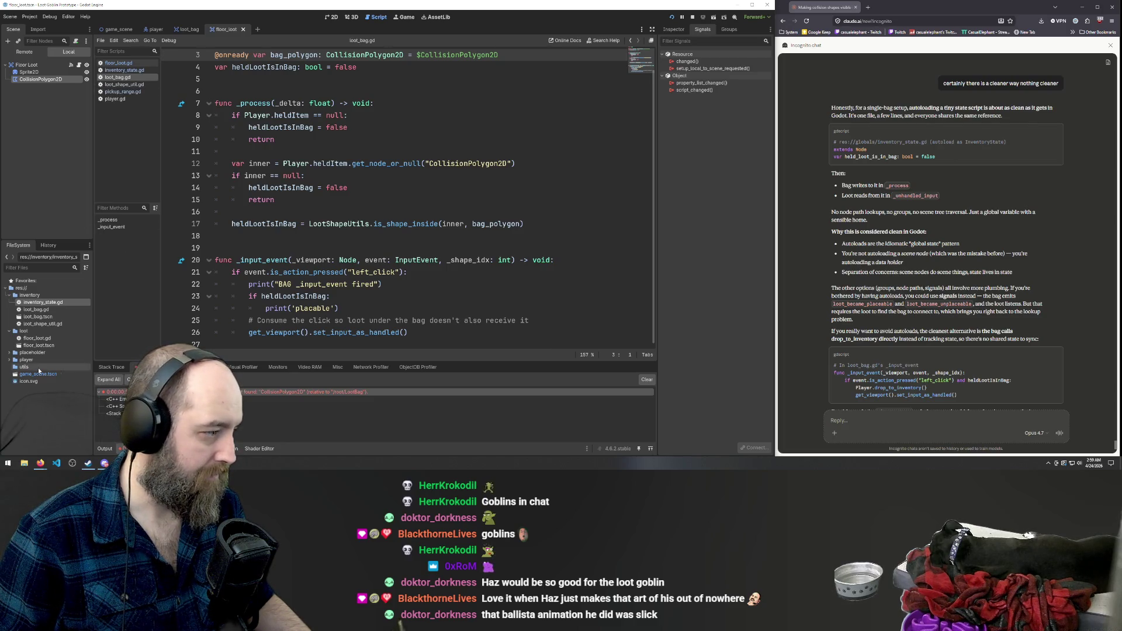
left_click(46, 308)
Replace inventory_state.gd's contents with Claude's extends Node and held_loot_is_in_bag: bool = false lines.
left_click(46, 304)
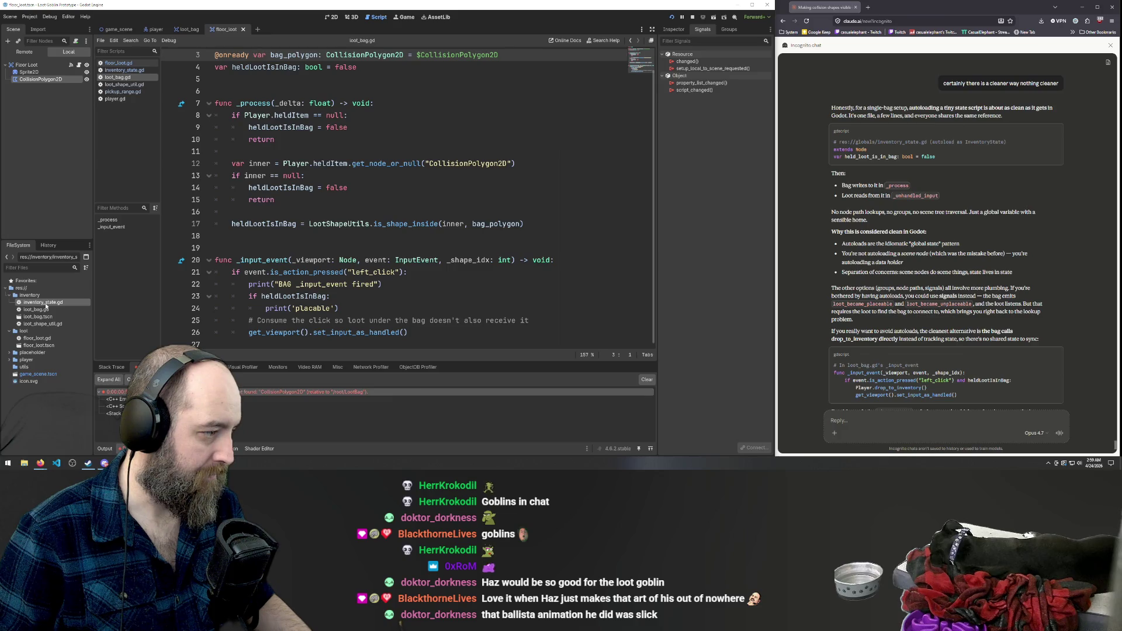
double_click(46, 303)
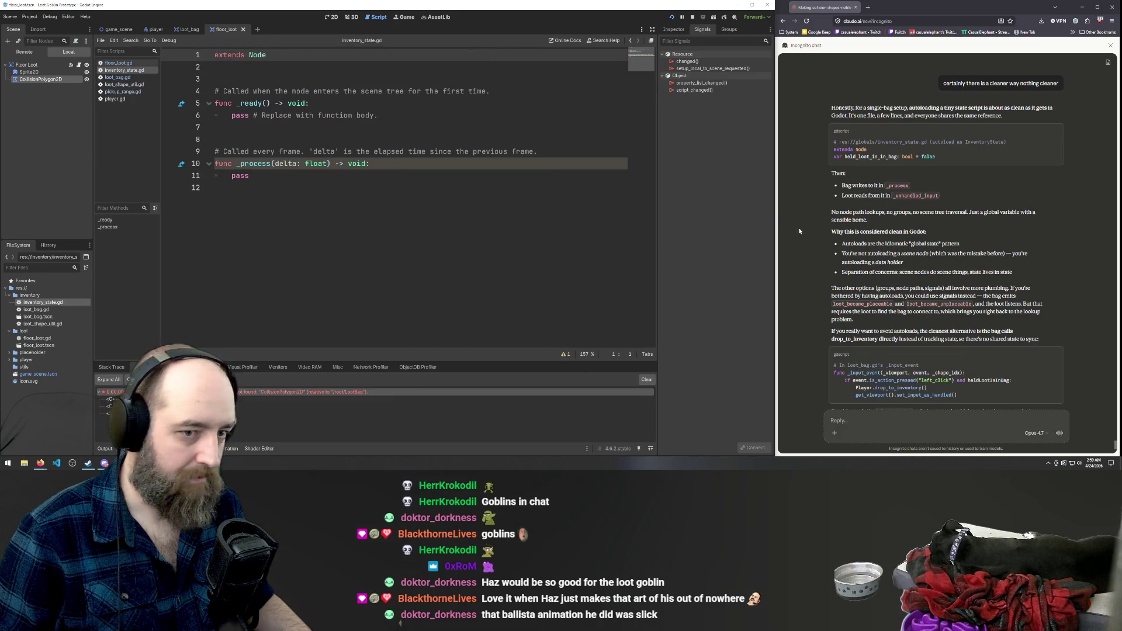
left_click_drag(938, 157, 807, 152)
key("ctrl+c")
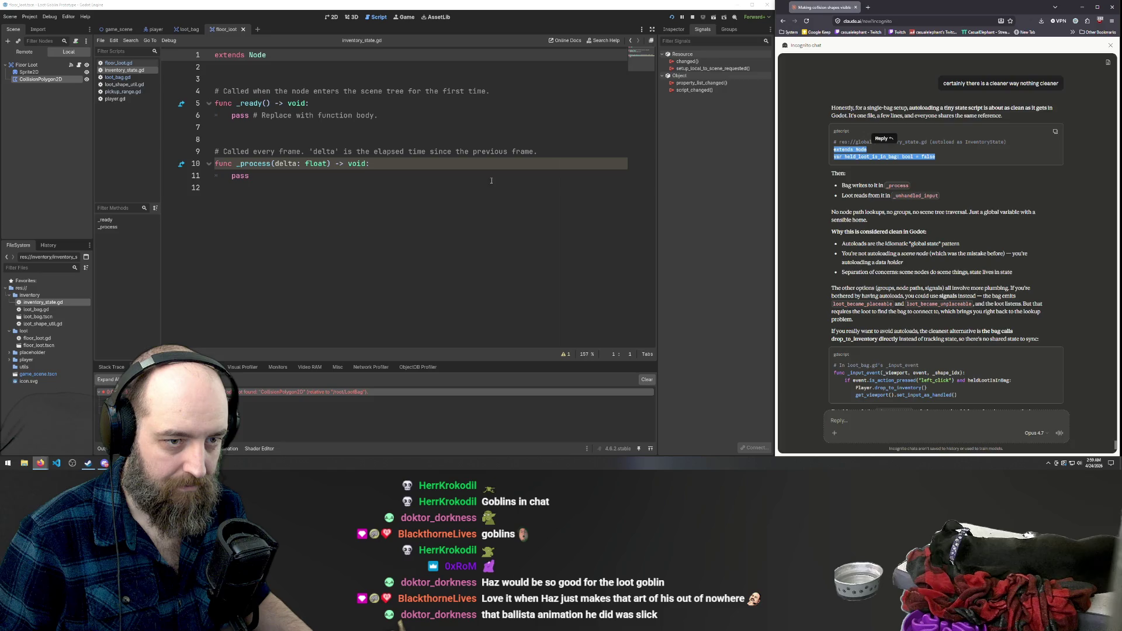
left_click(388, 185)
key("ctrl+a")
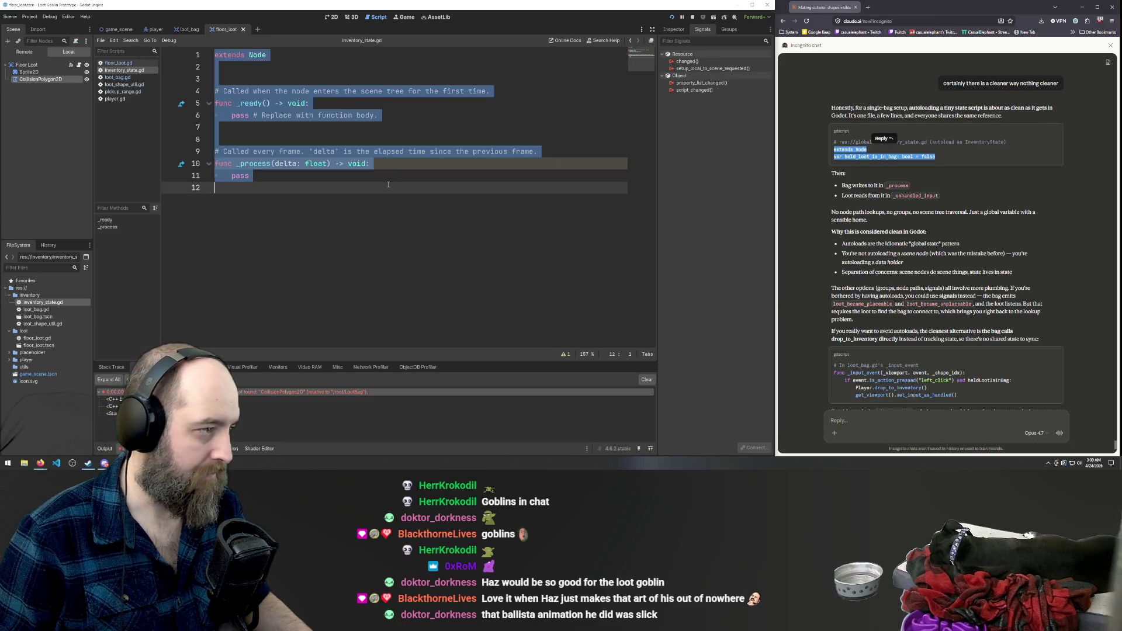
key("ctrl+v")
key("Return")
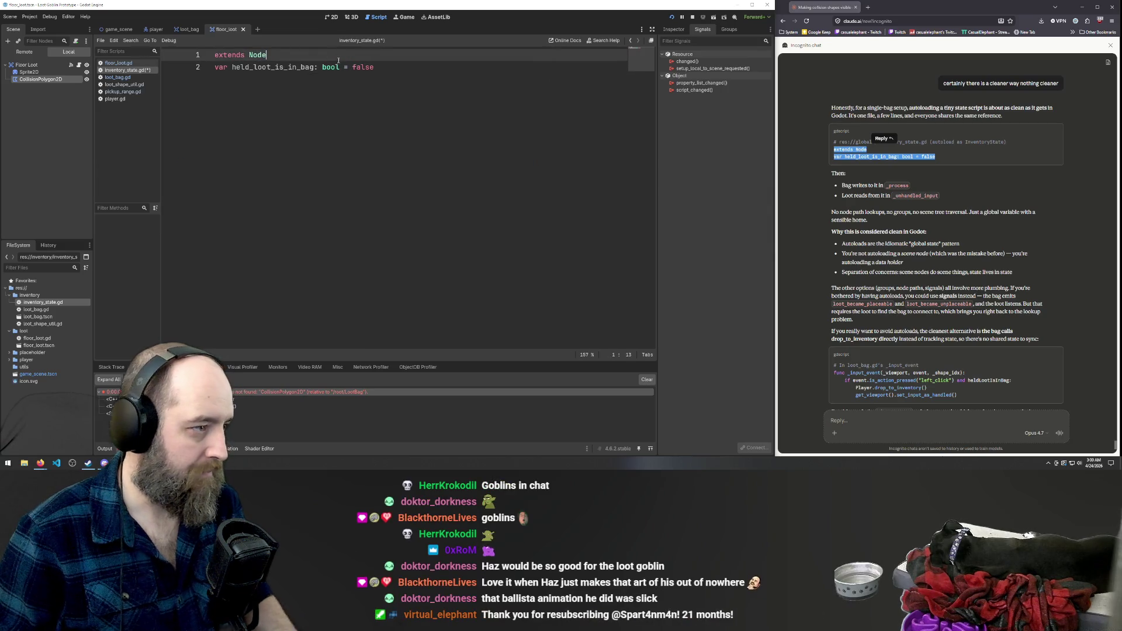
left_click(282, 56)
key("Return")
key("Down")
key("End")
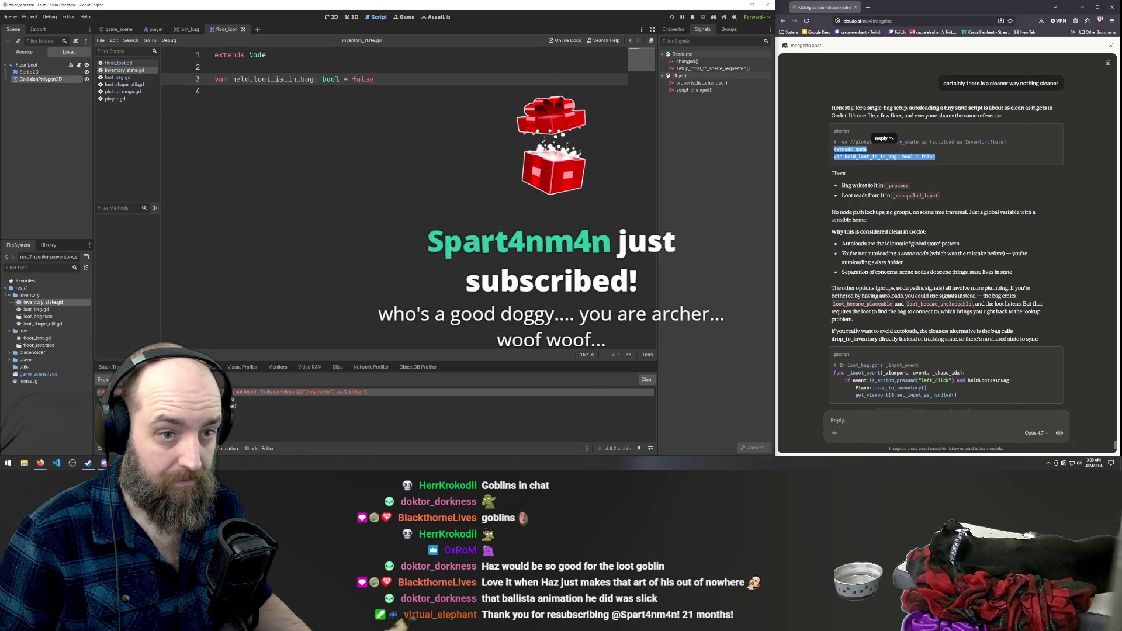
Return to the Claude chat and scroll through its suggested script.
left_click(868, 276)
scroll(860, 330, "down", 2)
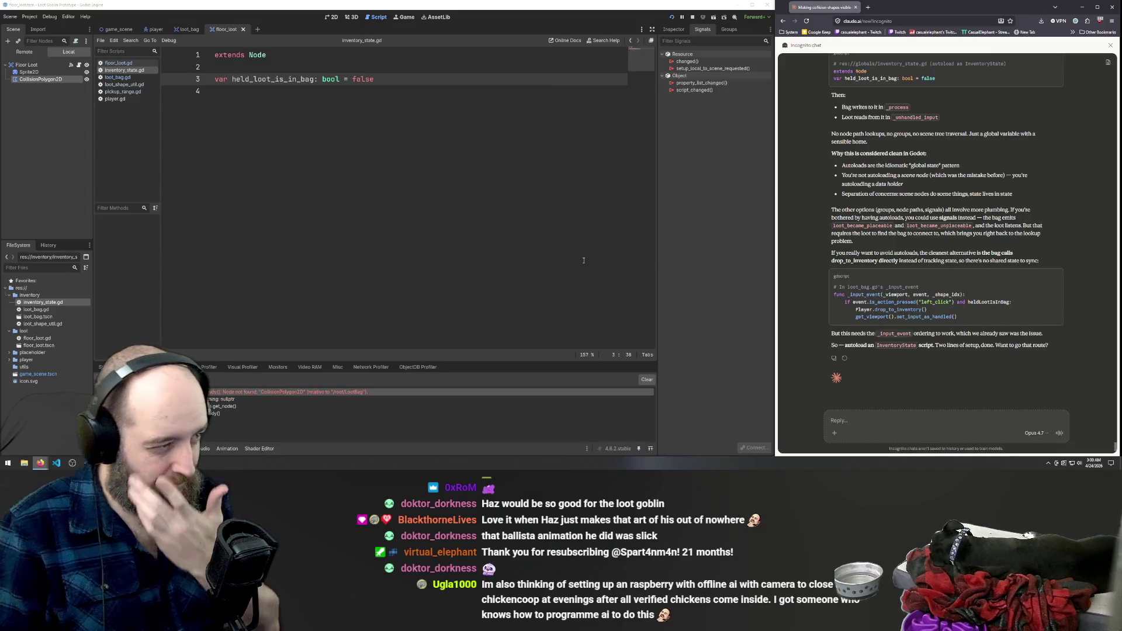
scroll(955, 248, "up", 3)
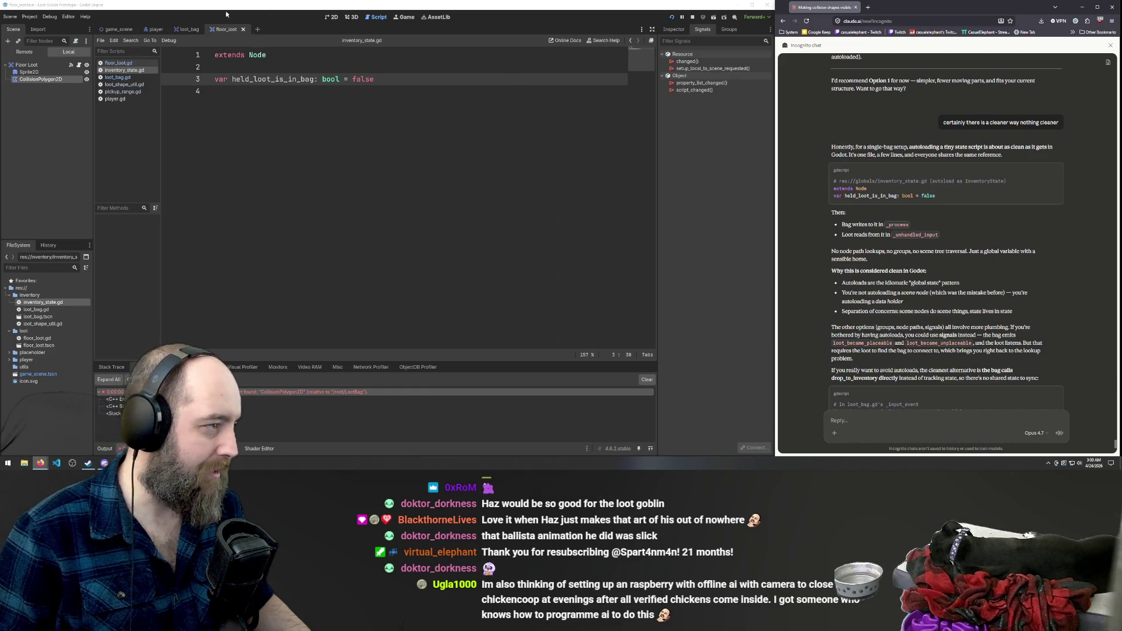
Move through the loot_bag and floor_loot scenes to the loot_bag.gd script.
left_click(189, 29)
left_click(234, 29)
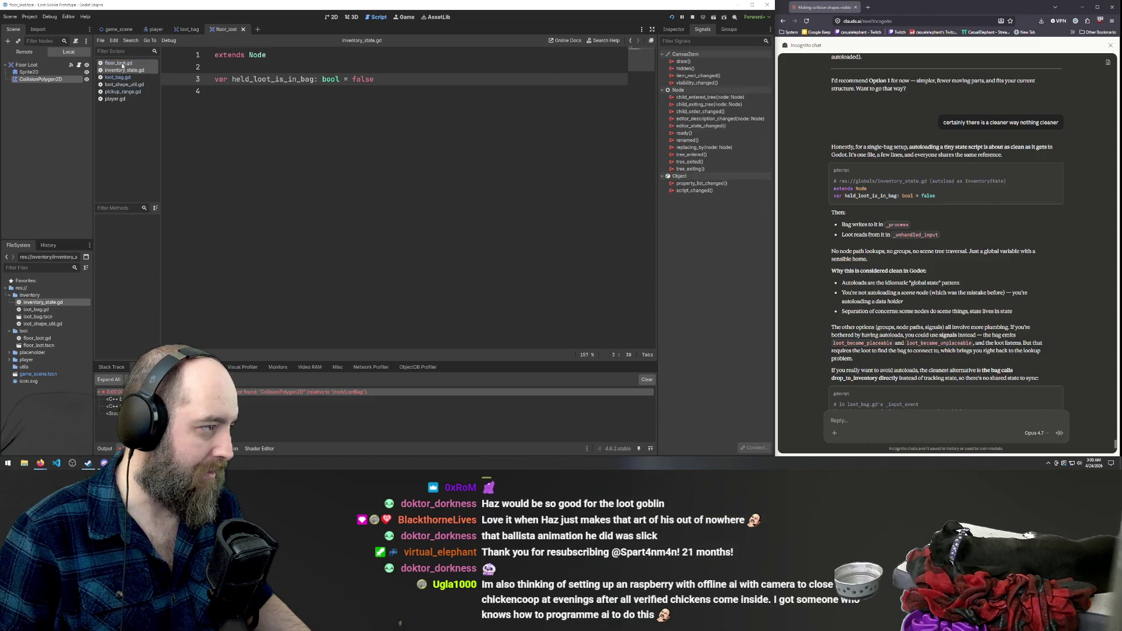
left_click(120, 63)
scroll(405, 209, "up", 10)
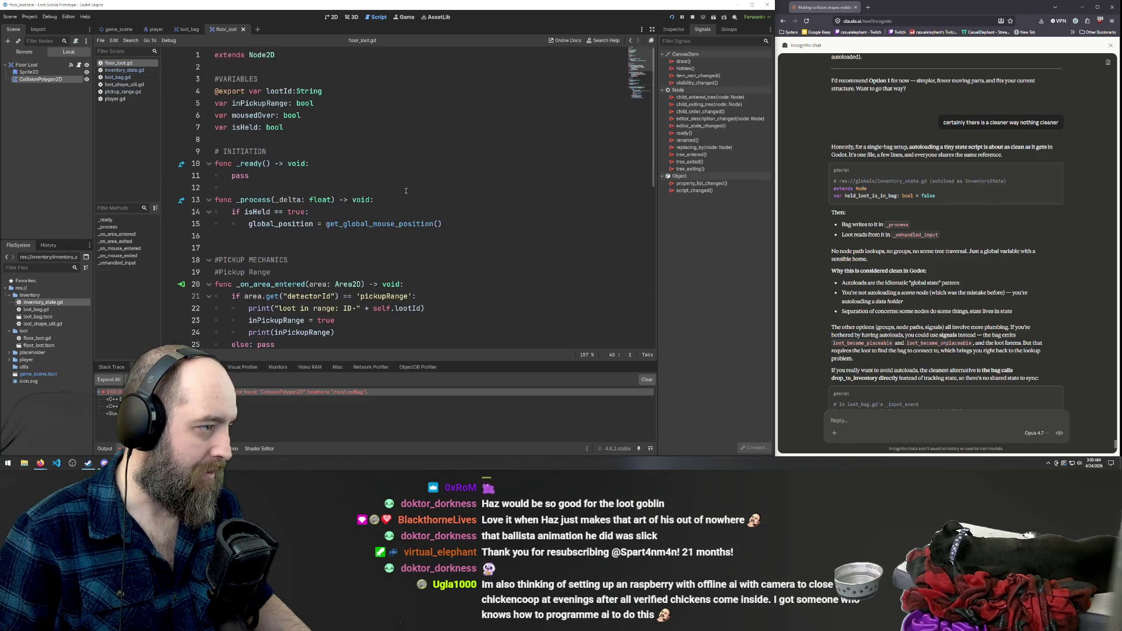
left_click(117, 77)
scroll(268, 96, "up", 1)
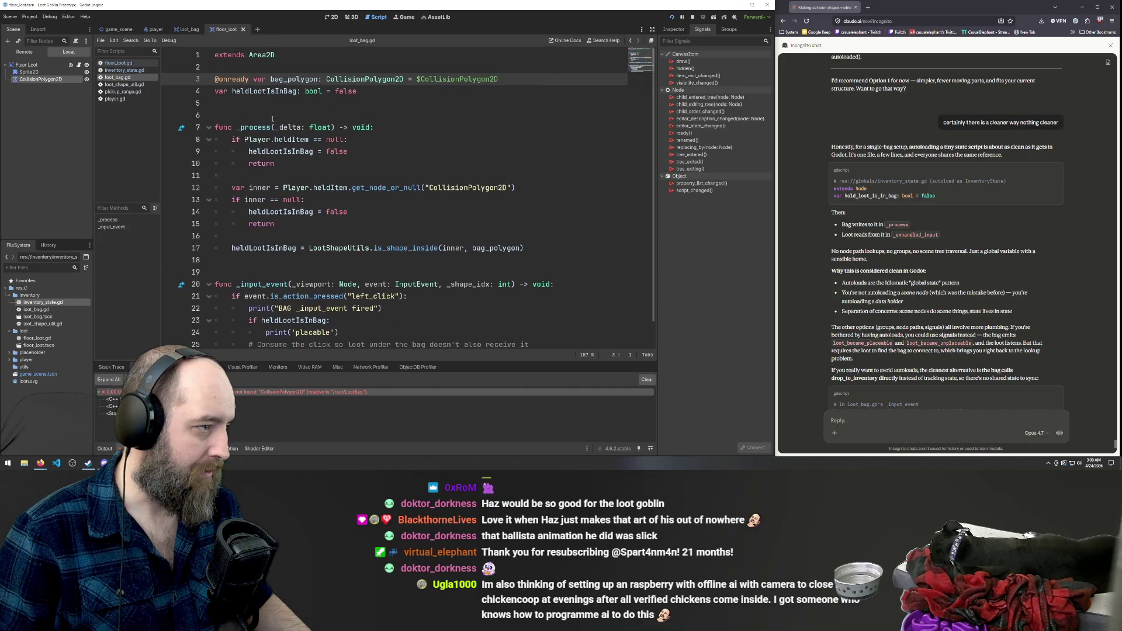
Rename inventory_state.gd's variable to heldLootIsInBag, copied from loot_bag.gd, and open Project Settings.
double_click(268, 92)
key("ctrl+c")
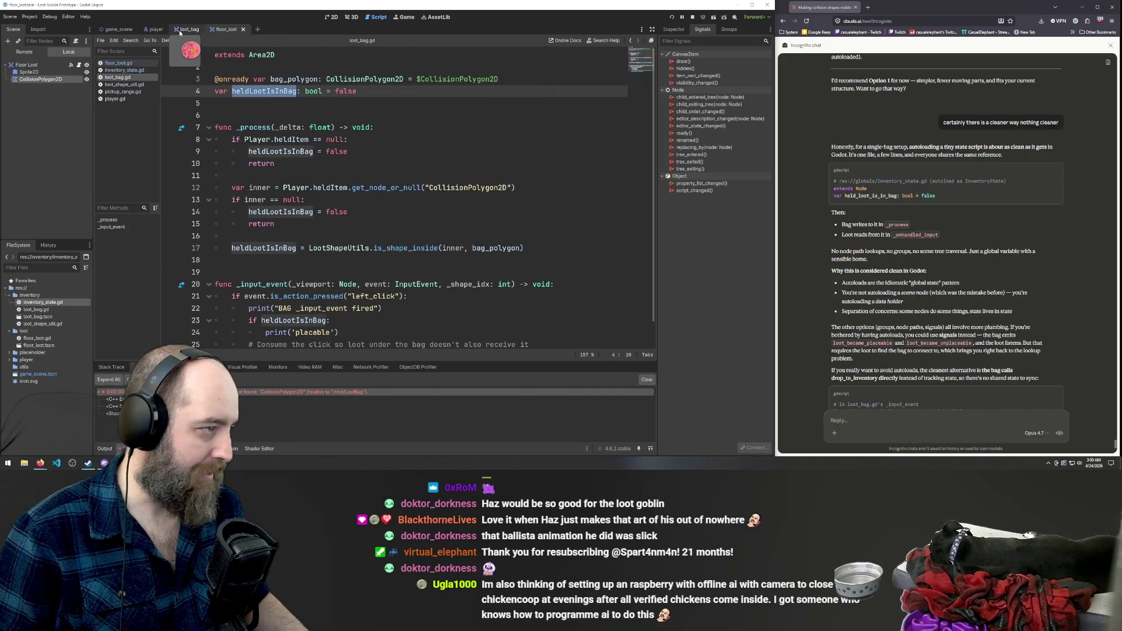
left_click(125, 70)
left_click_drag(232, 79, 314, 79)
key("ctrl+v")
left_click(281, 115)
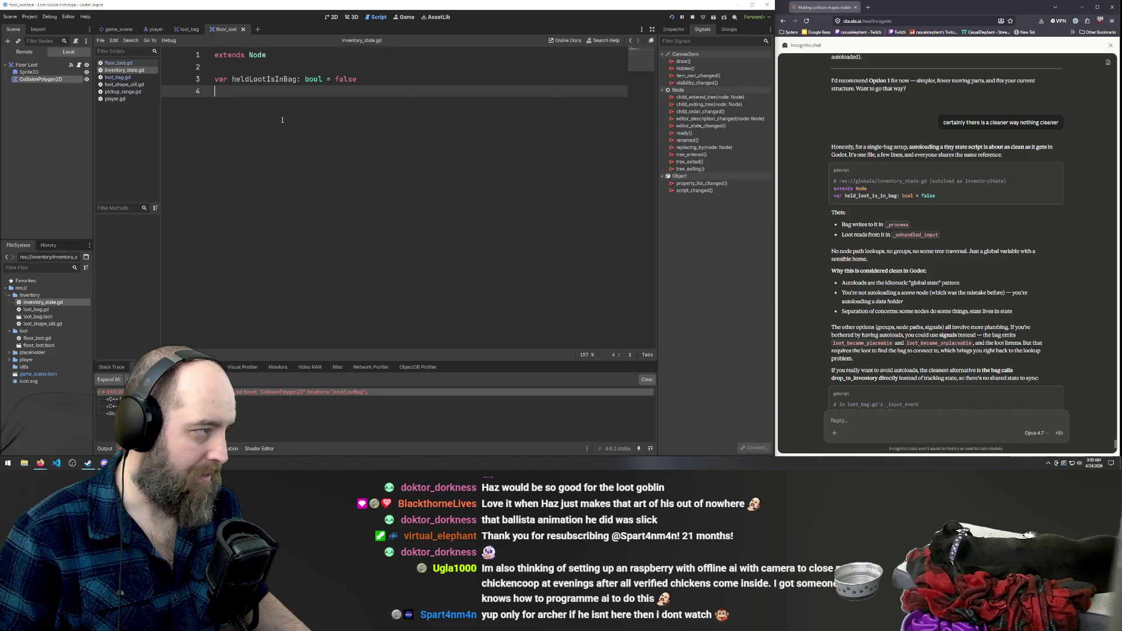
left_click(30, 16)
left_click(44, 29)
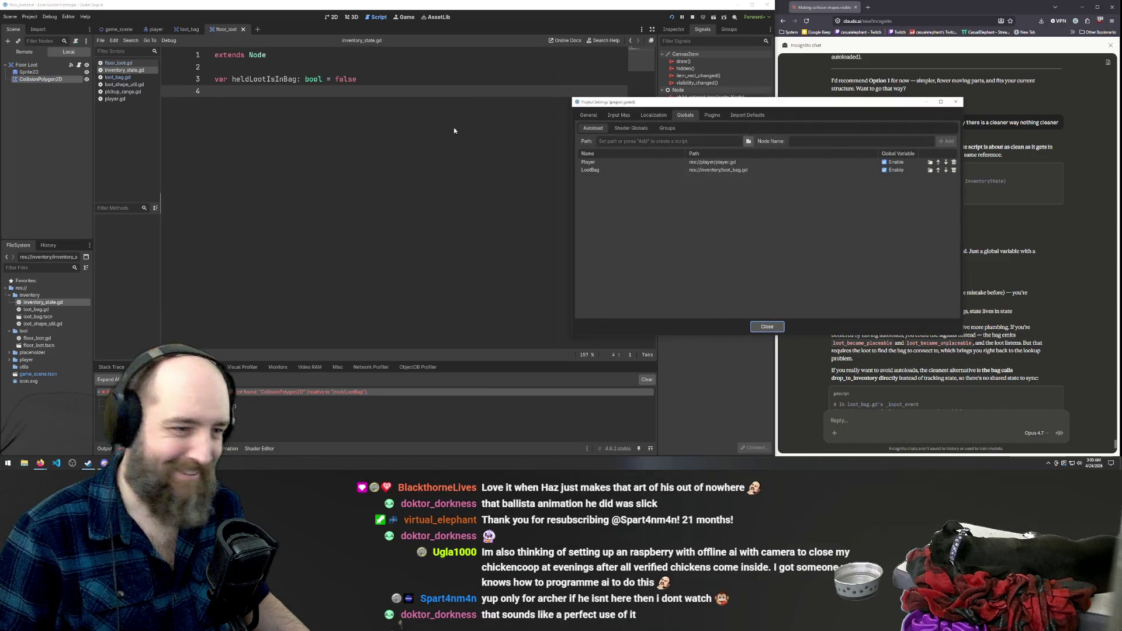
Inspect the LootBag autoload entry and open its loot_bag.gd script.
left_click(609, 171)
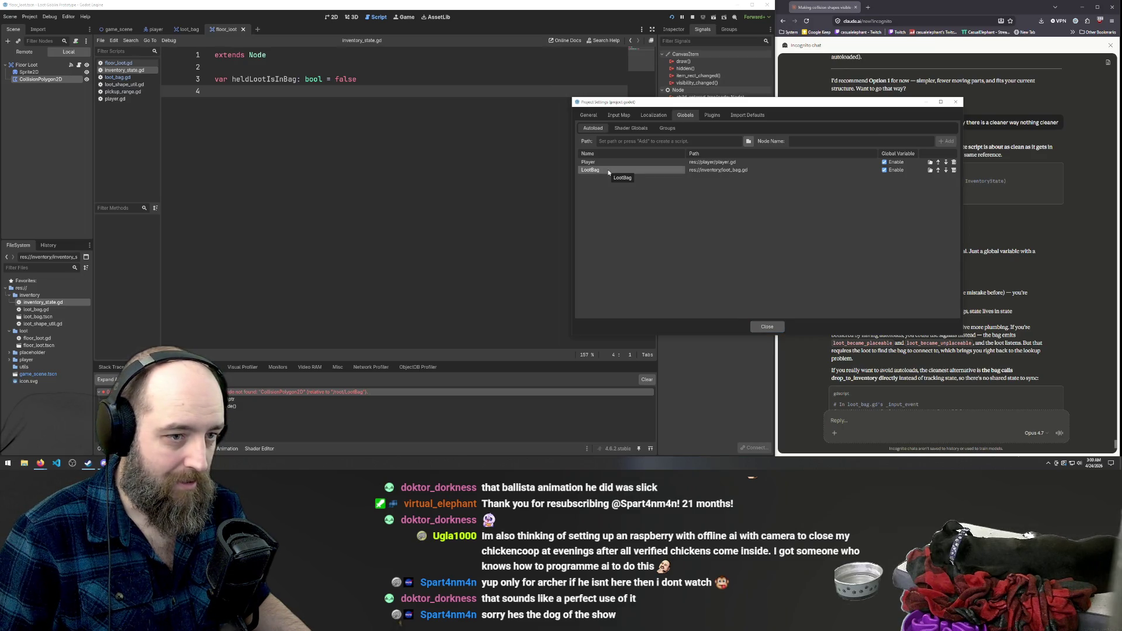
left_click(609, 171)
right_click(610, 170)
key("Escape")
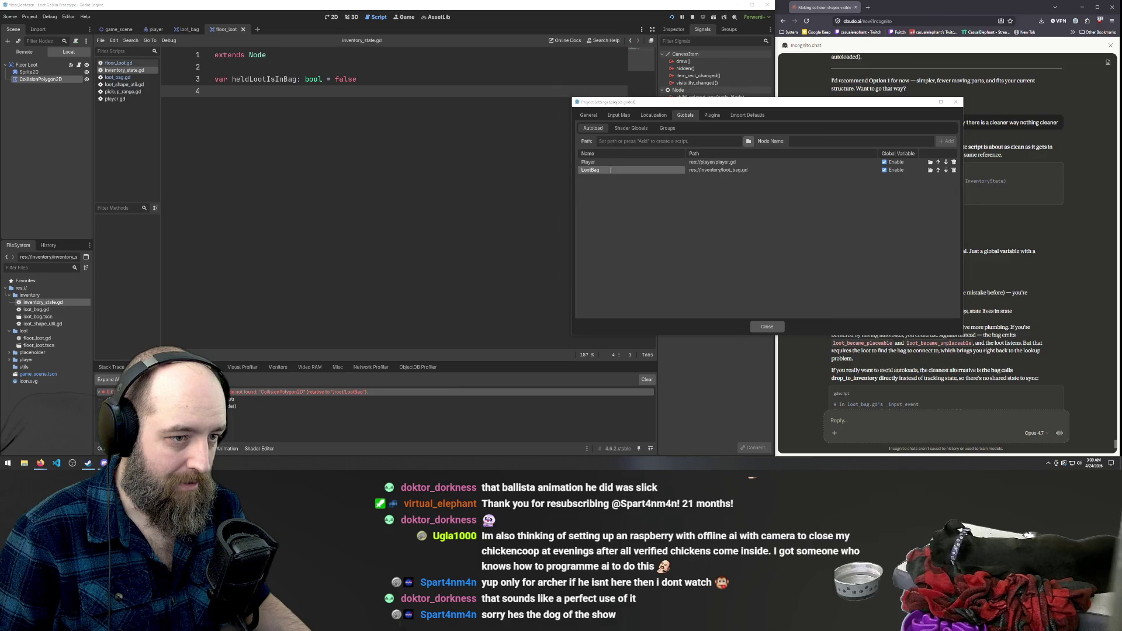
double_click(857, 169)
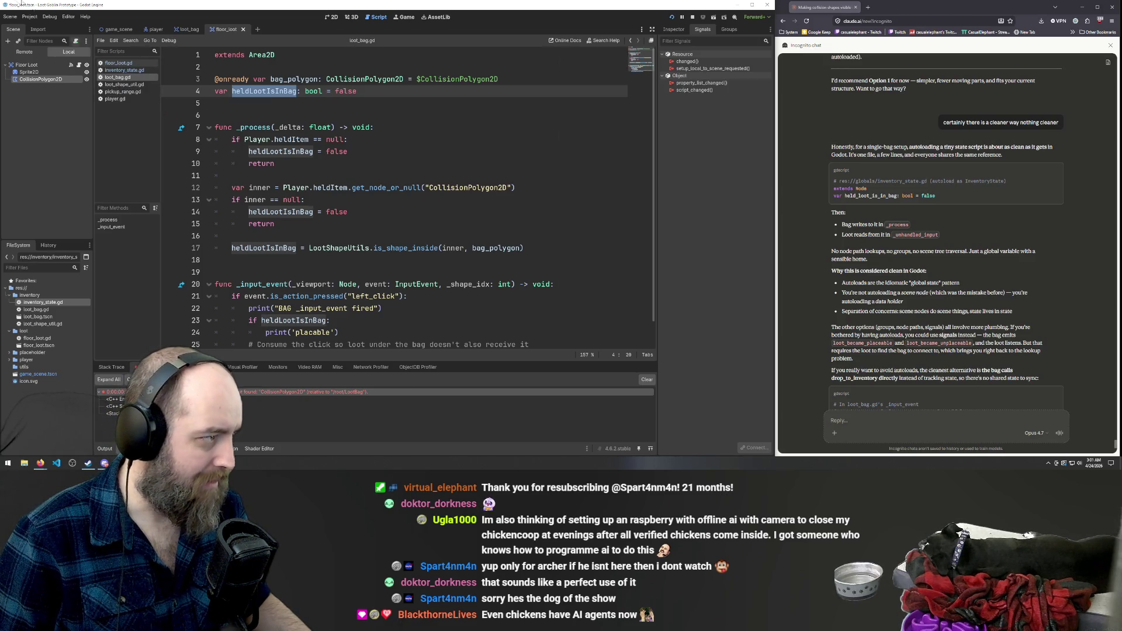
Delete the LootBag autoload in Project Settings and browse for a new autoload script.
left_click(33, 17)
left_click(46, 26)
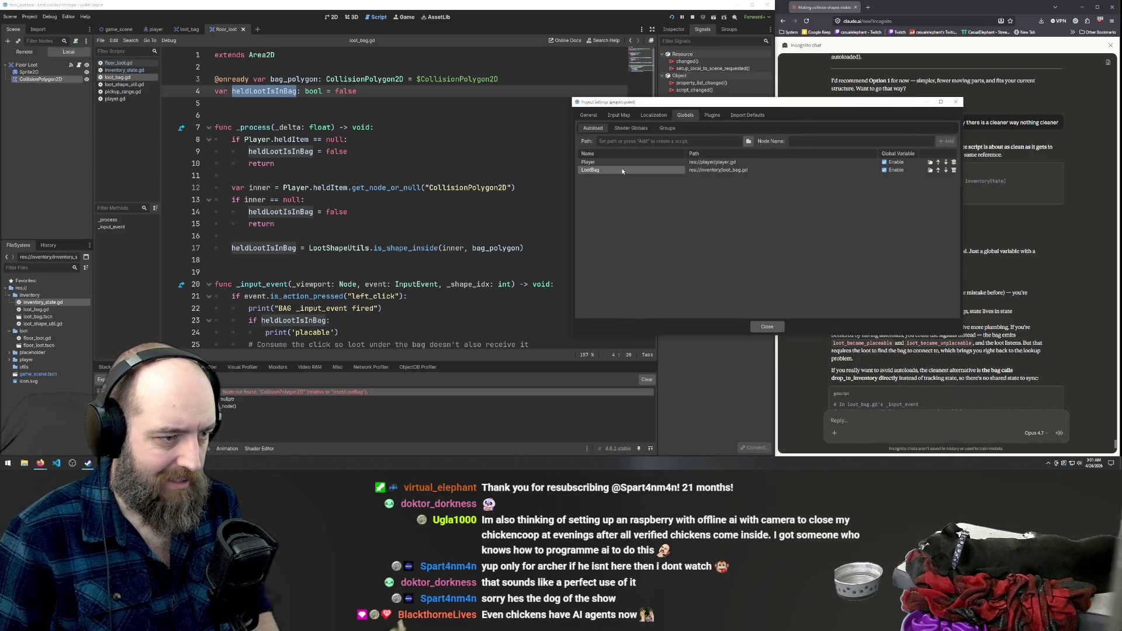
left_click(954, 170)
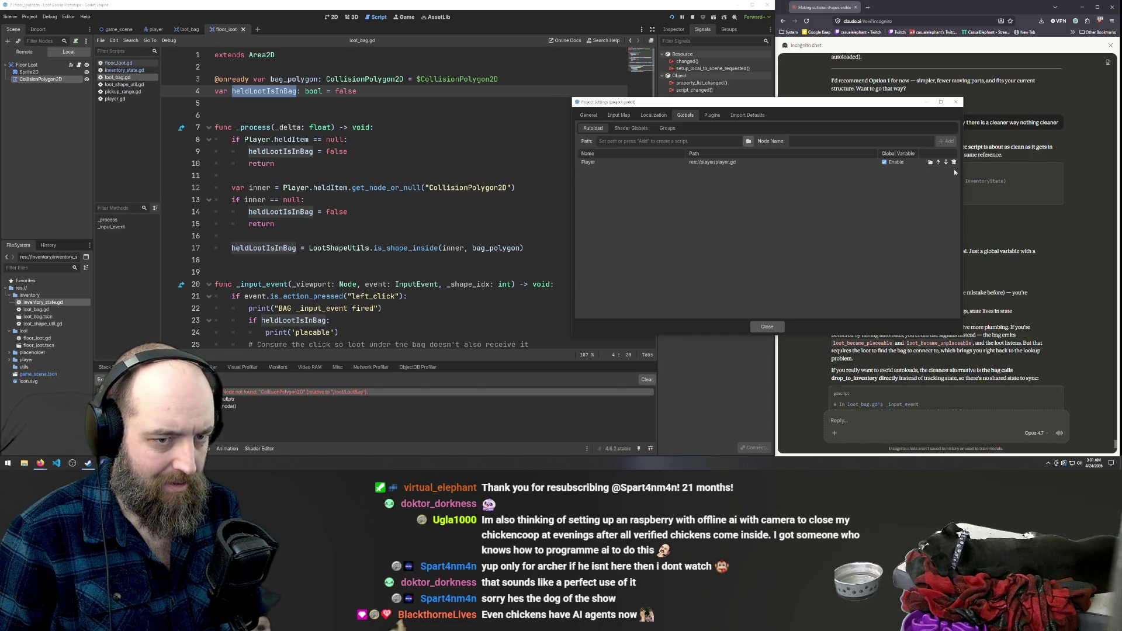
left_click(636, 143)
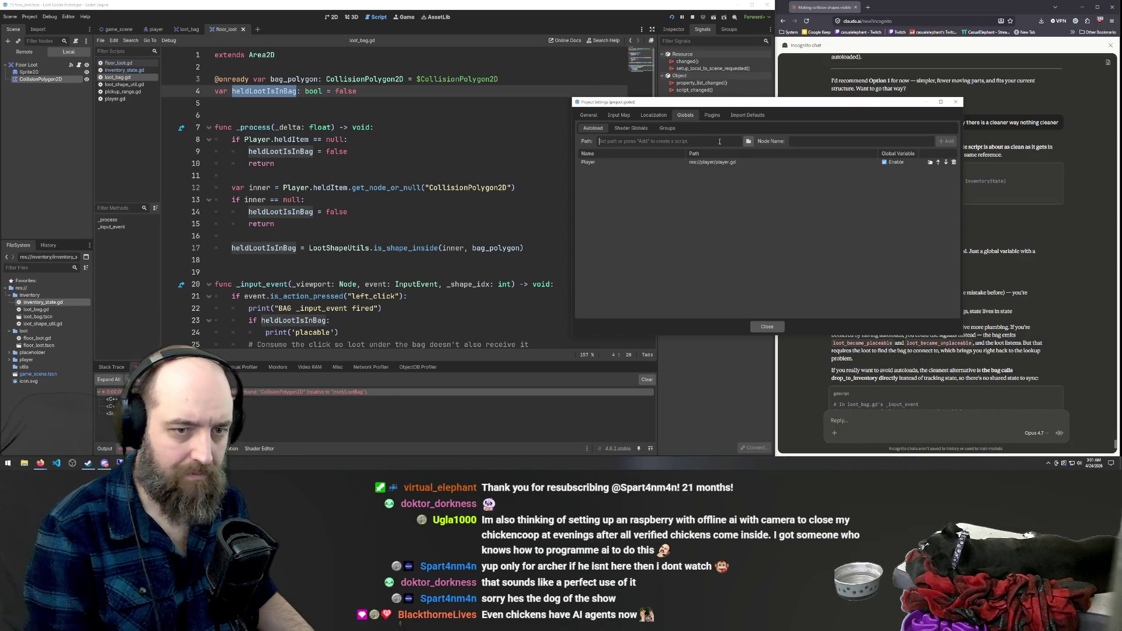
mouse_move(849, 108)
left_mouse_down()
mouse_move(679, 106)
mouse_move(669, 57)
left_mouse_up()
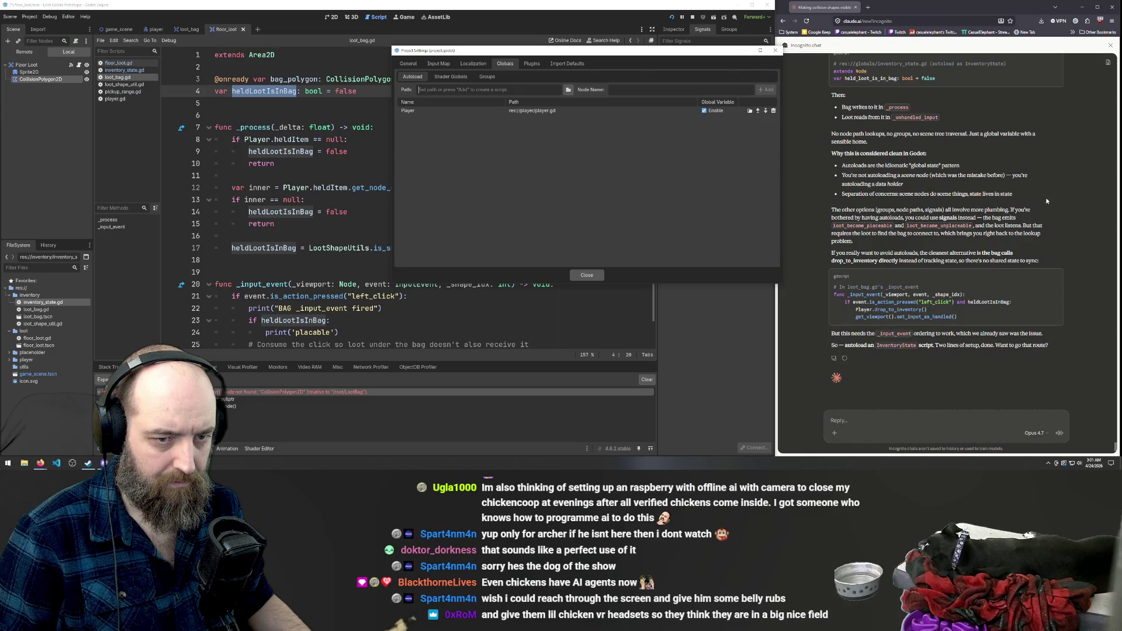
scroll(997, 232, "up", 1)
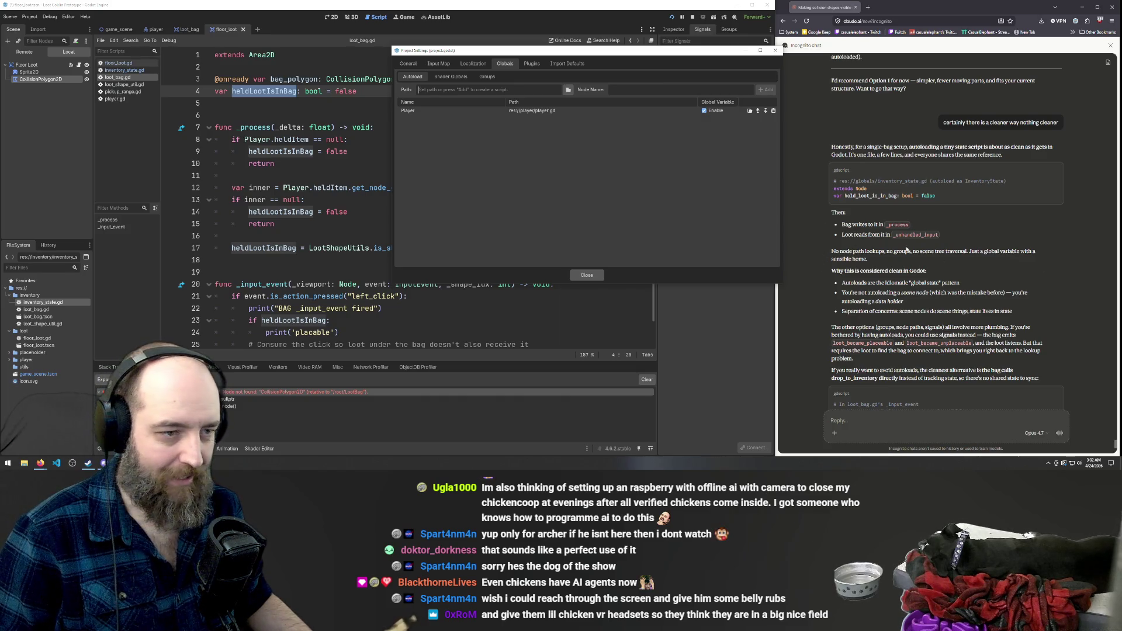
left_click(568, 90)
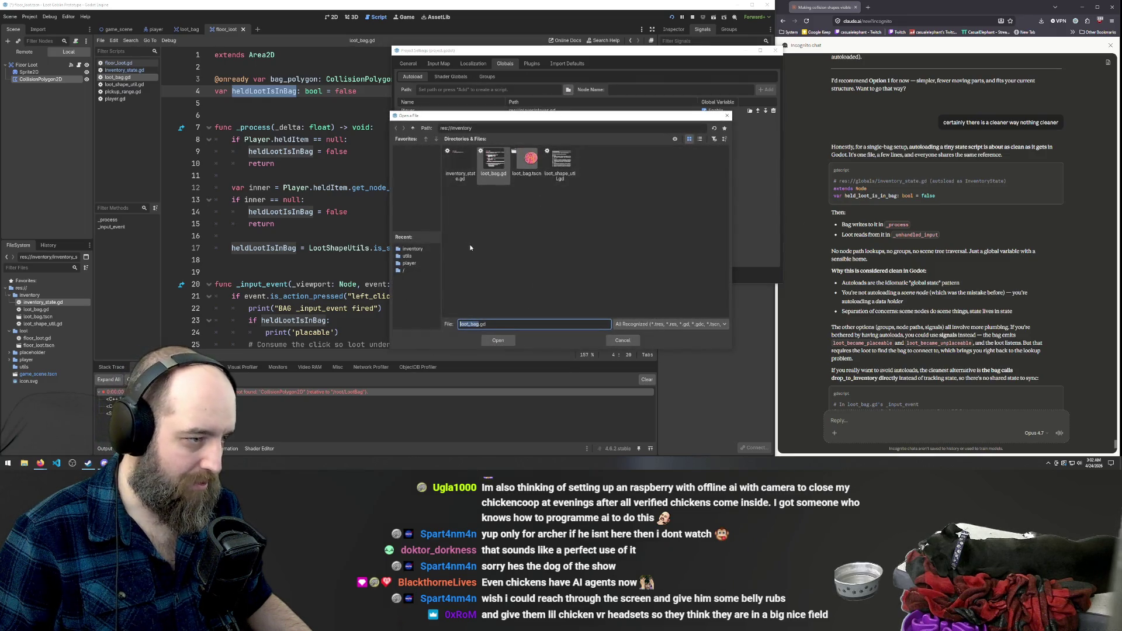
Pick inventory_state.gd as the autoload script and reread Claude's setup instructions.
double_click(466, 157)
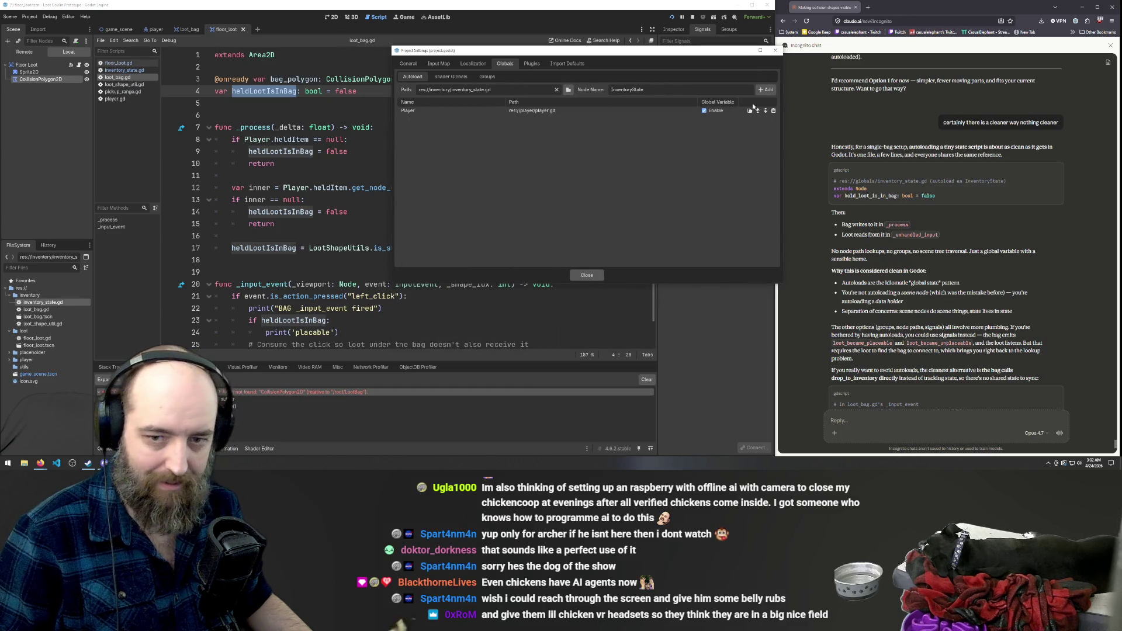
left_click(1012, 241)
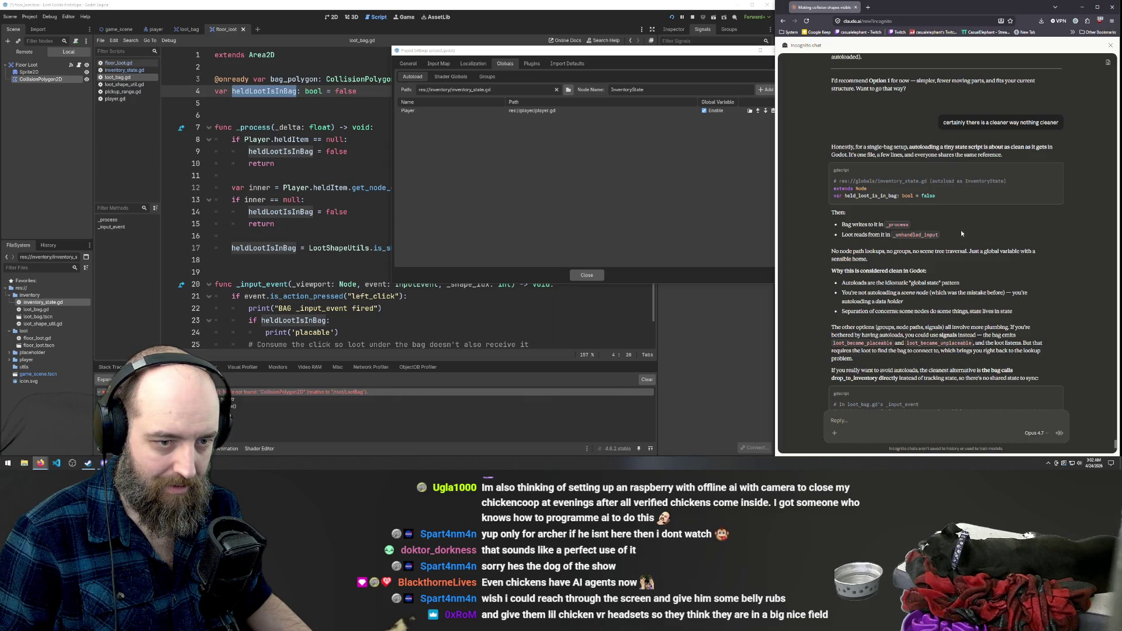
scroll(974, 226, "up", 1)
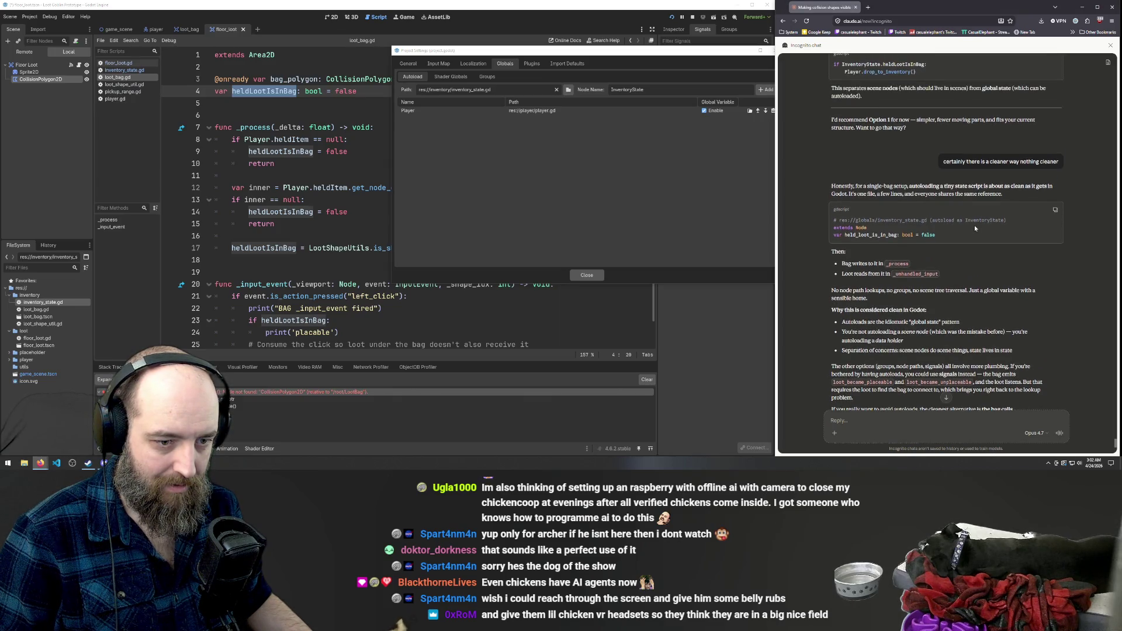
scroll(955, 251, "up", 1)
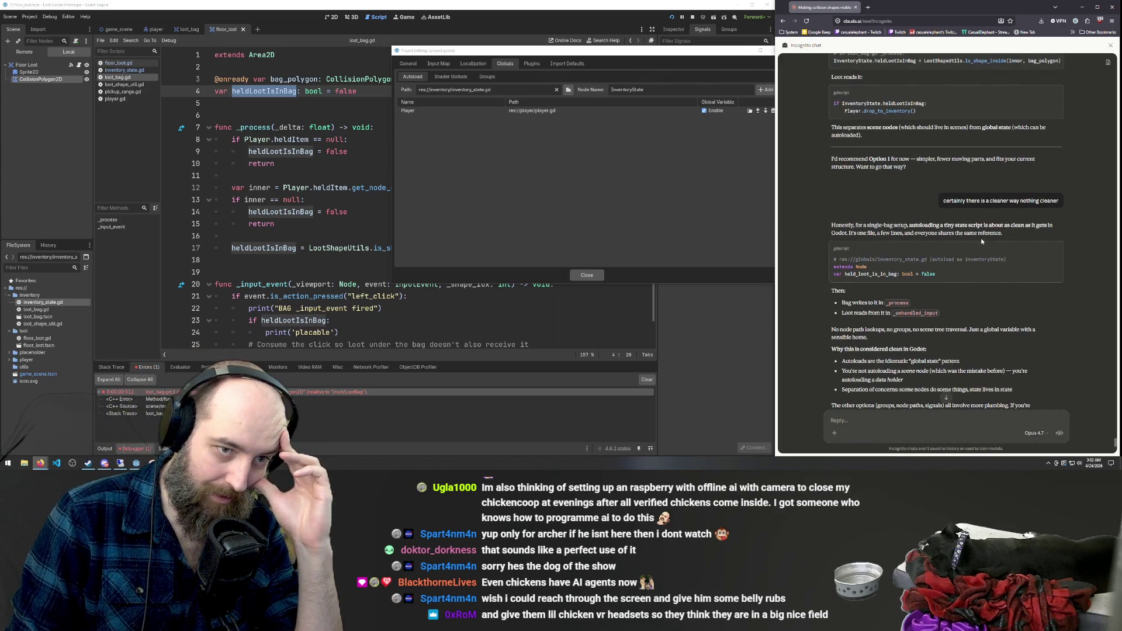
scroll(981, 240, "down", 1)
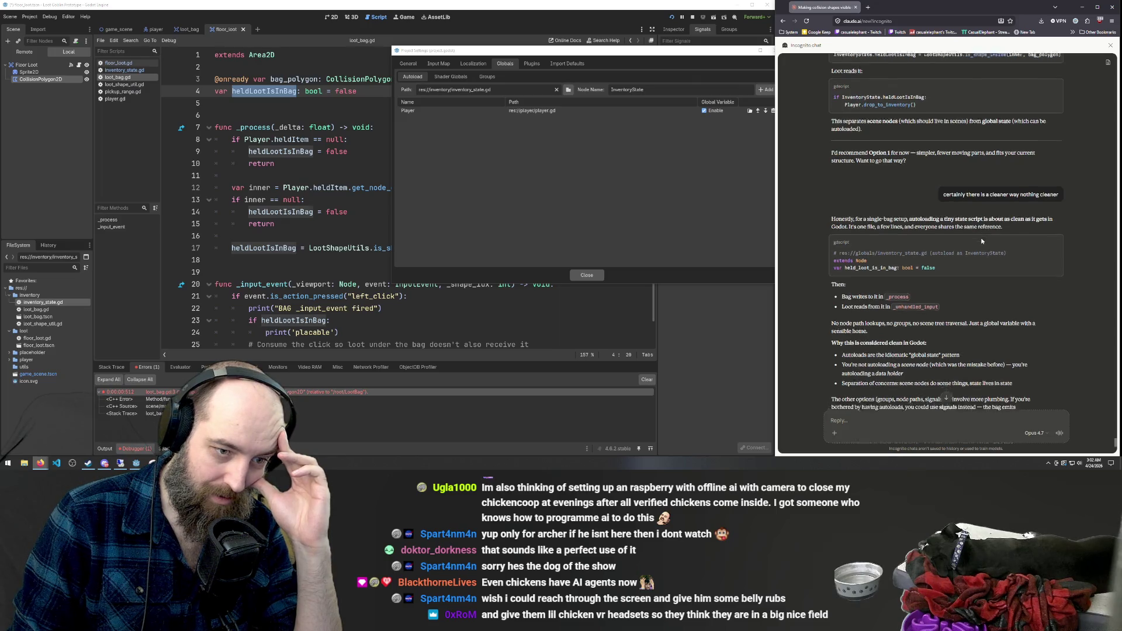
scroll(1001, 243, "down", 4)
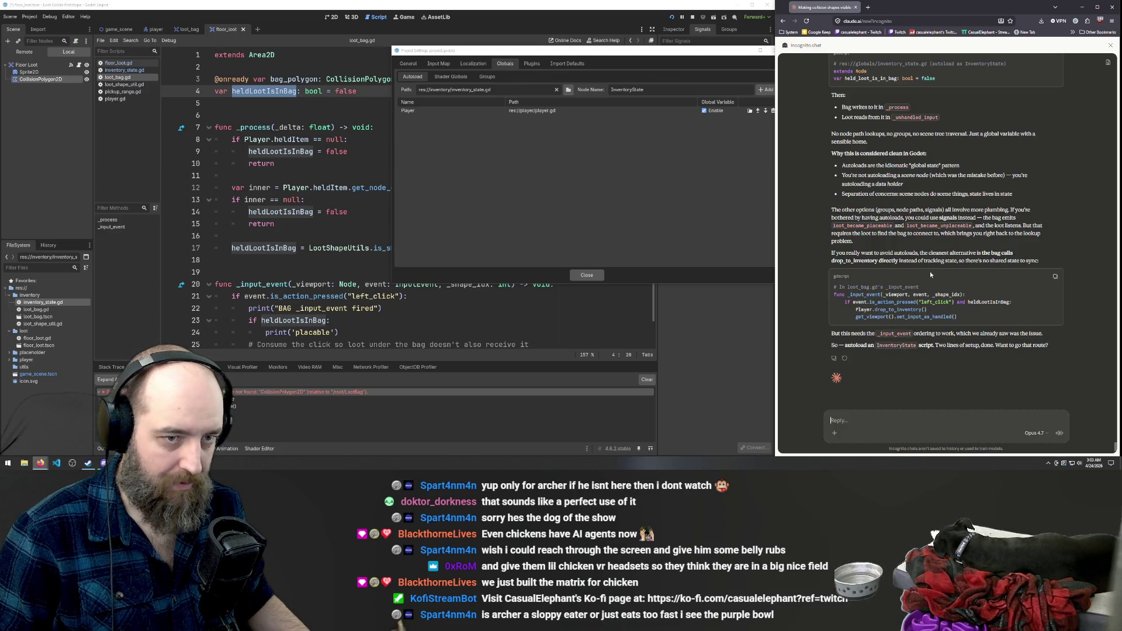
scroll(931, 275, "up", 2)
scroll(931, 273, "down", 2)
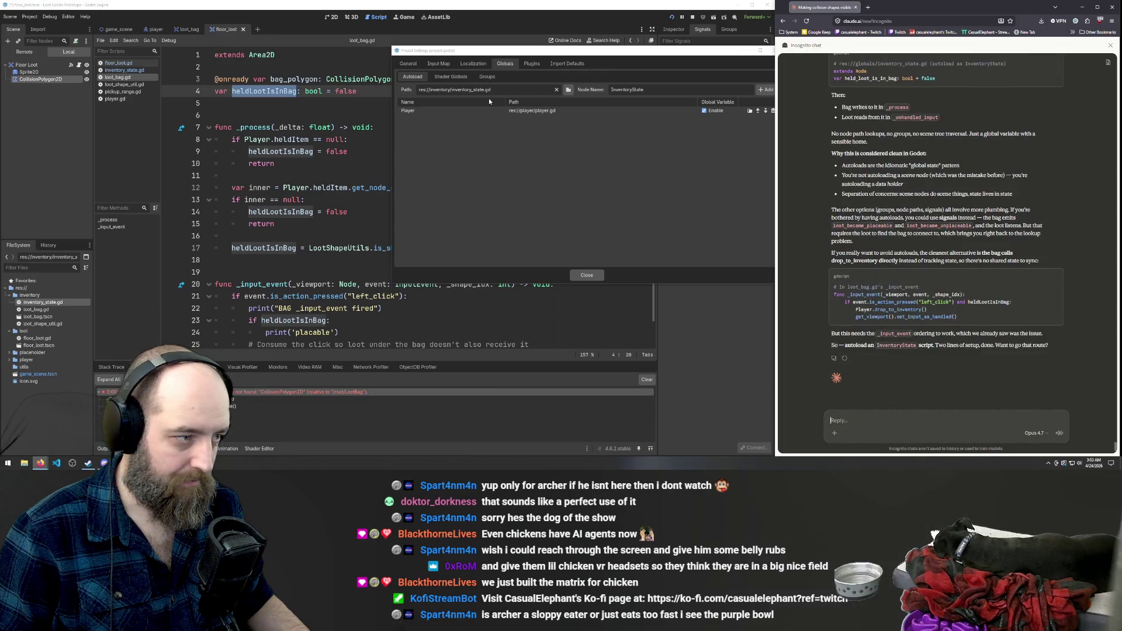
Adjust the autoload settings, close Project Settings, and click into loot_bag.gd.
left_click(547, 130)
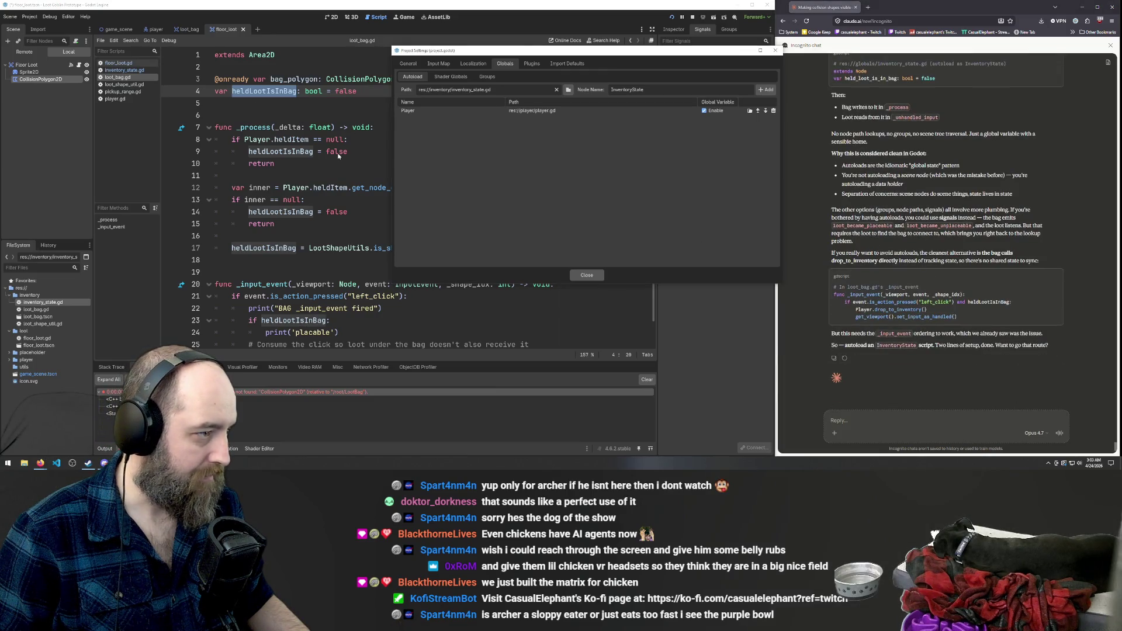
left_click(328, 102)
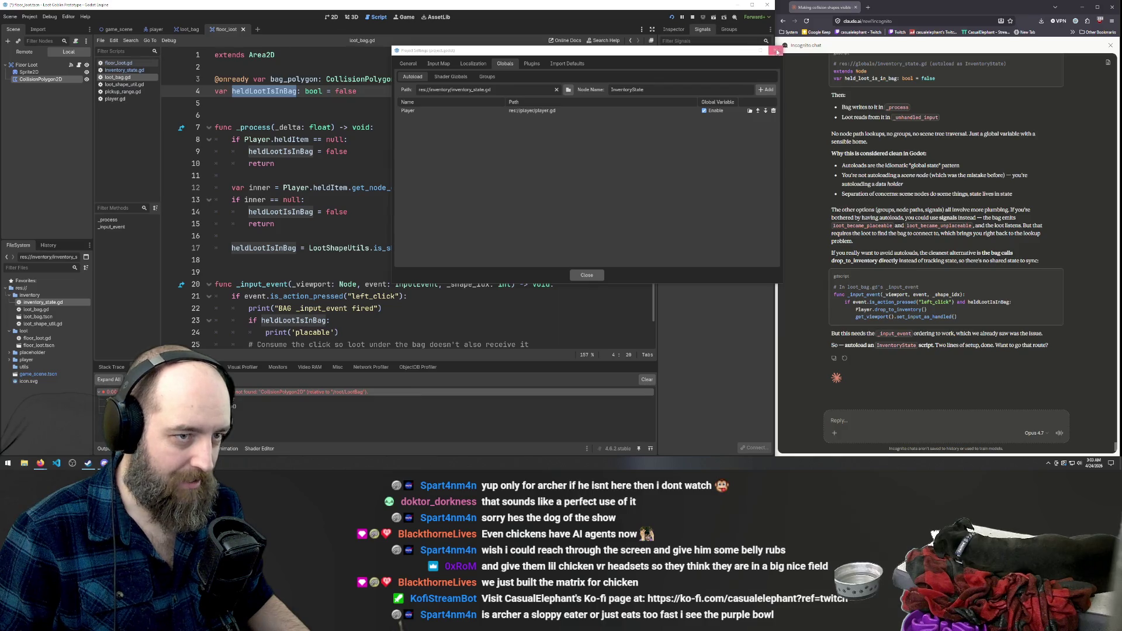
left_click(428, 199)
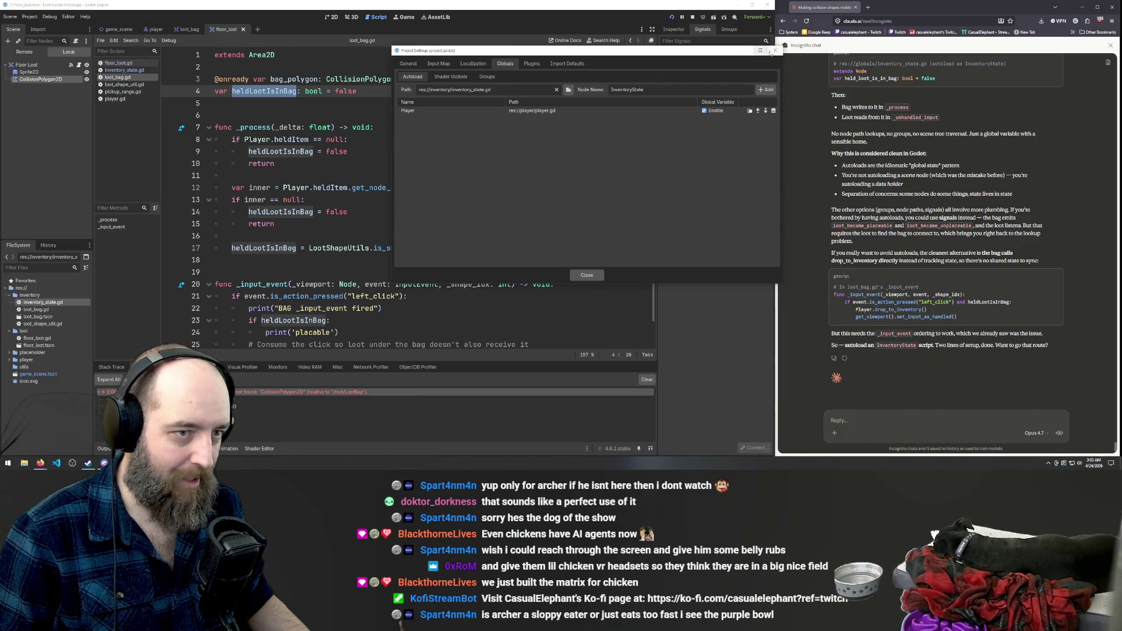
left_click(775, 50)
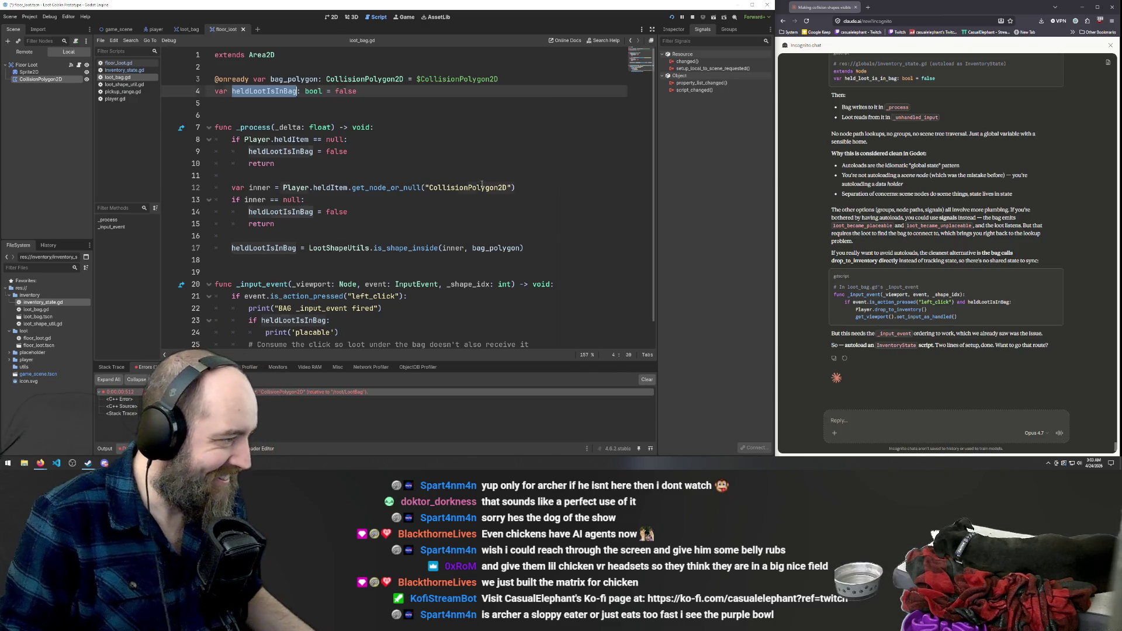
left_click(480, 165)
Run the game and inspect the heldLootIsInBag parser error in floor_loot.gd.
key("F5")
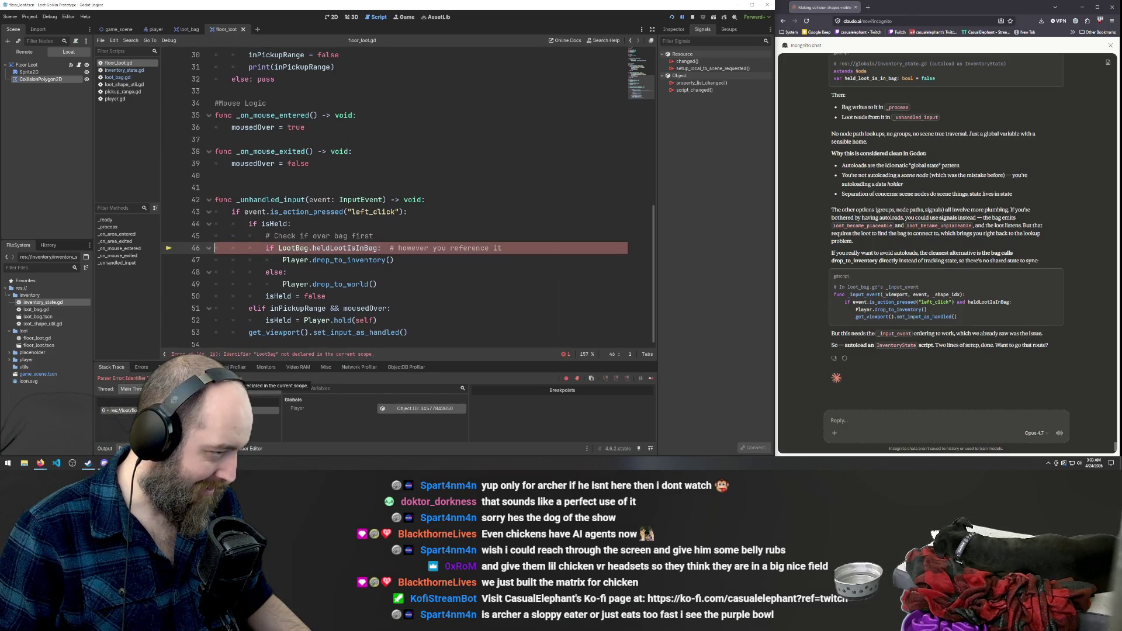
left_click(376, 116)
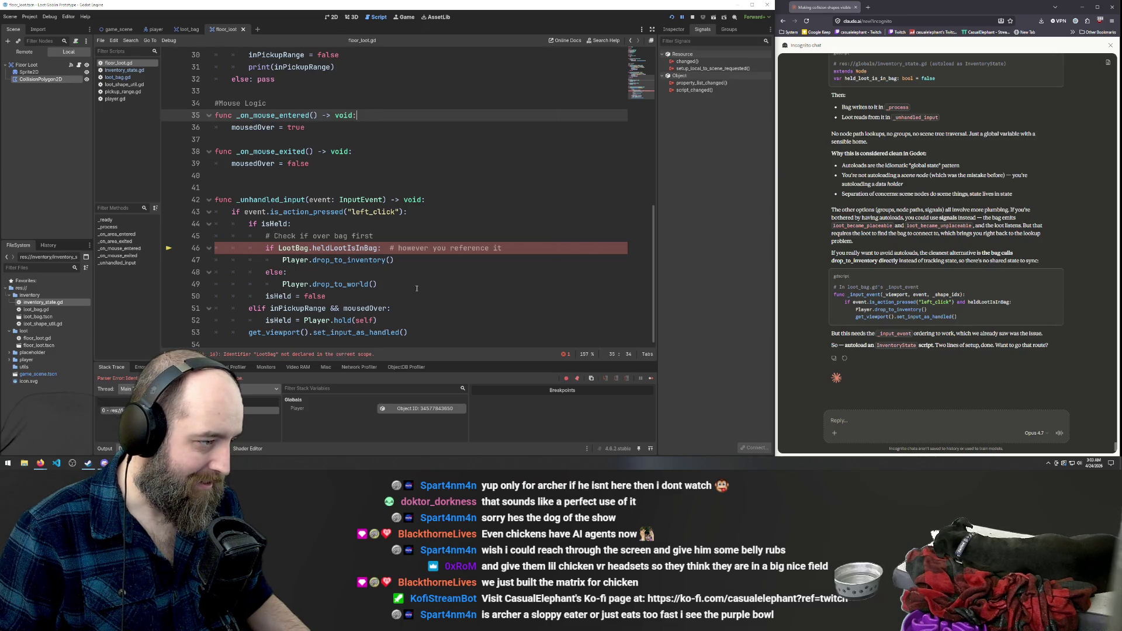
double_click(345, 248)
scroll(428, 246, "up", 1)
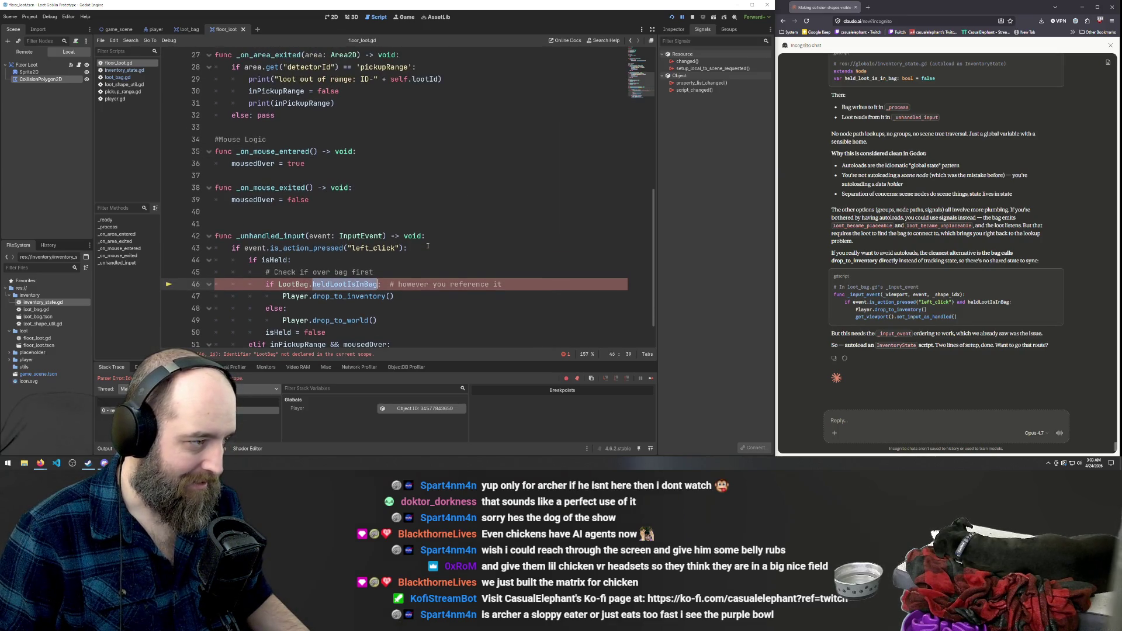
Step back through recent edits, restoring the earlier indentation of the drop lines.
key("Down")
key("Down")
key("Down")
key("Home")
key("BackSpace")
key("BackSpace")
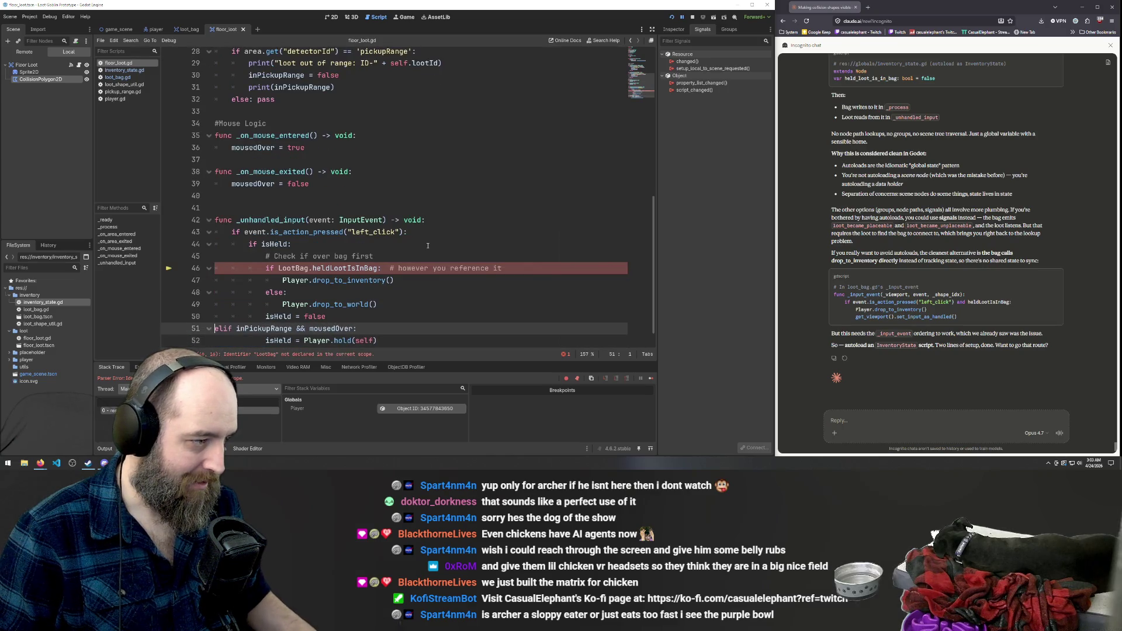
key("ctrl+z")
key("Up")
key("Up")
key("Home")
key("BackSpace")
key("BackSpace")
key("BackSpace")
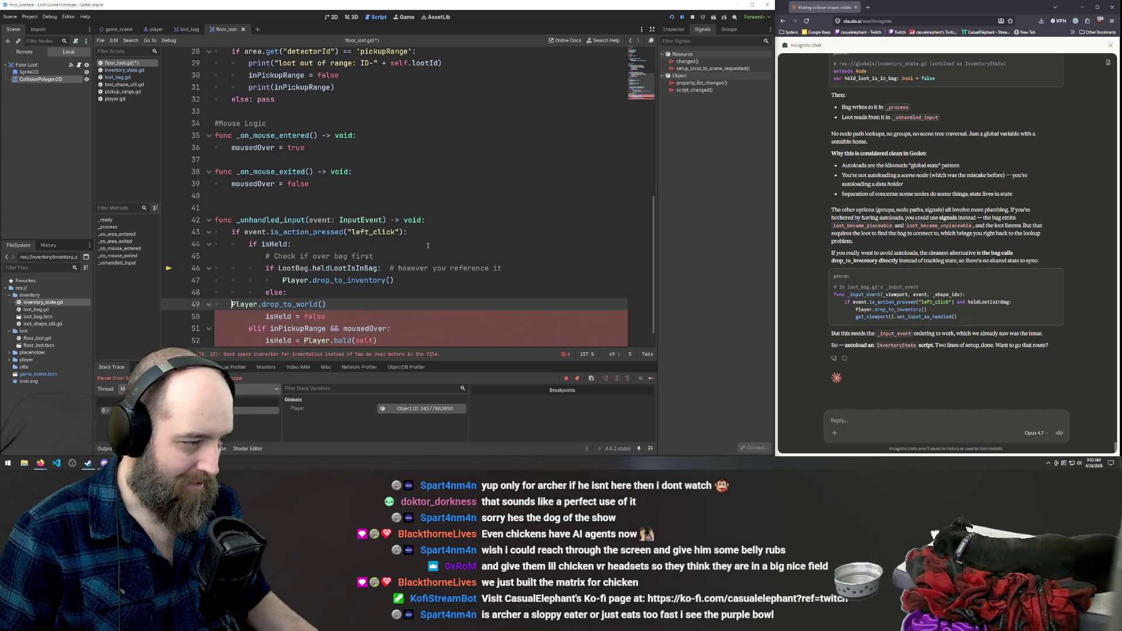
key("ctrl+z")
key("Up")
key("Up")
key("Up")
key("Home")
key("shift+Home")
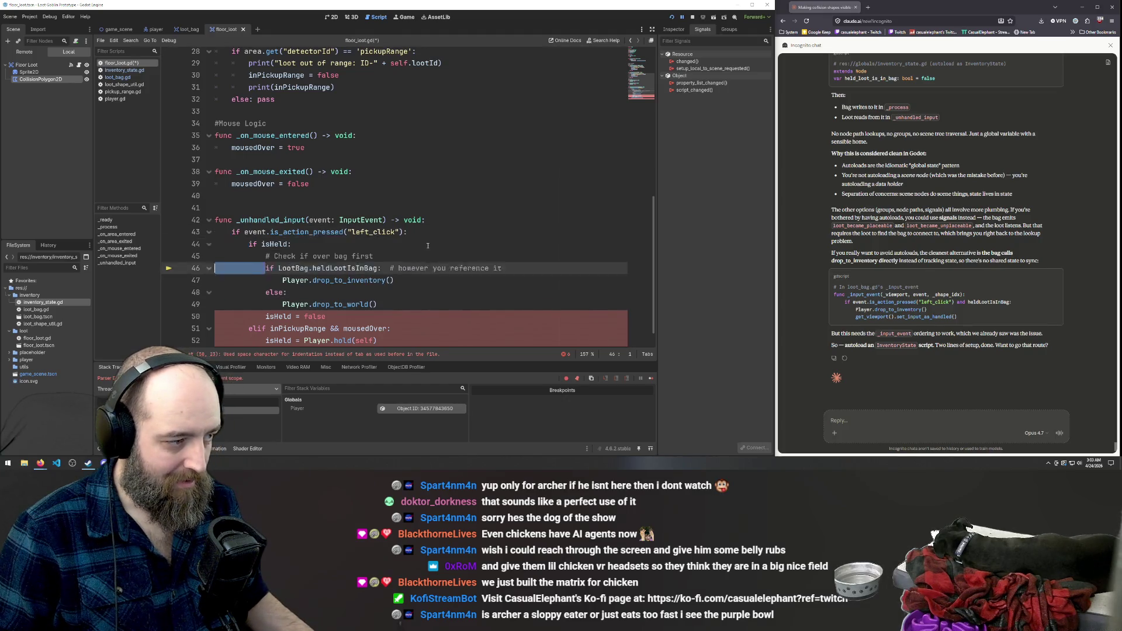
key("ctrl+End")
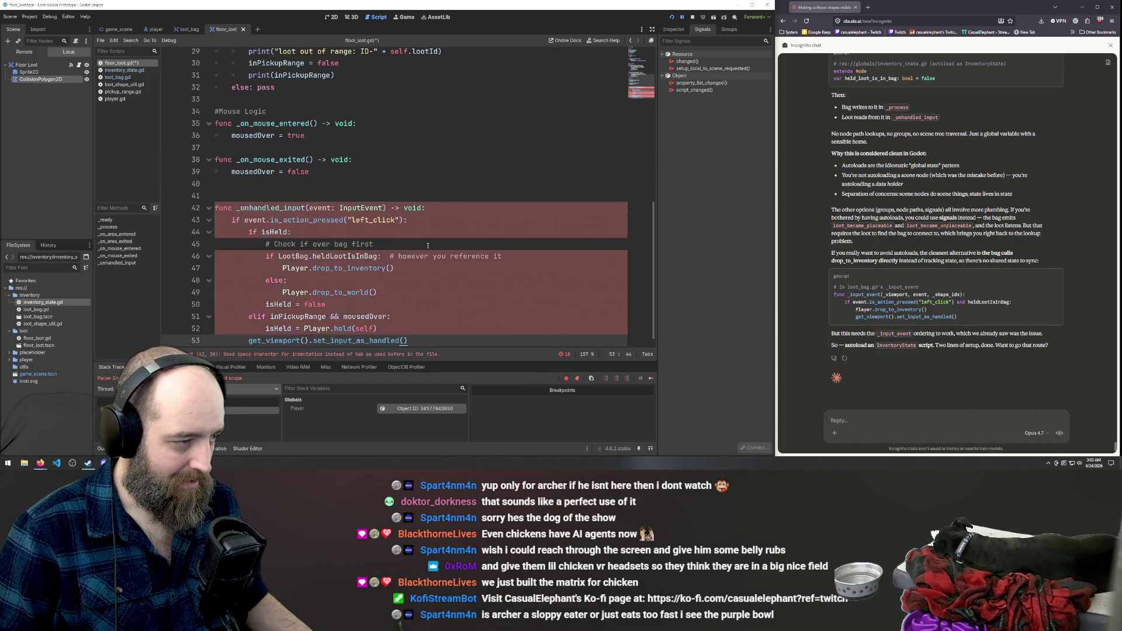
Undo _unhandled_input back to the LootBag.heldLootIsInBag version and save floor_loot.gd.
key("ctrl+z")
key("ctrl+z")
key("ctrl+z")
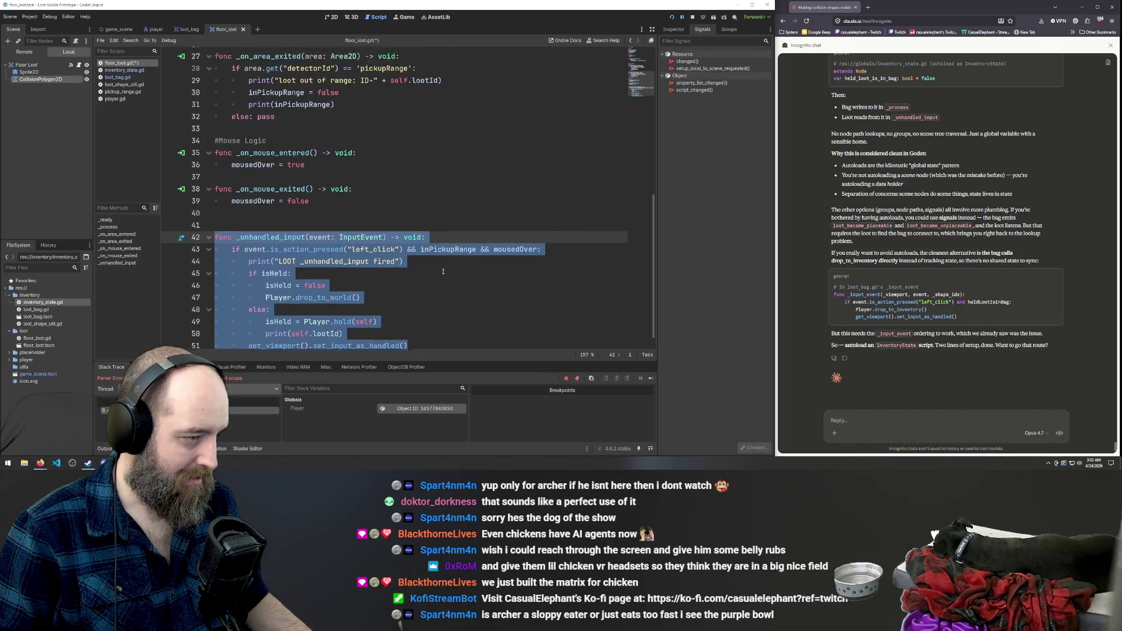
key("ctrl+z")
key("ctrl+z")
key("ctrl+z")
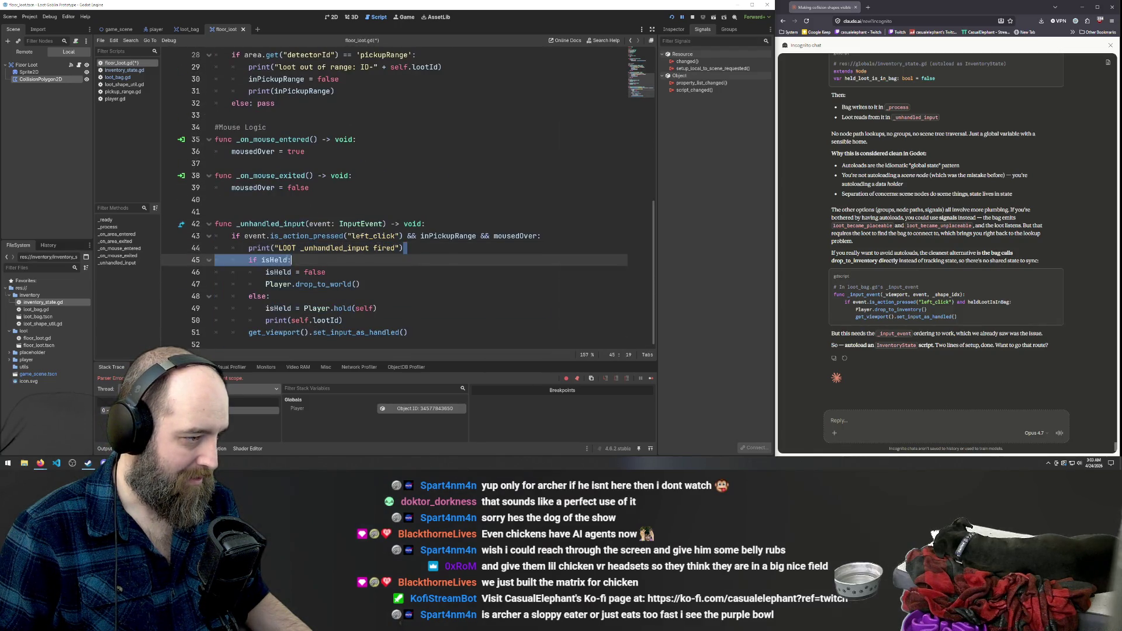
key("ctrl+z")
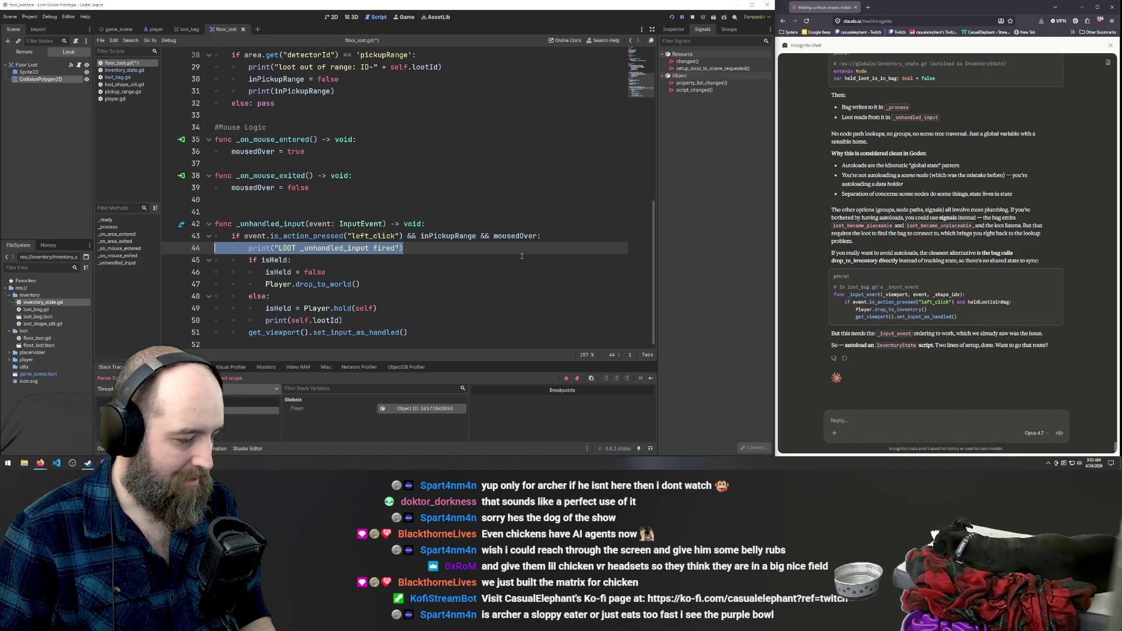
key("ctrl+z")
key("ctrl+z")
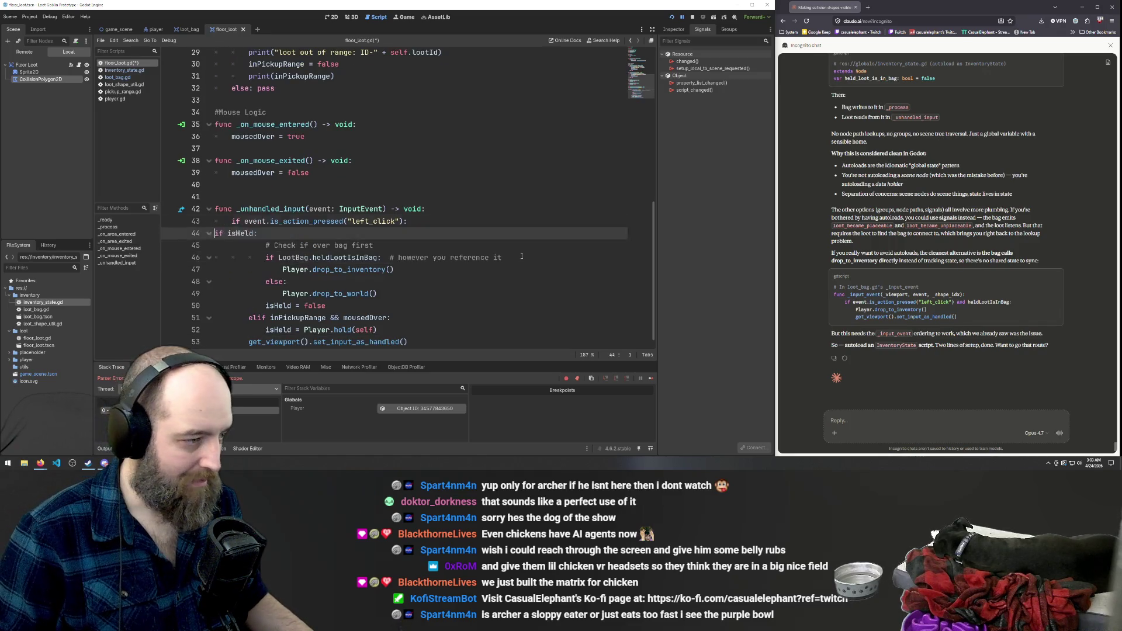
key("ctrl+z")
key("ctrl+z")
key("ctrl+z")
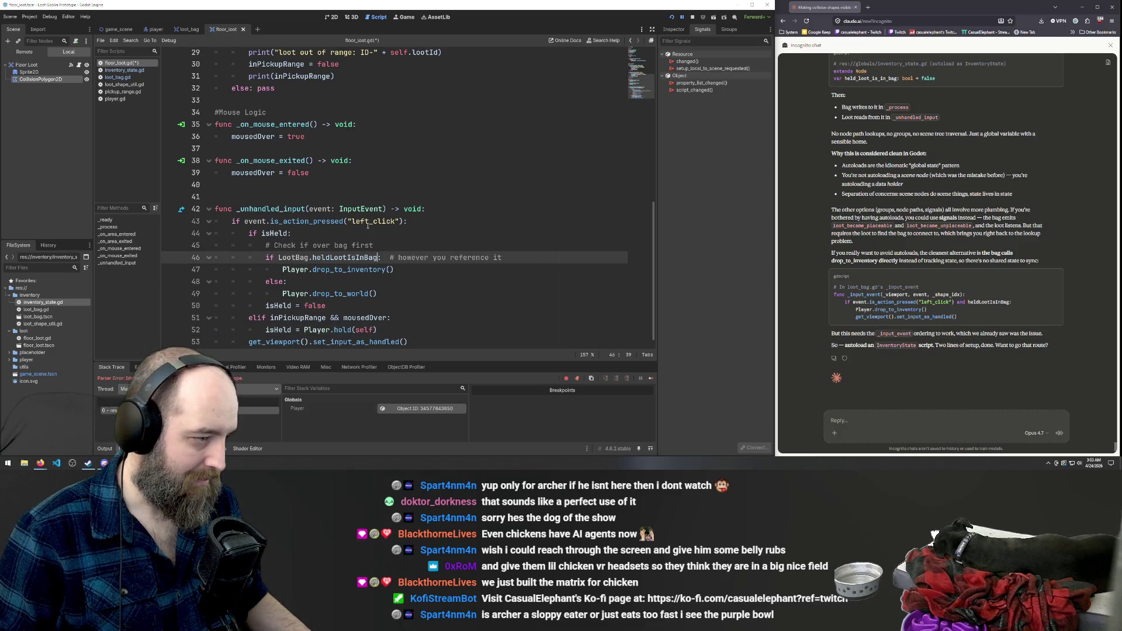
type(":")
key("ctrl+s")
Select the undeclared LootBag identifier on line 46 and open the Project menu.
left_click(391, 234)
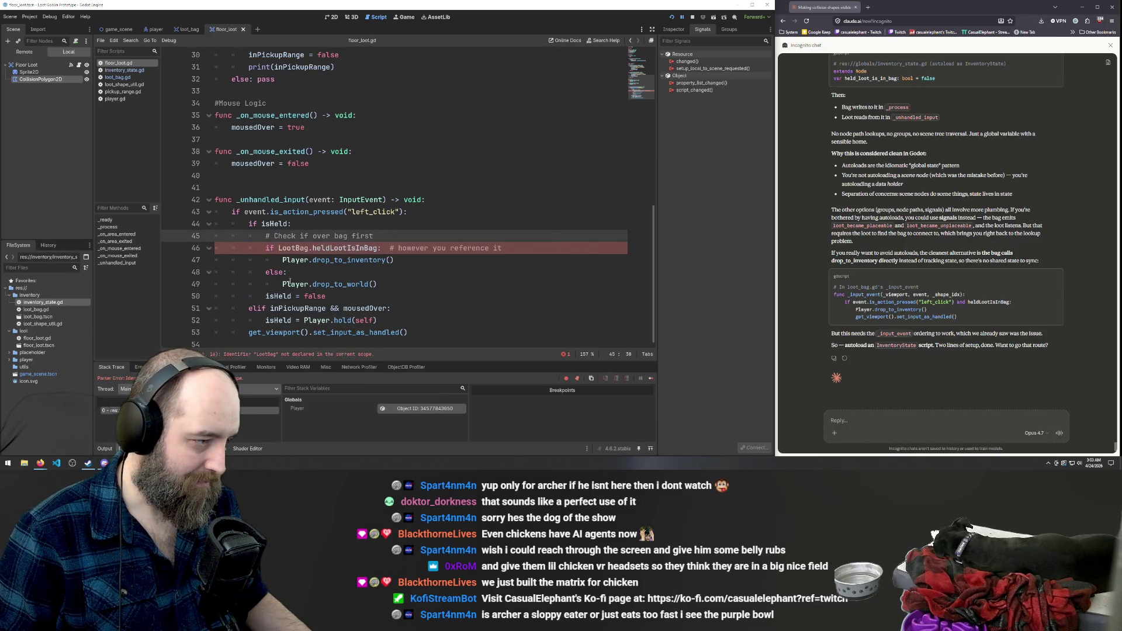
double_click(293, 248)
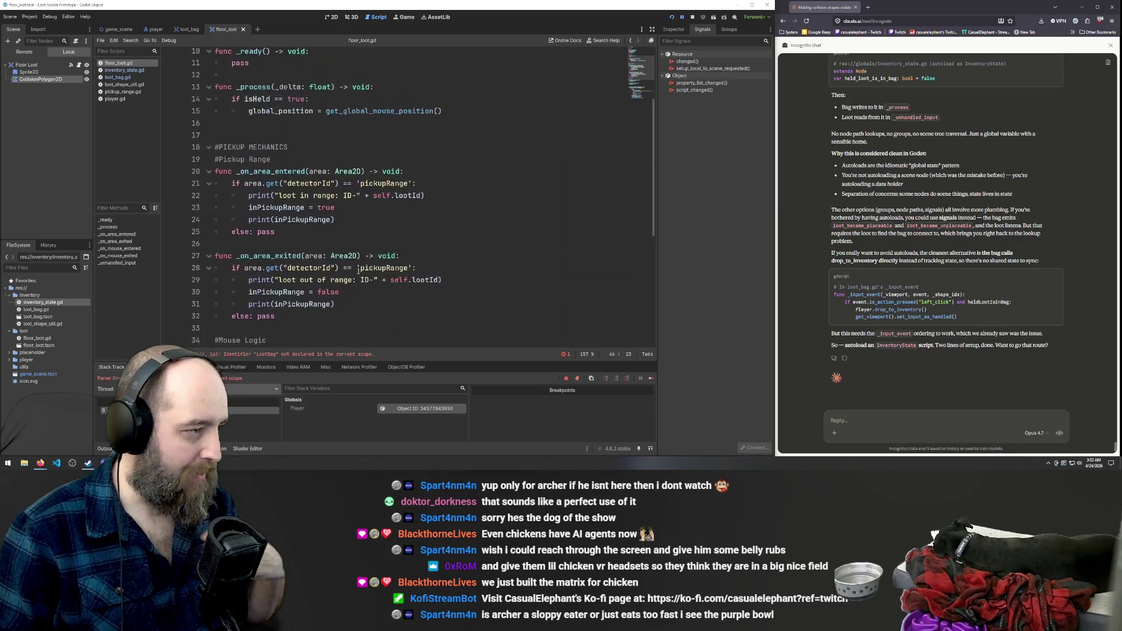
left_click(30, 16)
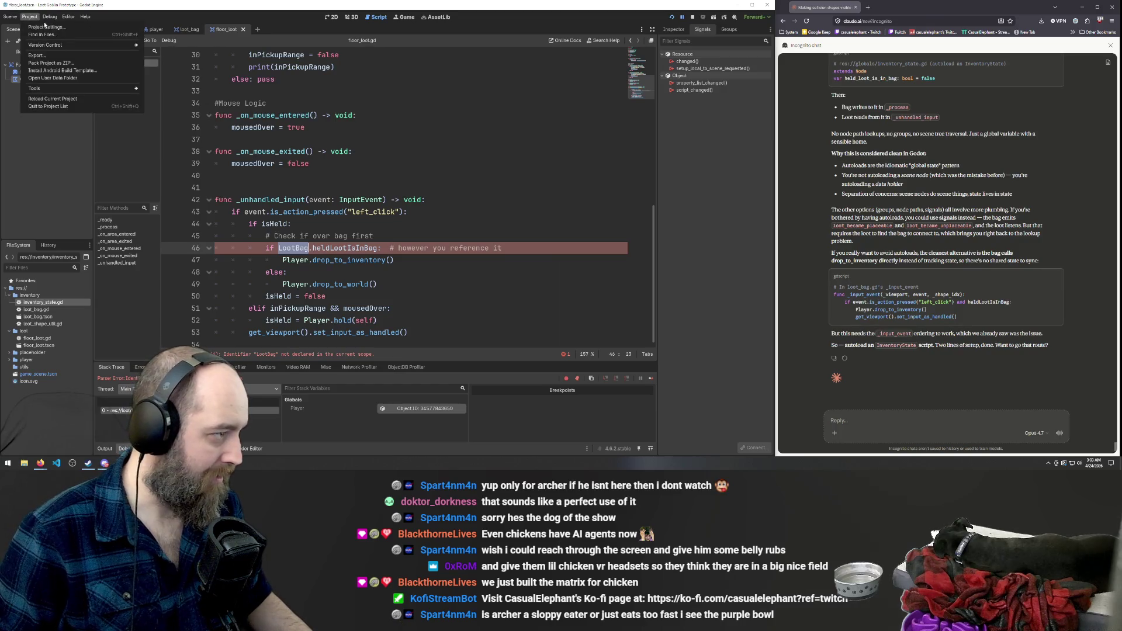
Register inventory_state.gd as the InventoryState autoload in Project Settings Globals.
left_click(47, 27)
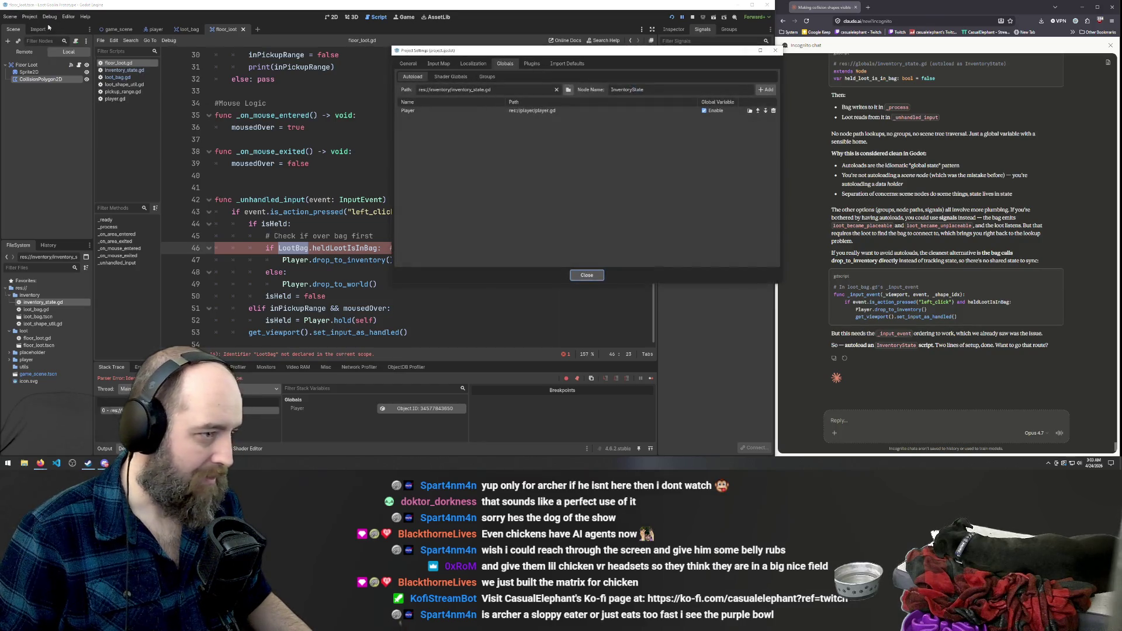
left_click(763, 91)
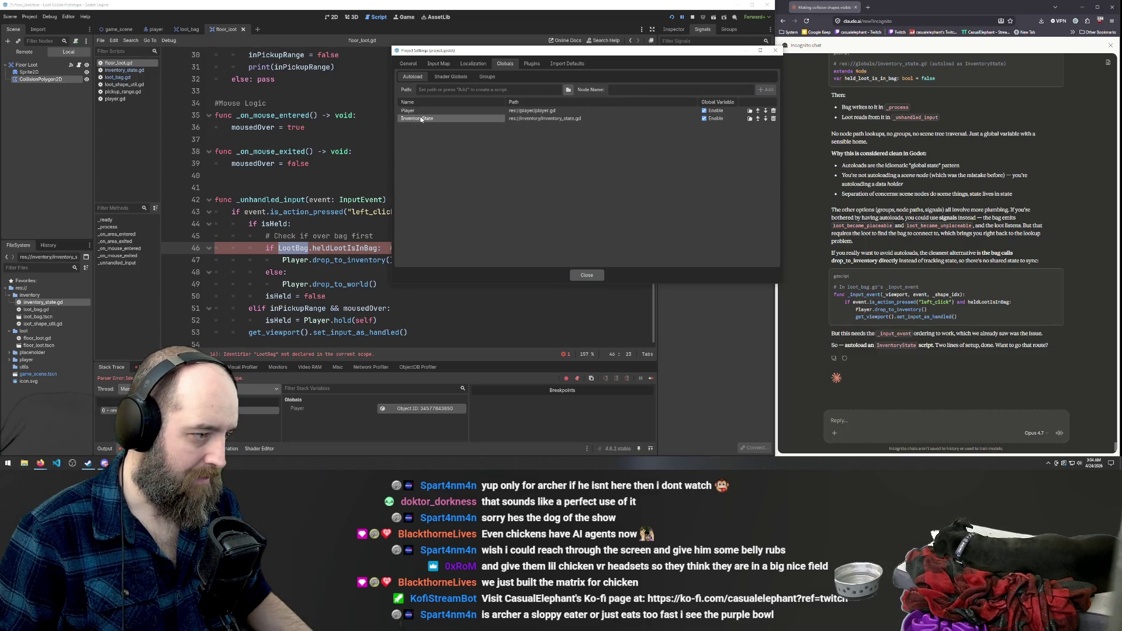
left_click(298, 249)
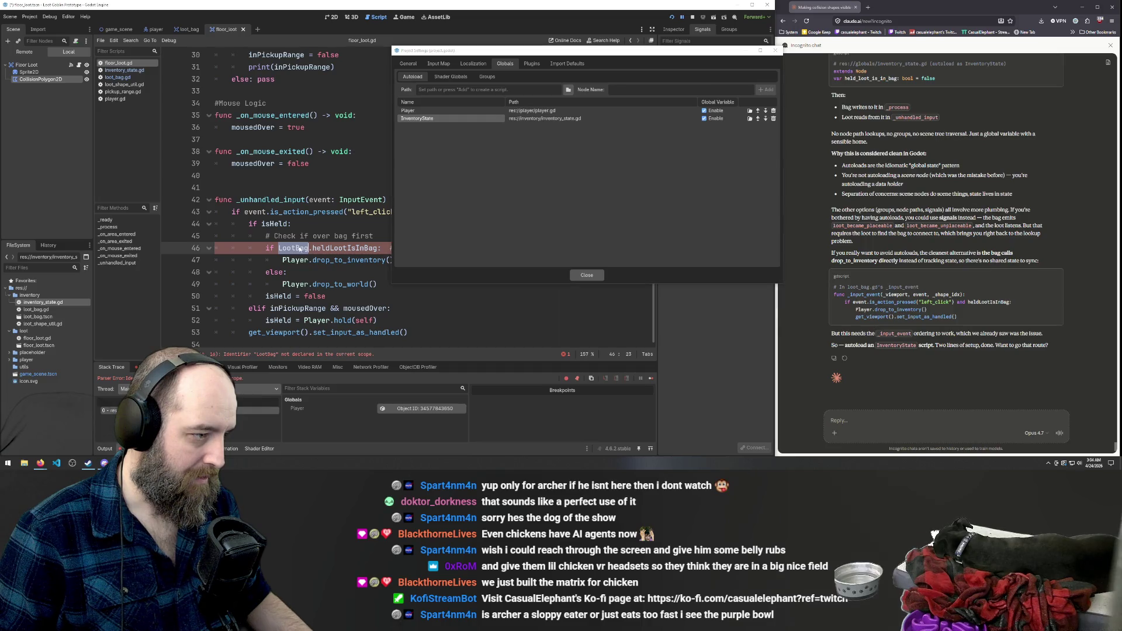
left_click(587, 275)
Replace LootBag with InventoryState on line 46 of floor_loot.gd and save.
key("Down")
key("Down")
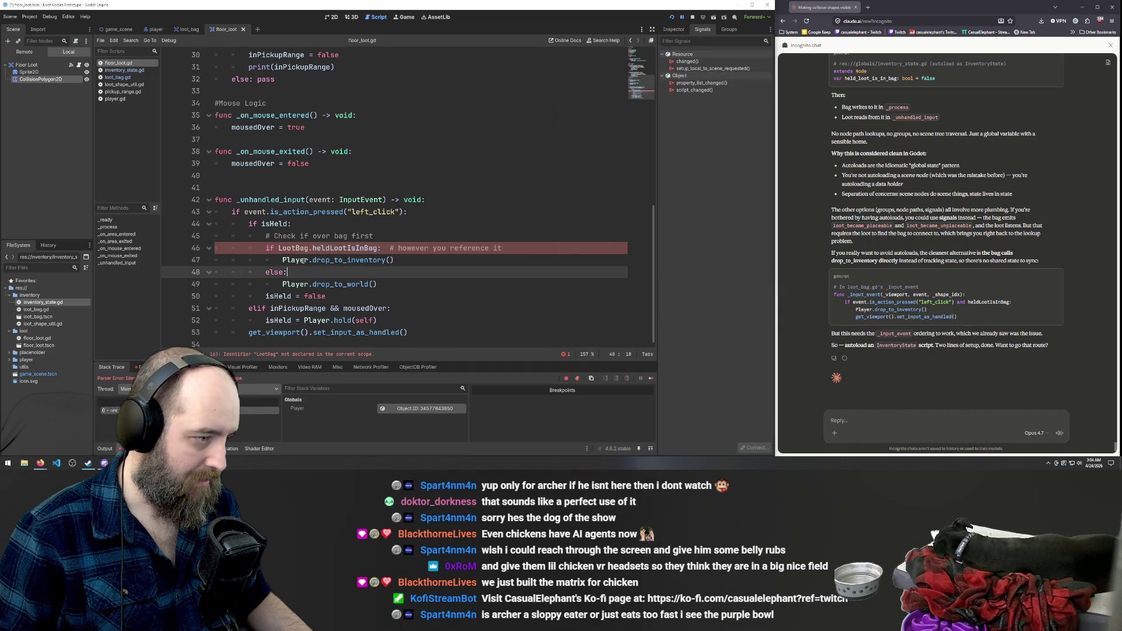
double_click(311, 249)
type("I")
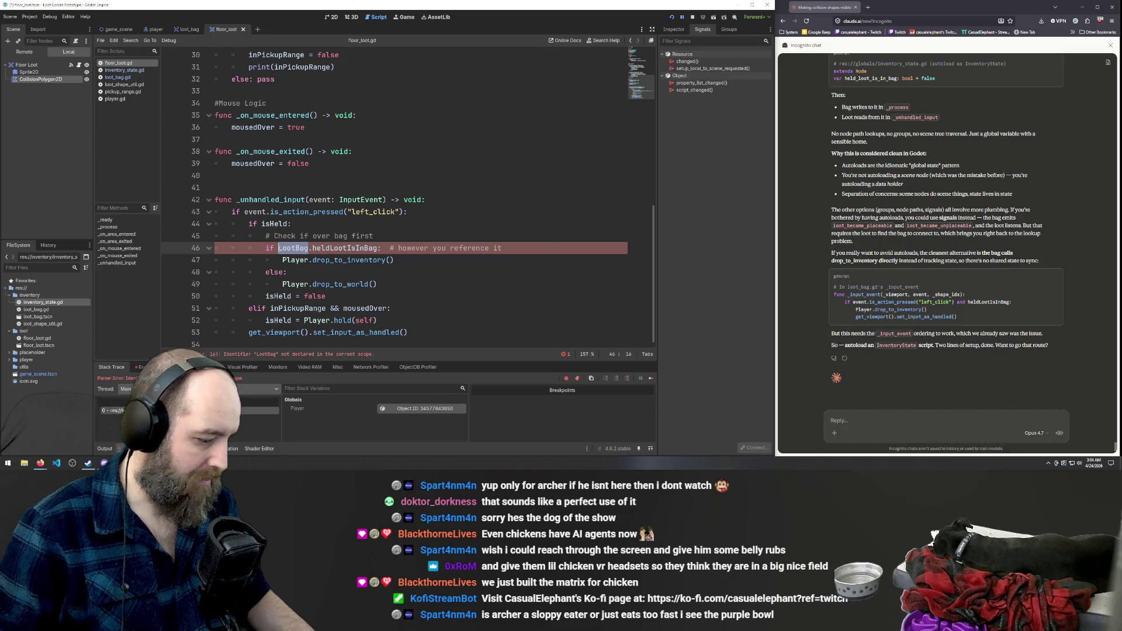
type("nventory")
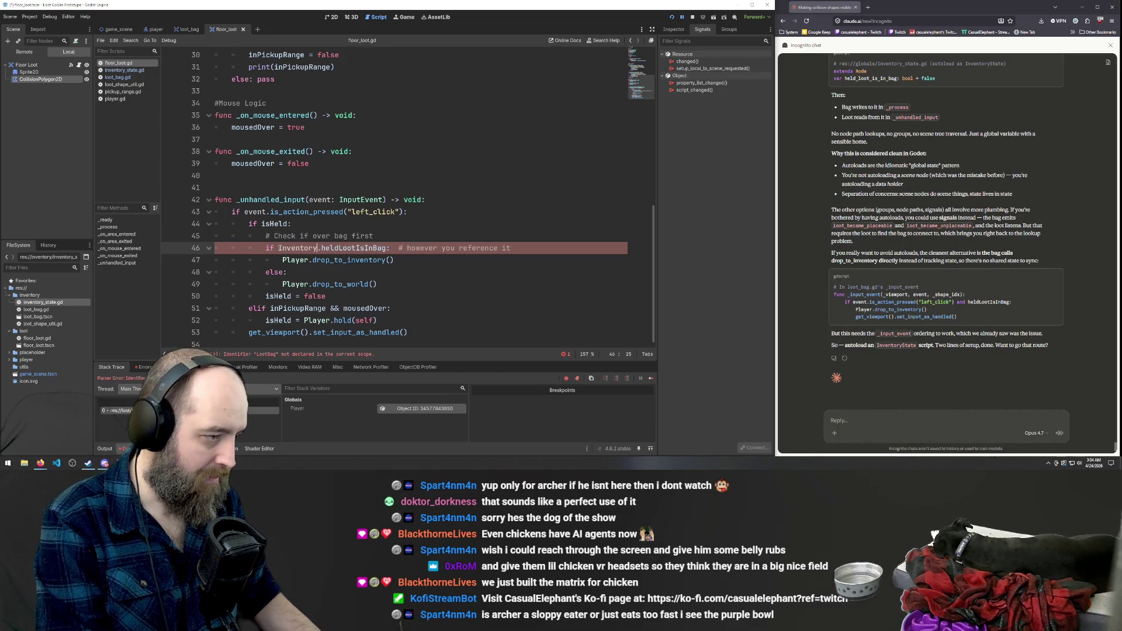
key("Return")
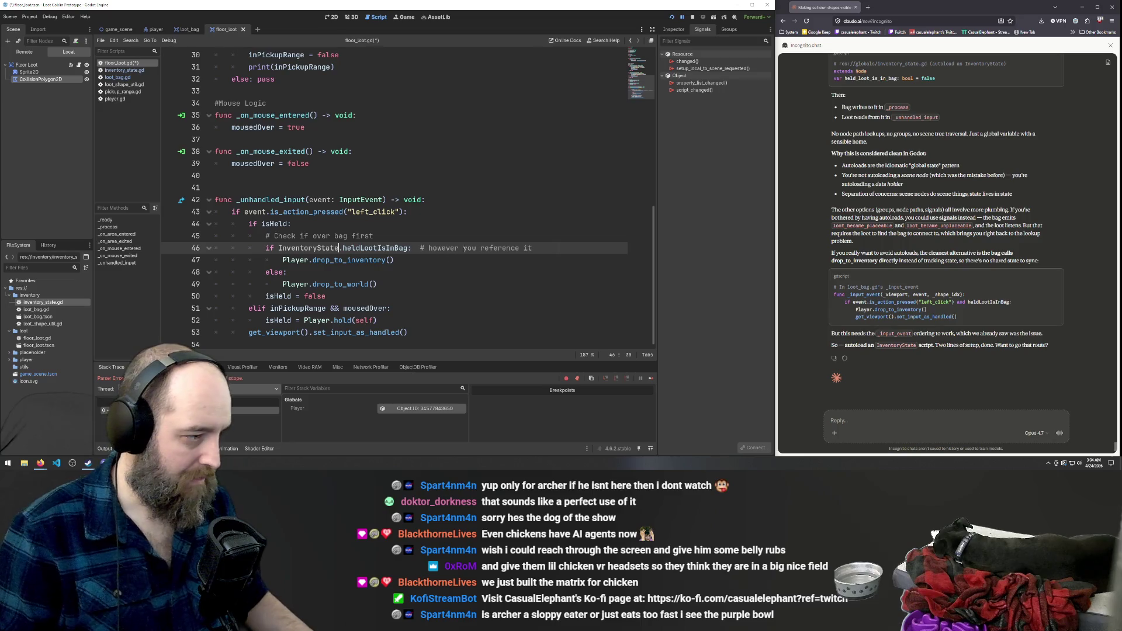
key("ctrl+s")
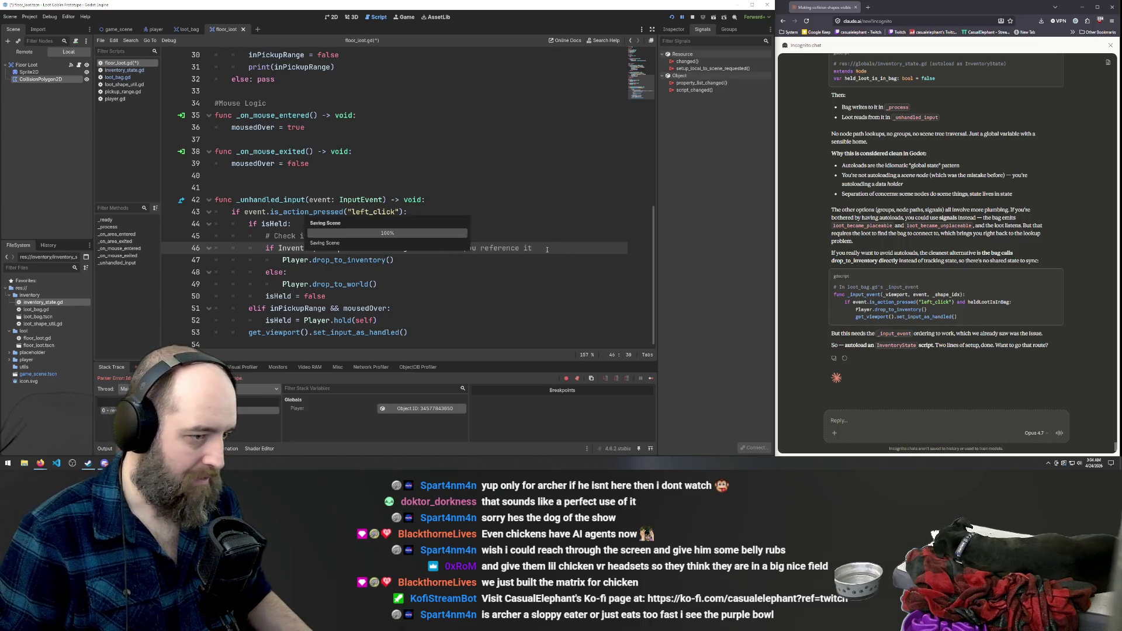
Close the running game window.
mouse_move(72, 465)
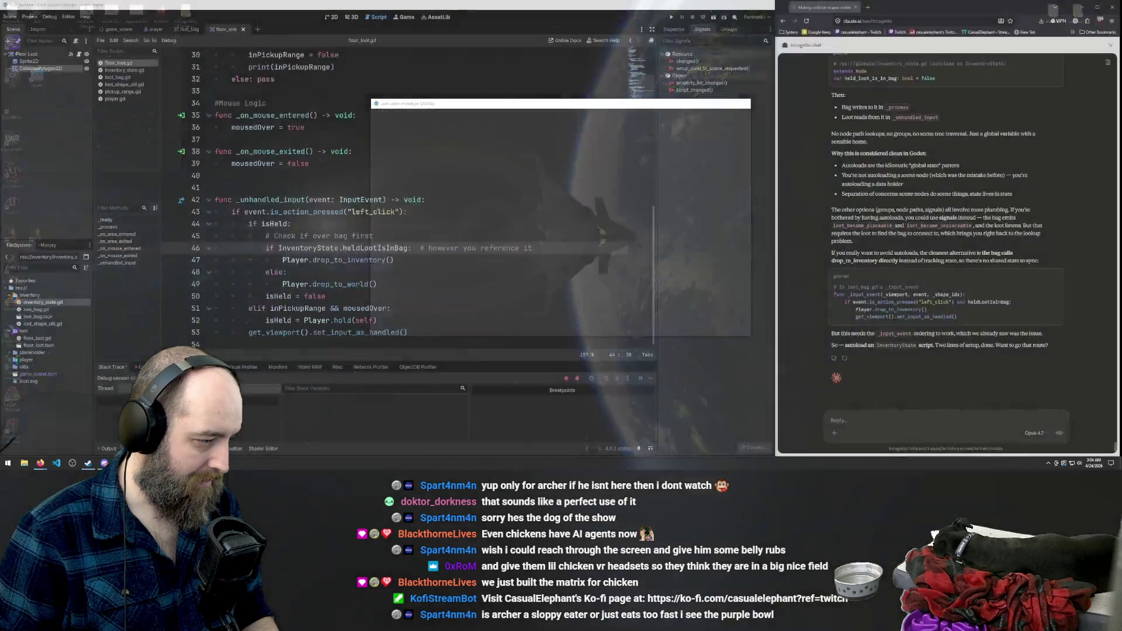
left_click(118, 422)
left_click(360, 270)
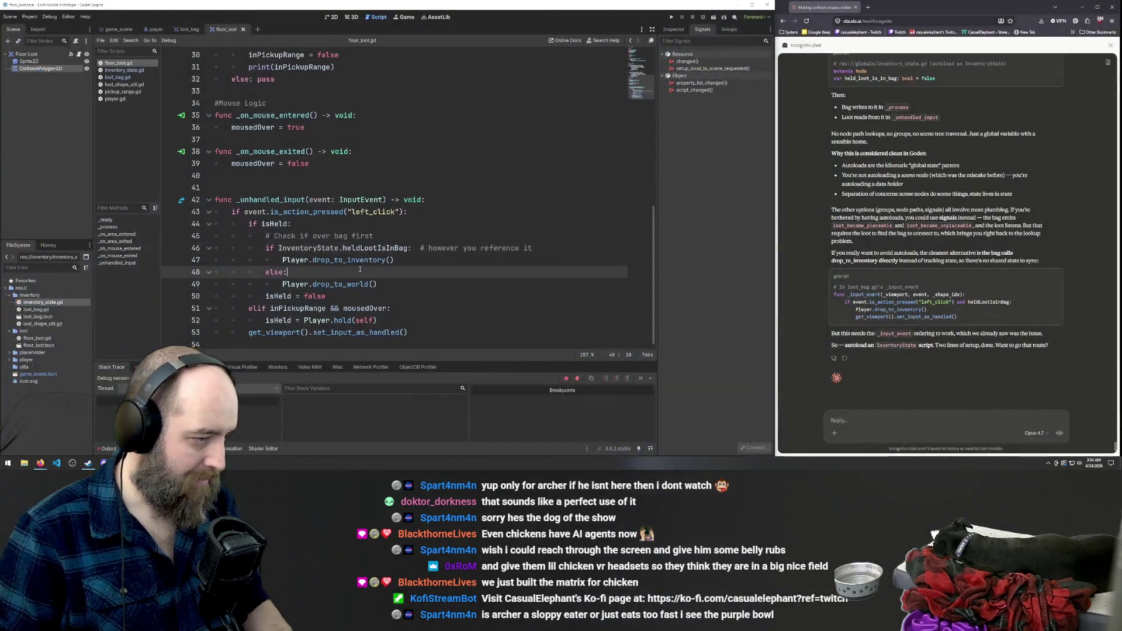
Run the game with F5 and walk the player up and down to test the bag drop.
left_click(512, 249)
key("F5")
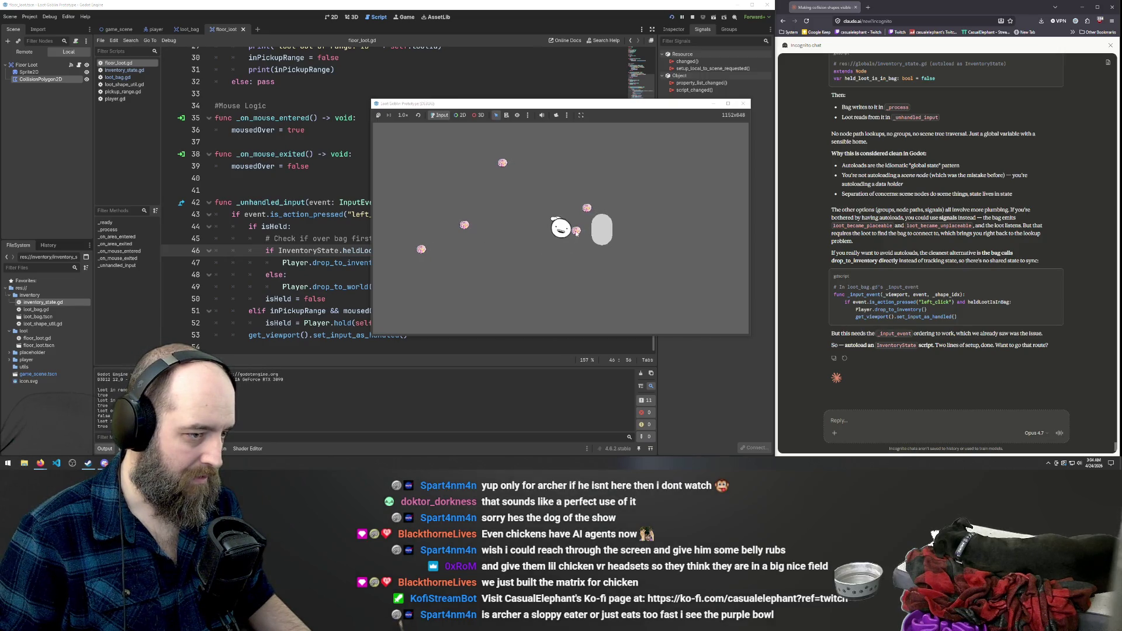
key("s")
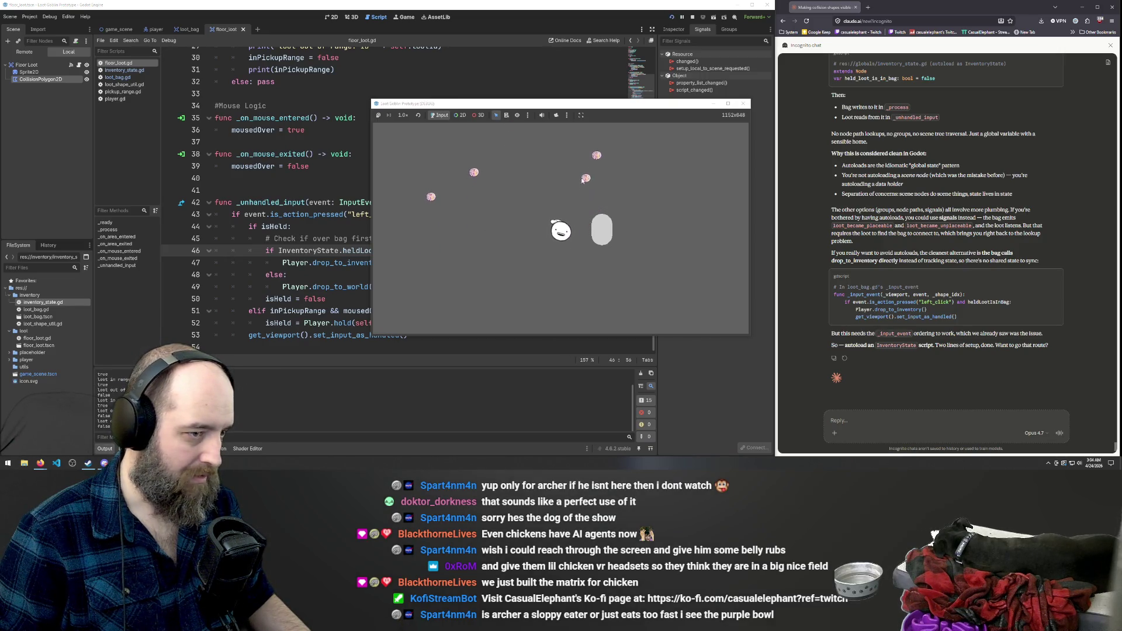
key("w")
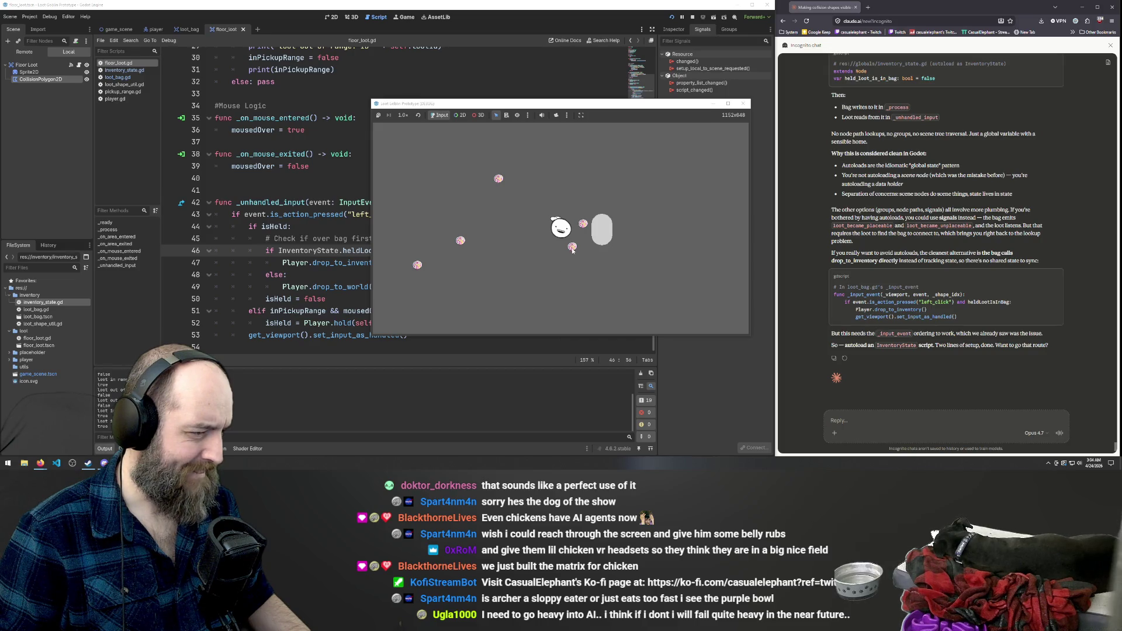
left_click(244, 239)
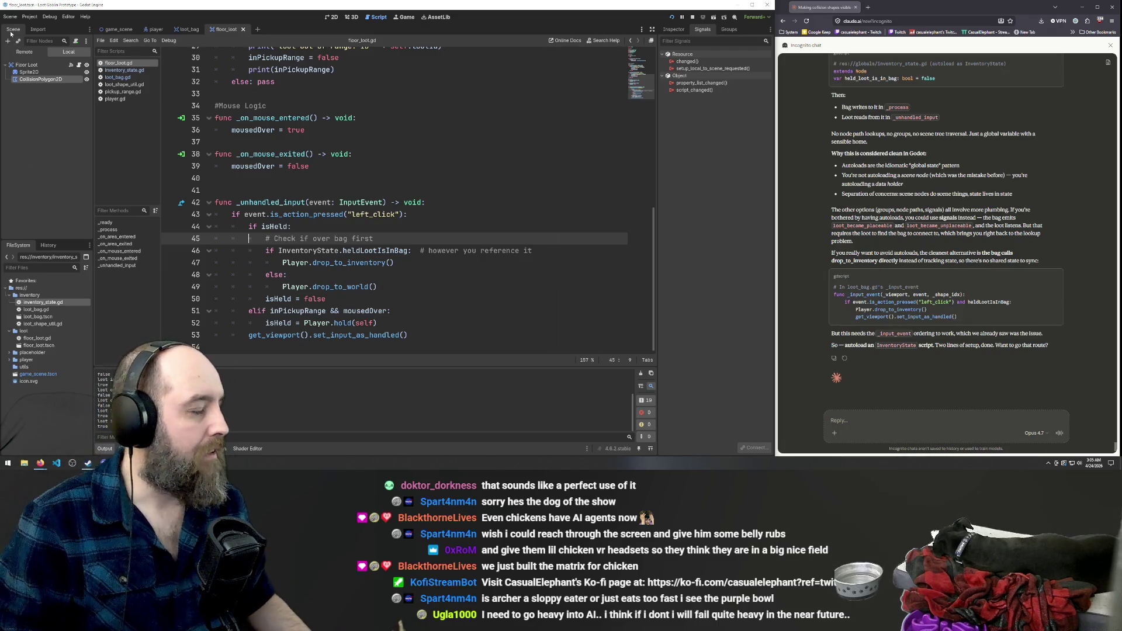
Look over loot_bag, loot_shape_util.gd and floor_loot.gd, ending with InventoryState selected on line 46.
left_click(342, 227)
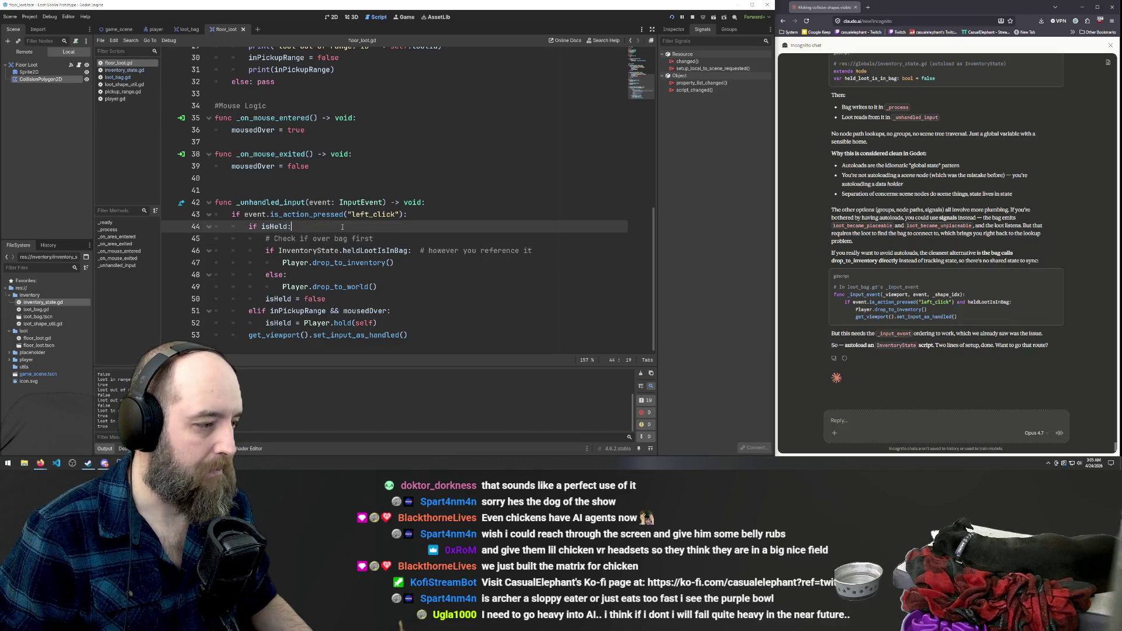
left_click(345, 311)
left_click(300, 250)
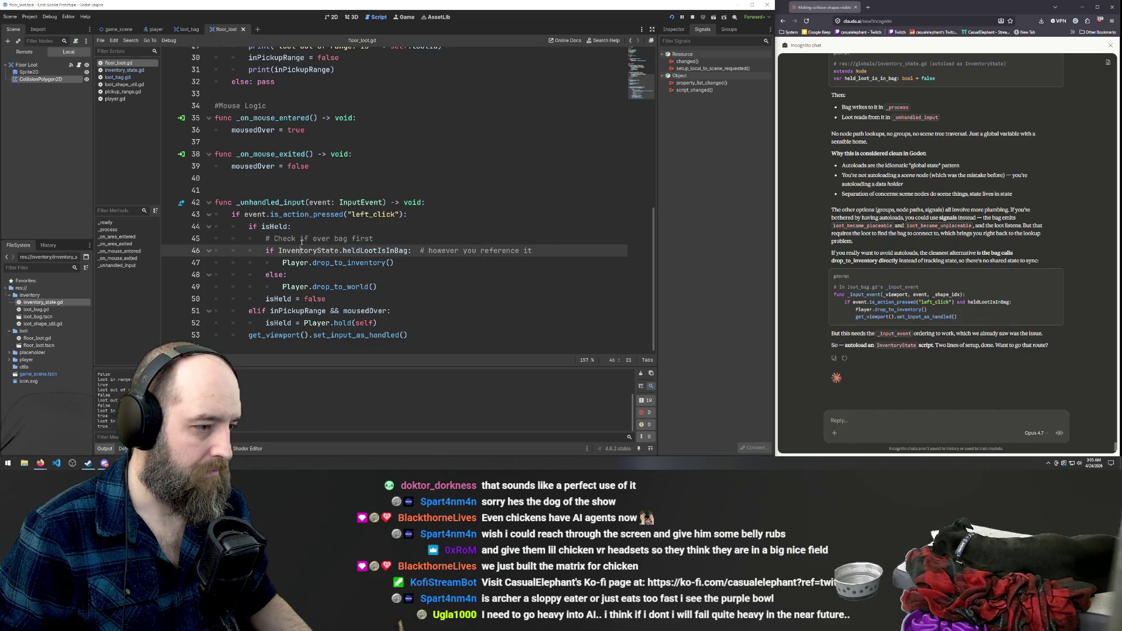
left_click(187, 29)
left_click(227, 29)
left_click(118, 84)
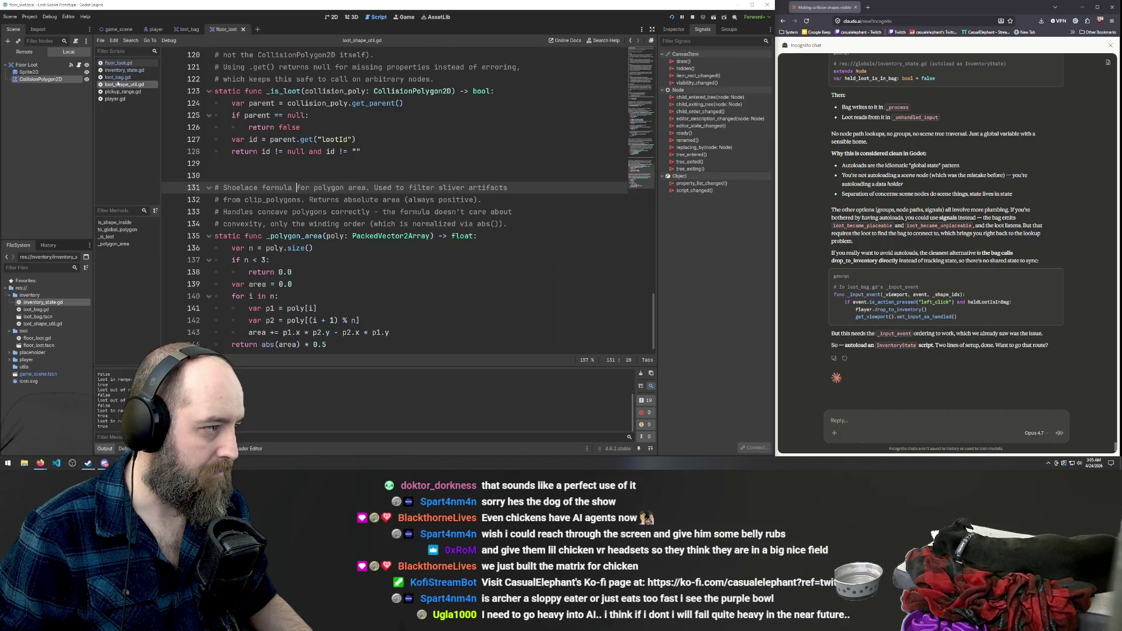
left_click(120, 63)
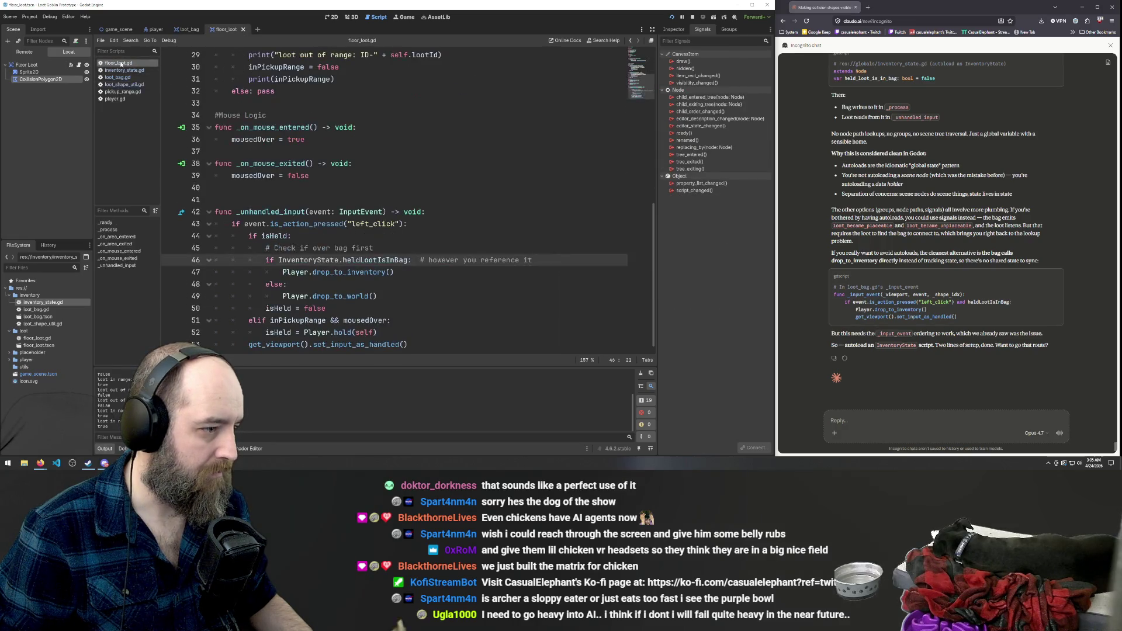
double_click(301, 260)
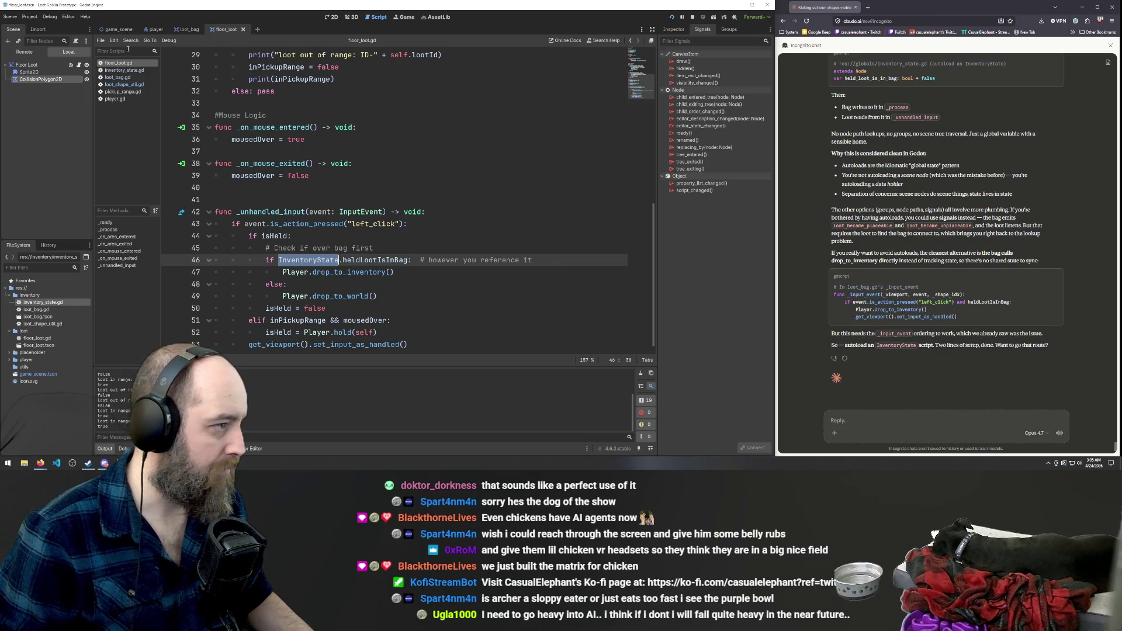
left_click(29, 17)
left_click(47, 28)
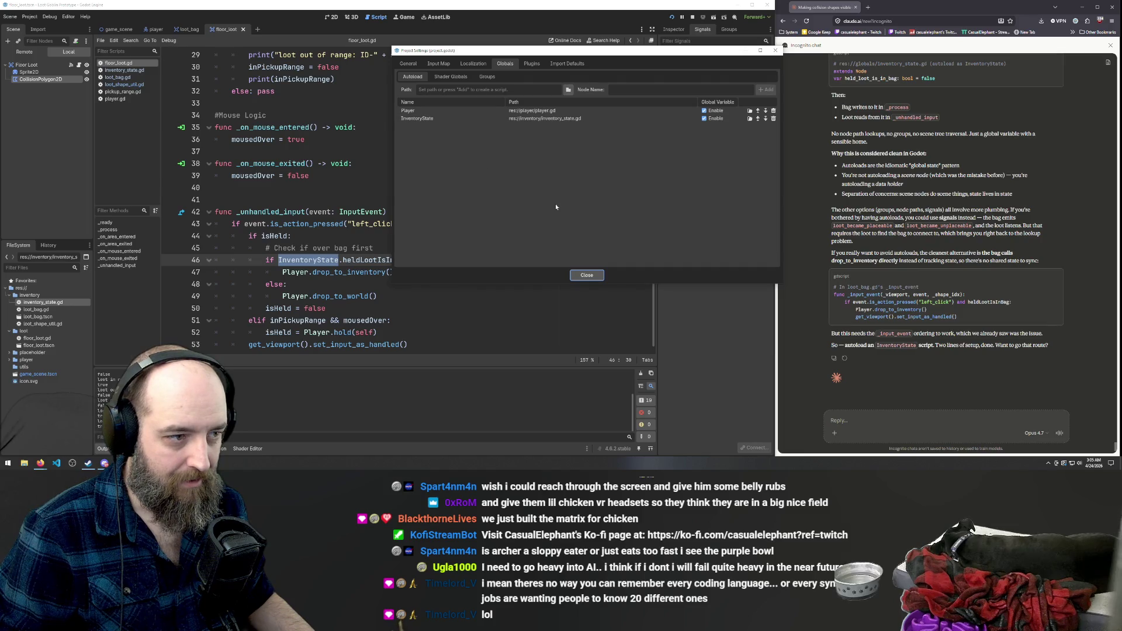
left_click(370, 294)
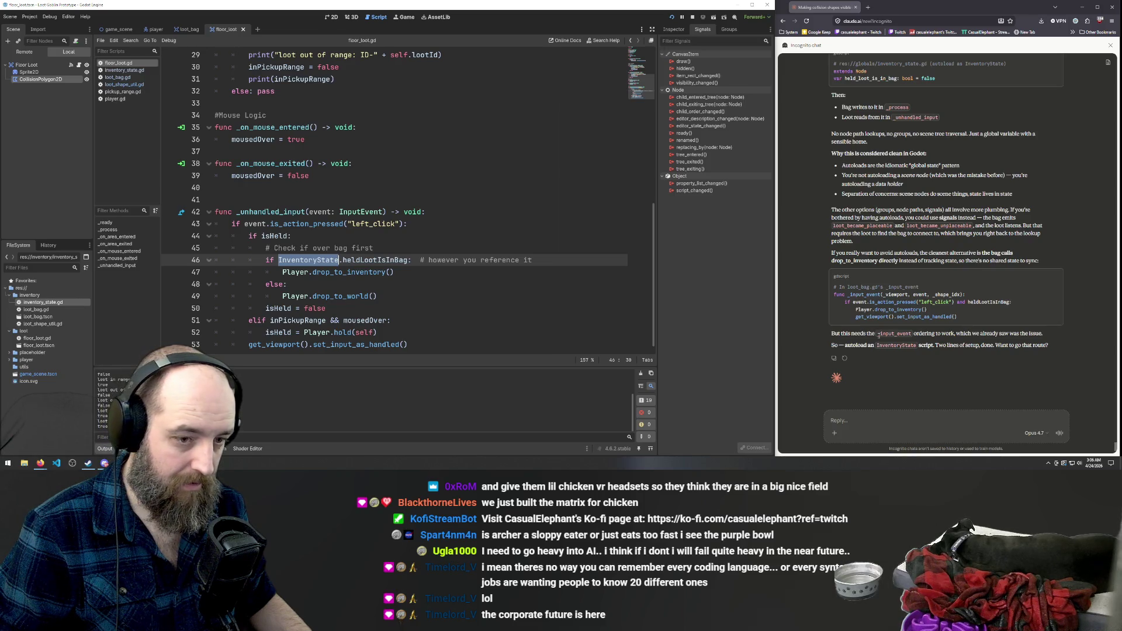
Send Claude the reply 'yeah hold on lets leverage drop to inventory' and read its answer.
left_click(877, 423)
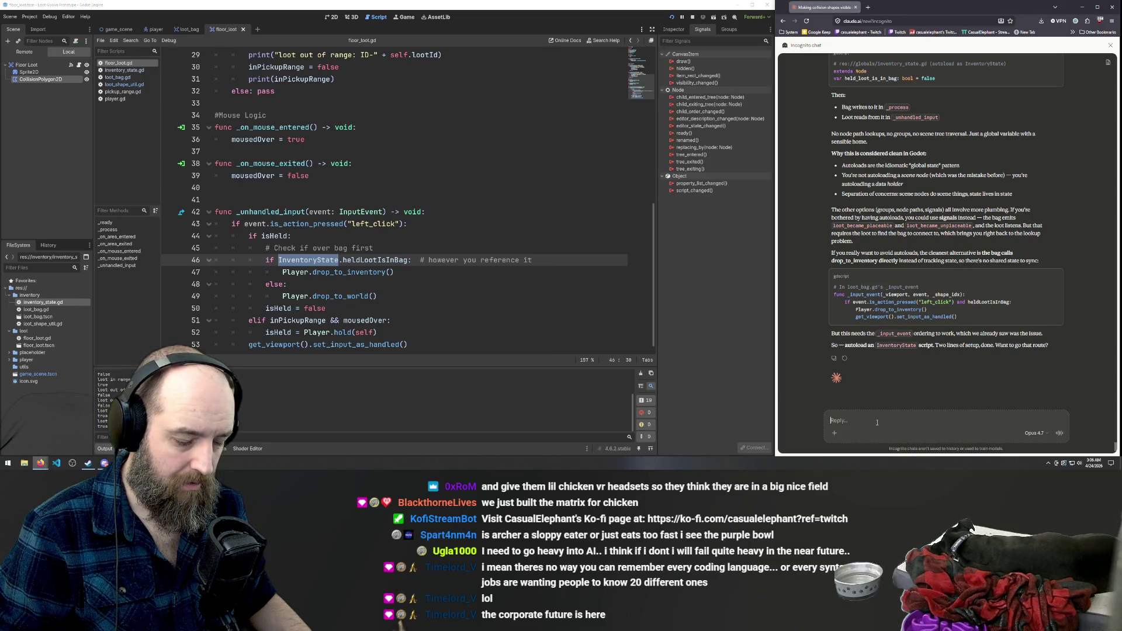
left_click(490, 261)
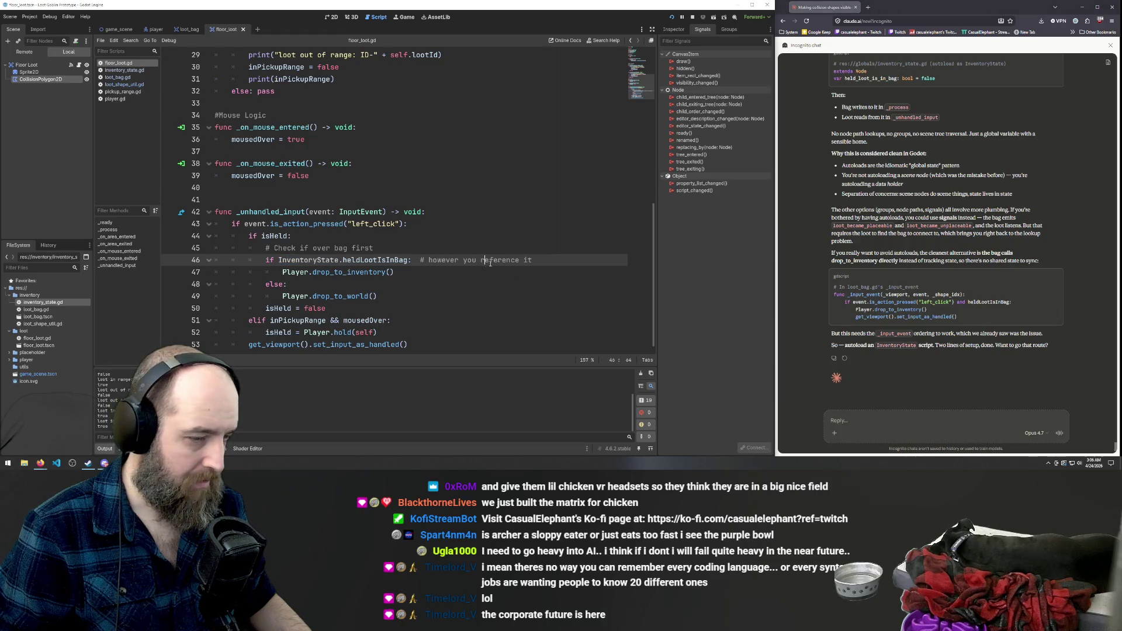
left_click(849, 422)
type("yeah gho")
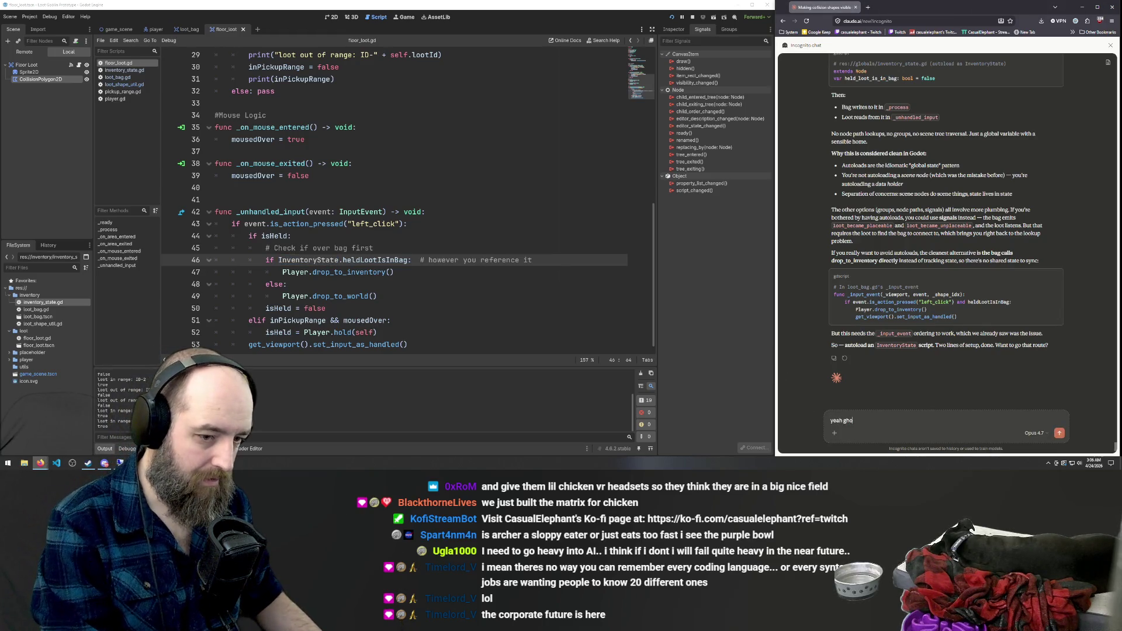
key("BackSpace")
key("BackSpace")
key("BackSpace")
type("hold on k")
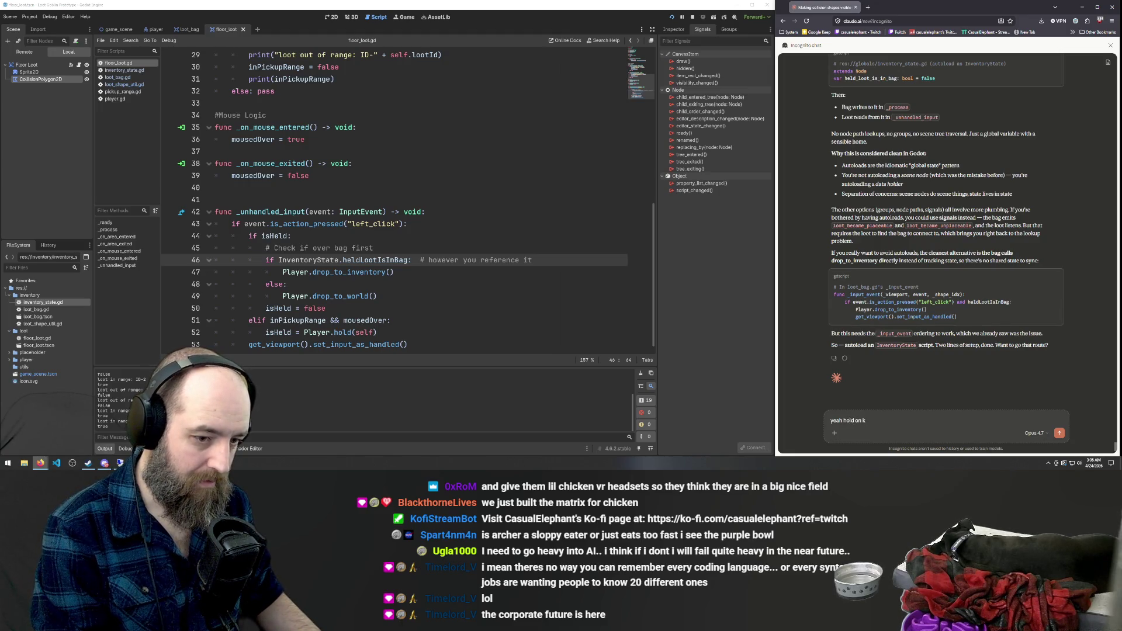
type("leets leve")
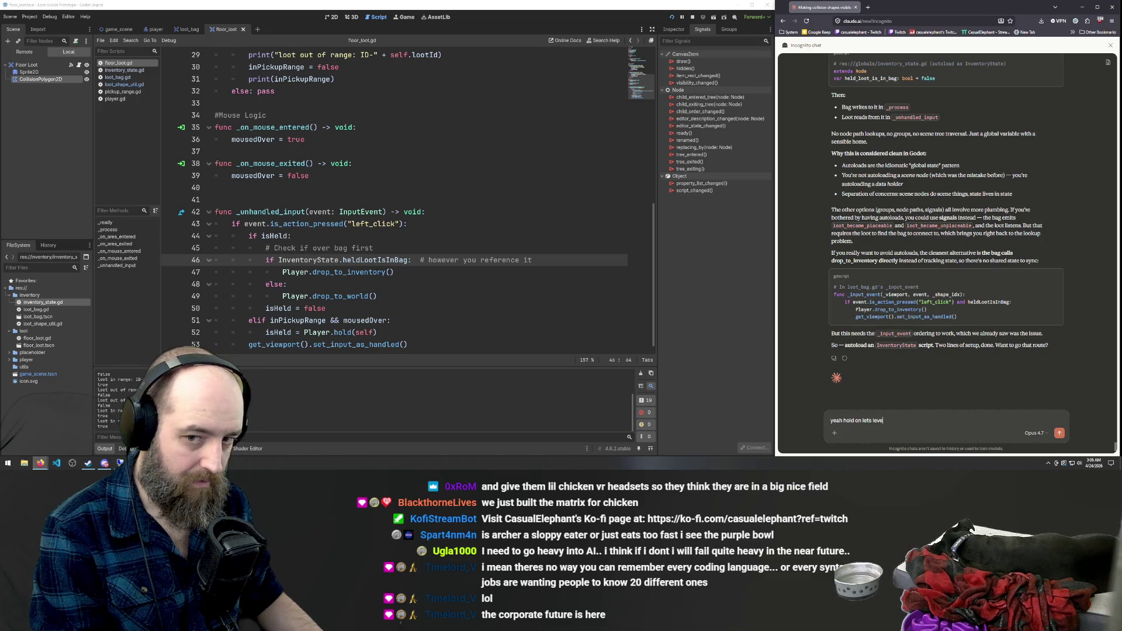
type(" inve")
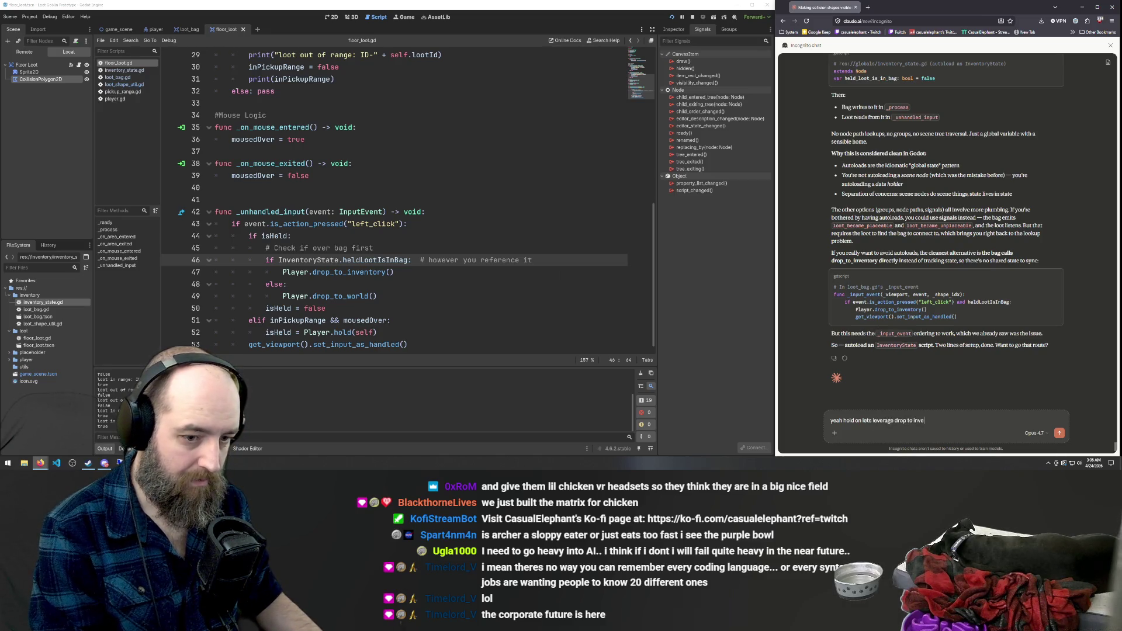
type("y")
key("Return")
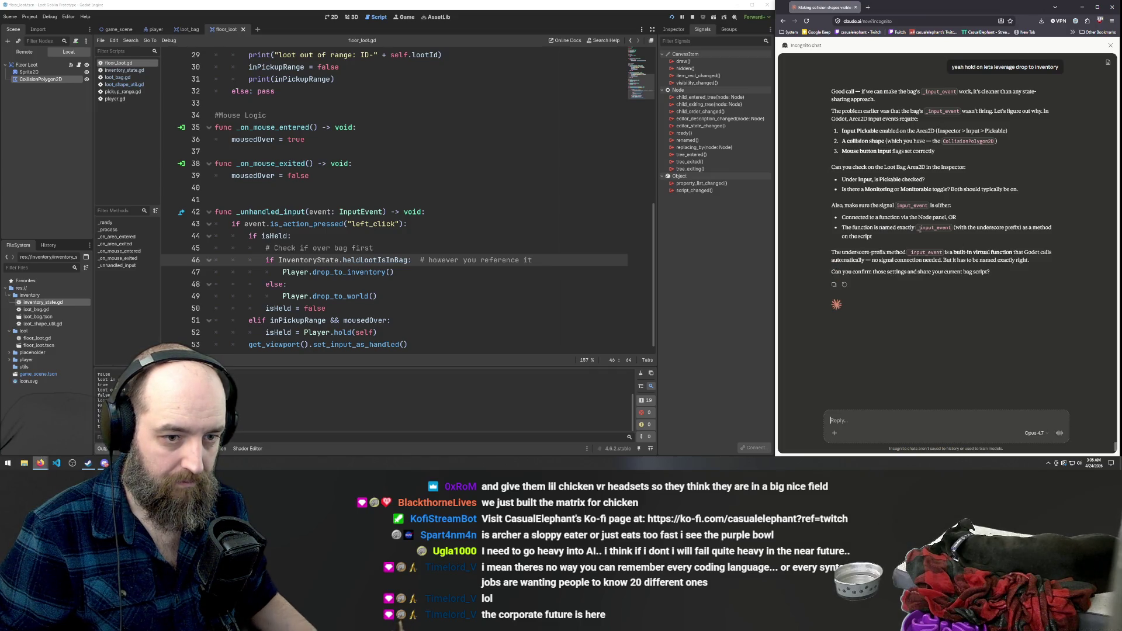
scroll(917, 232, "up", 3)
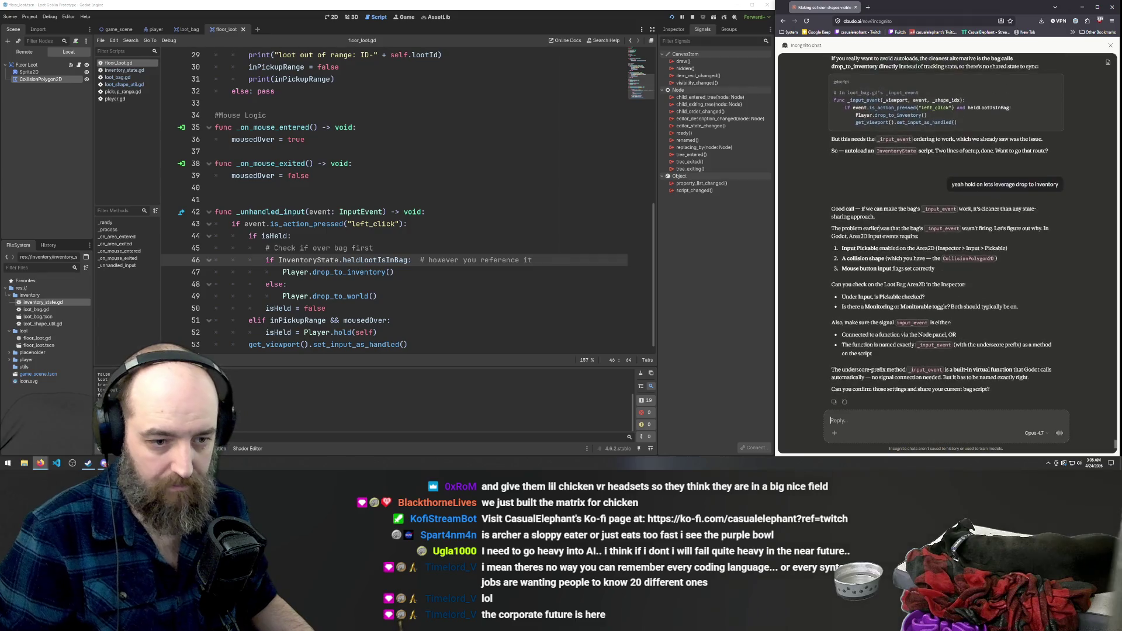
scroll(880, 235, "down", 3)
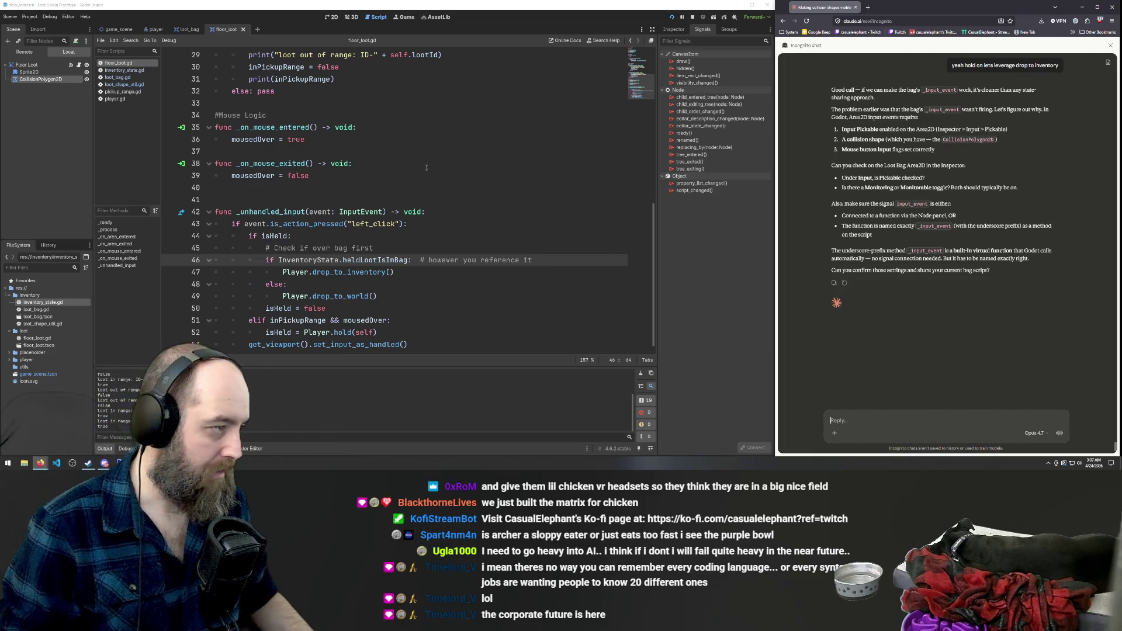
Swap InventoryState on line 46 back to LootBag and undo an accidental indent on line 52.
scroll(434, 178, "up", 8)
scroll(434, 178, "down", 8)
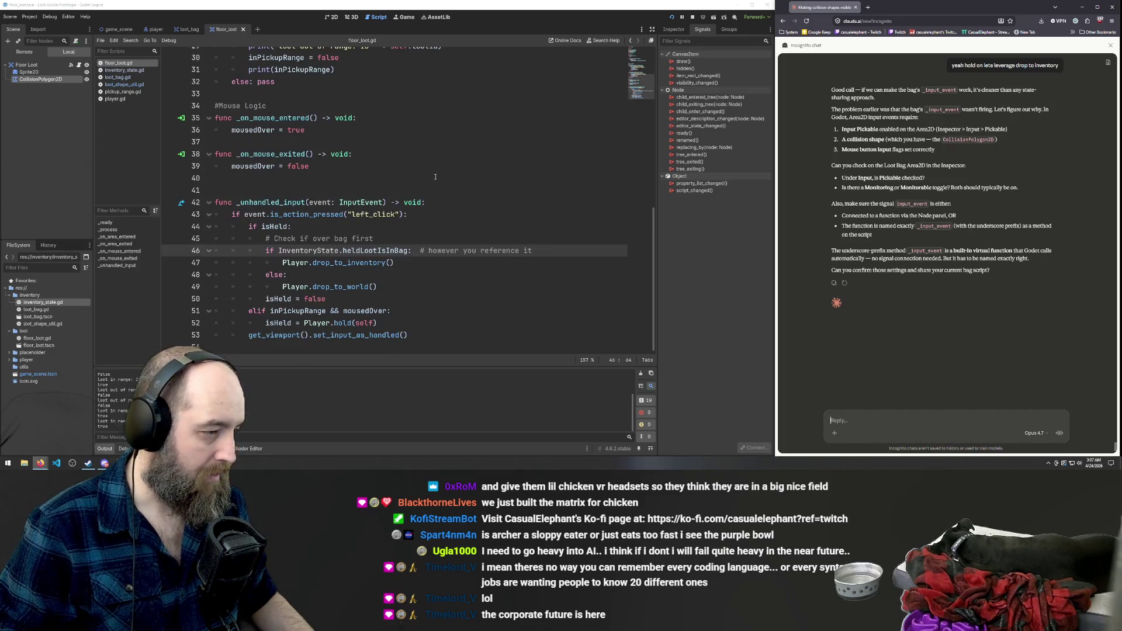
left_click(433, 203)
left_click(465, 275)
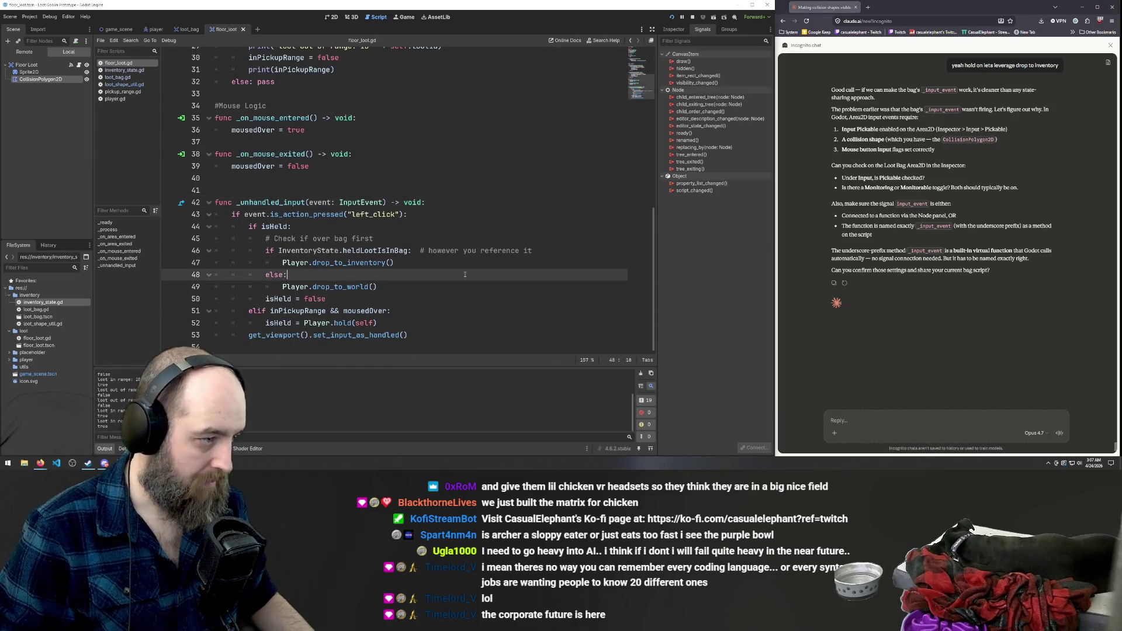
left_click(310, 250)
double_click(309, 251)
type("LootBag")
left_click_drag(266, 323, 214, 323)
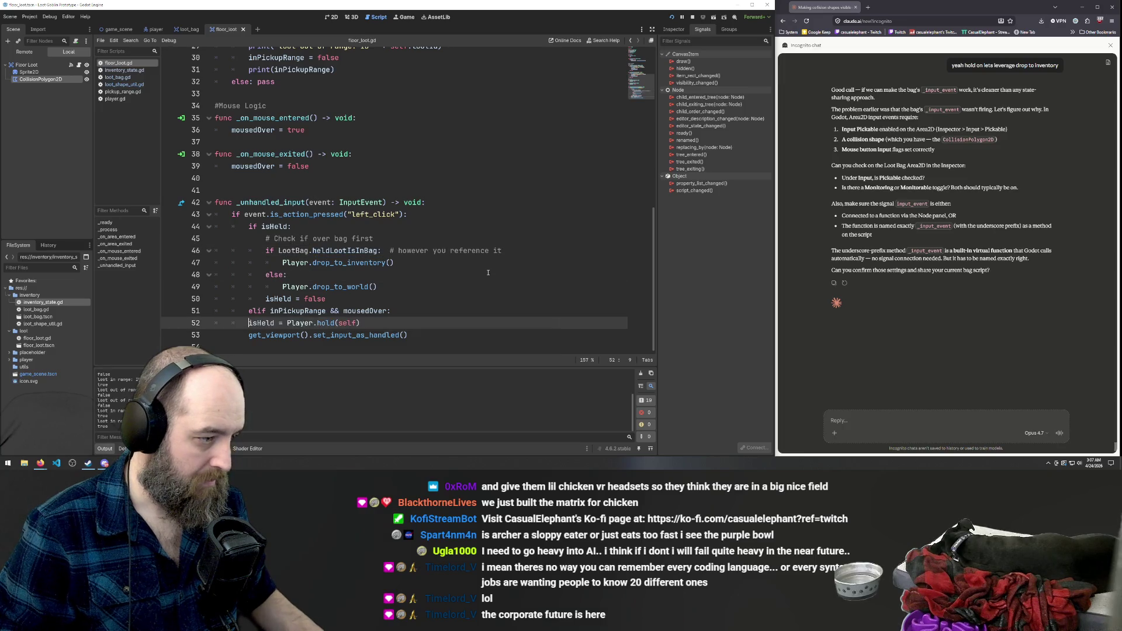
key("Tab")
key("shift+Tab")
Undo recent edits to the input handler and remove the empty line 44.
key("Up")
key("Up")
key("Up")
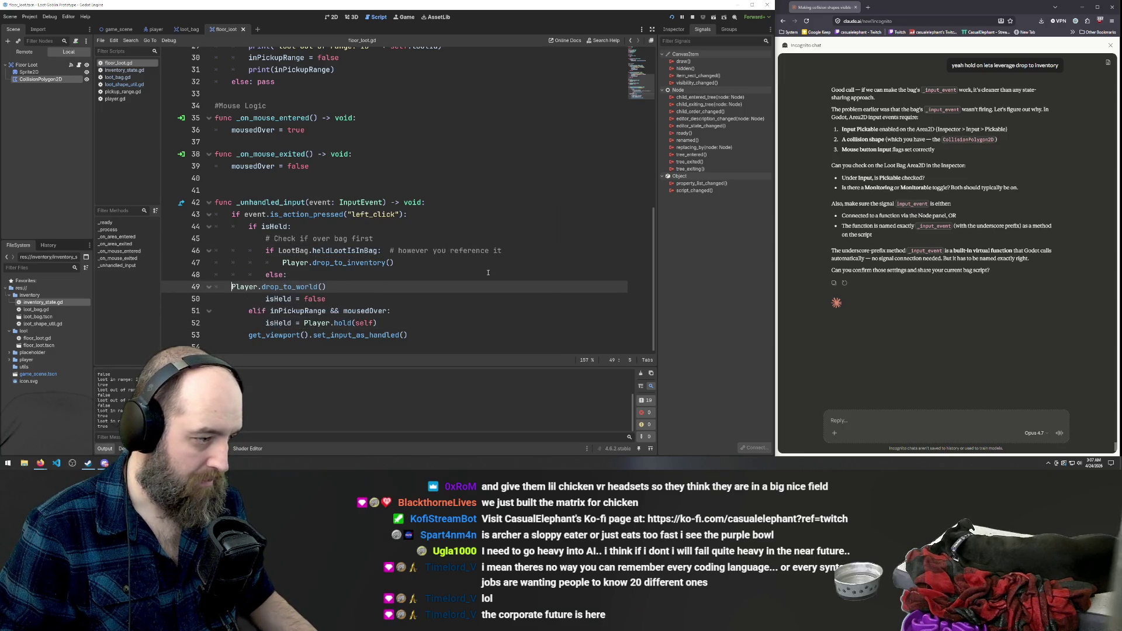
key("ctrl+Delete")
key("ctrl+z")
key("ctrl+z")
key("ctrl+z")
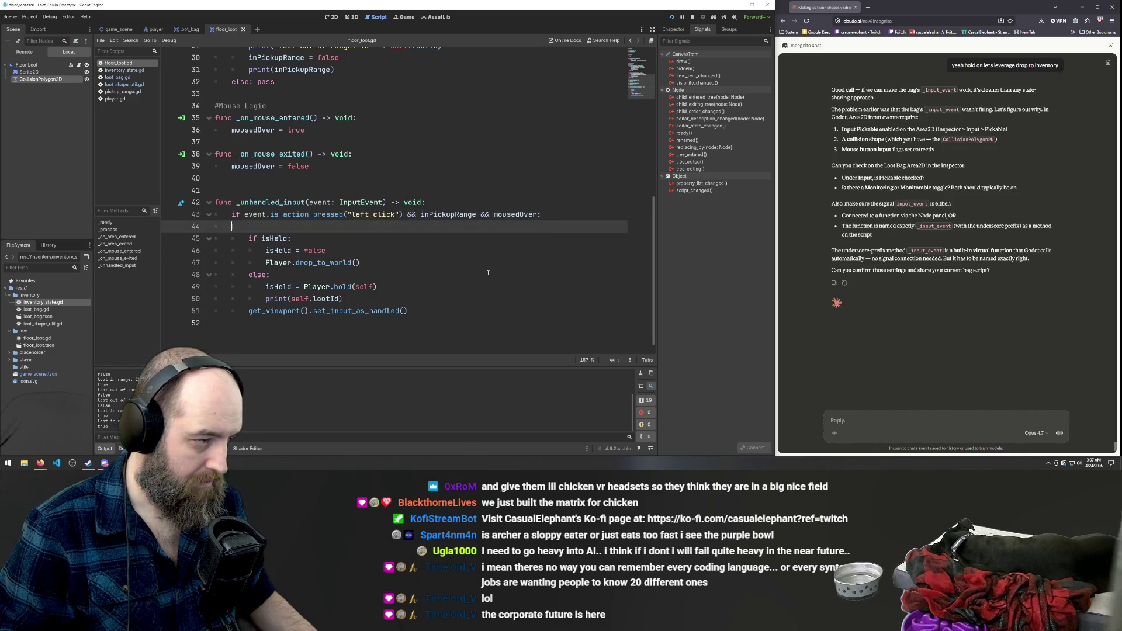
key("BackSpace")
key("BackSpace")
key("BackSpace")
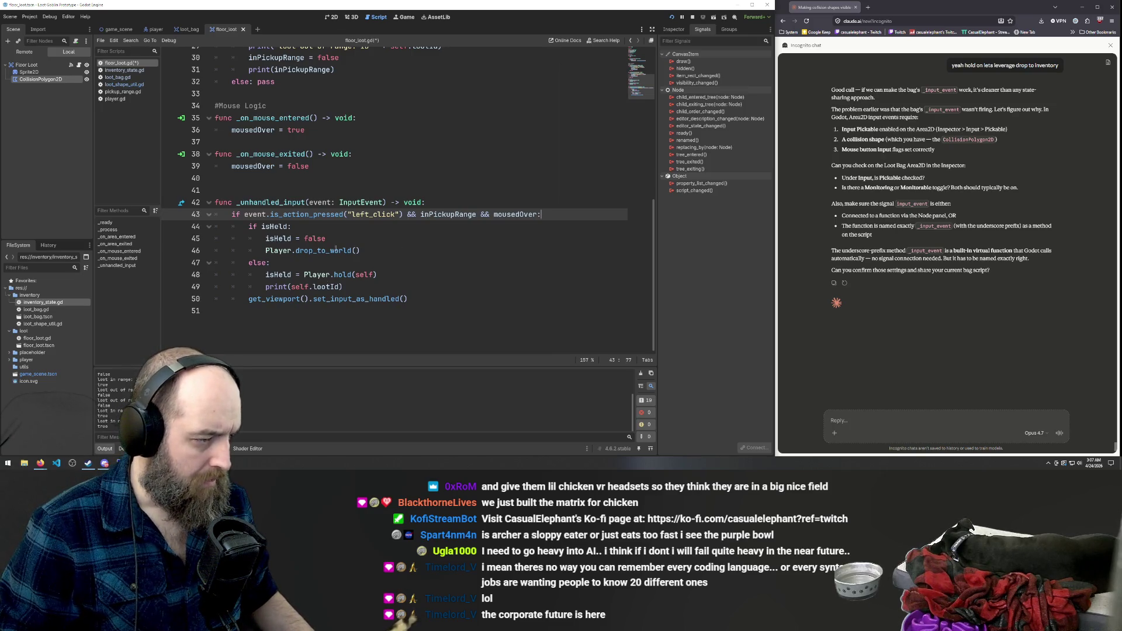
left_click(441, 257)
left_click(353, 251)
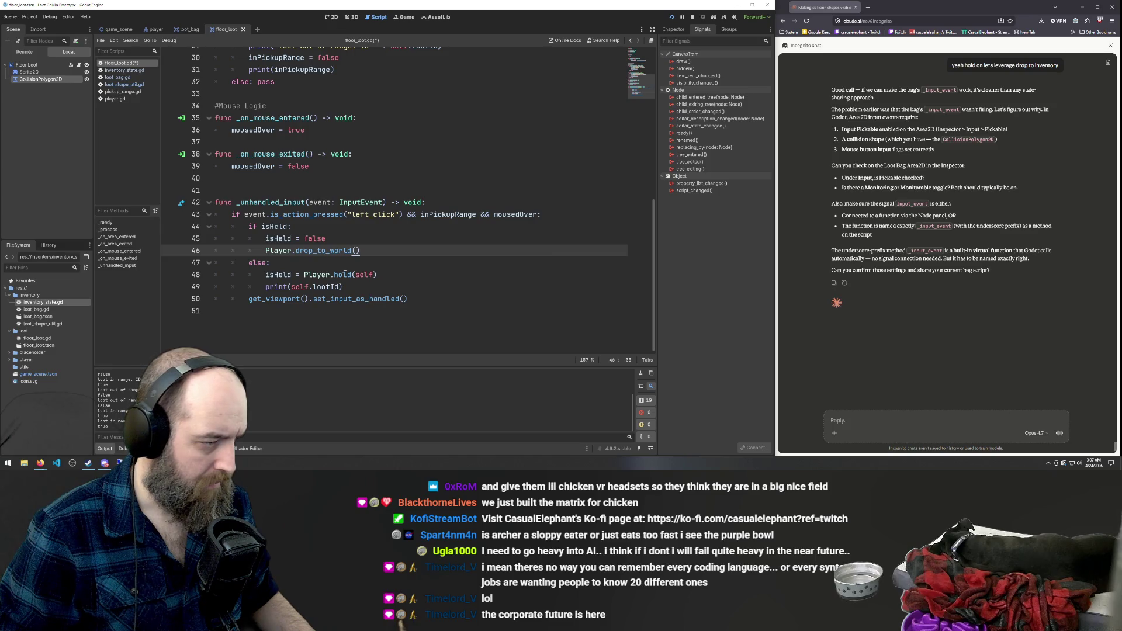
left_click(320, 274)
Undo further until _unhandled_input checks only inPickupRange and mousedOver, then select all the code.
key("ctrl+z")
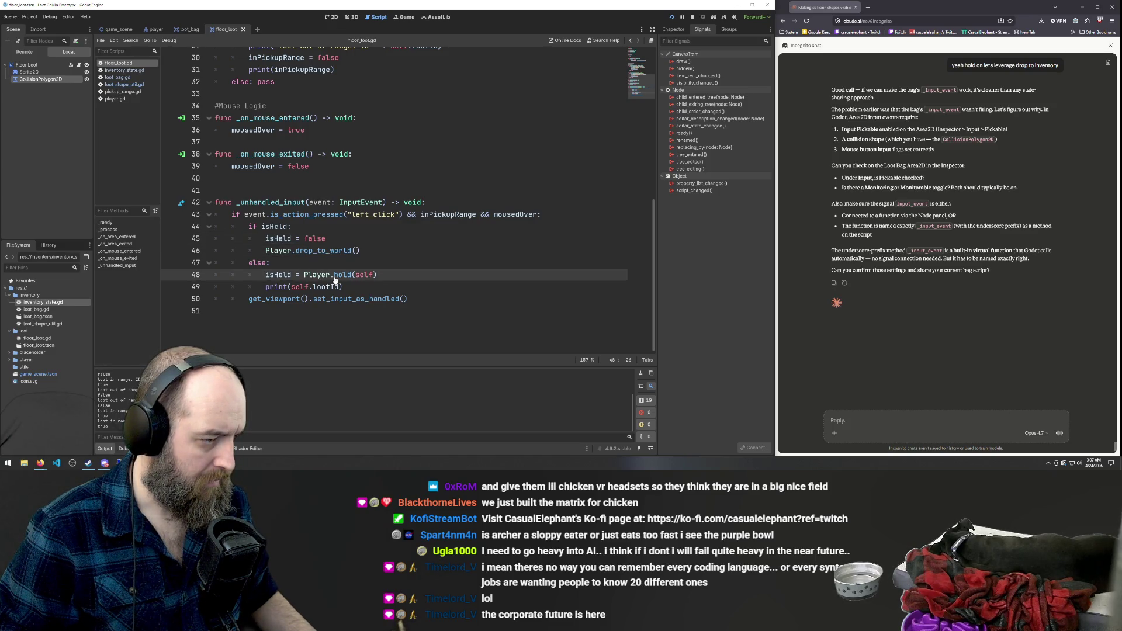
key("ctrl+z")
key("ctrl+z")
key("ctrl+z")
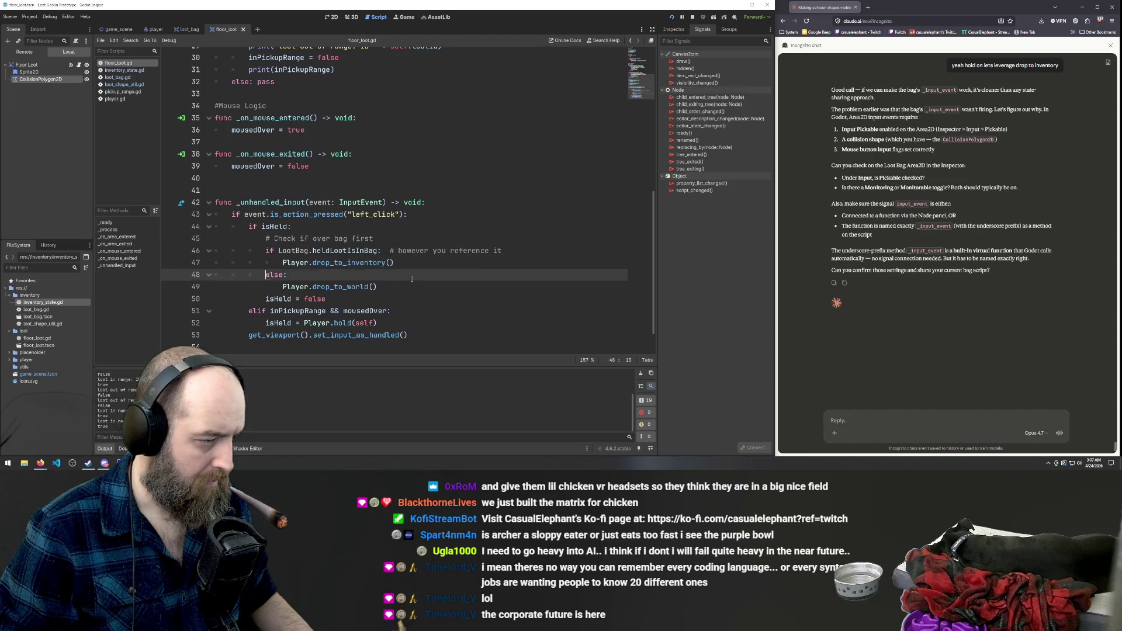
key("ctrl+z")
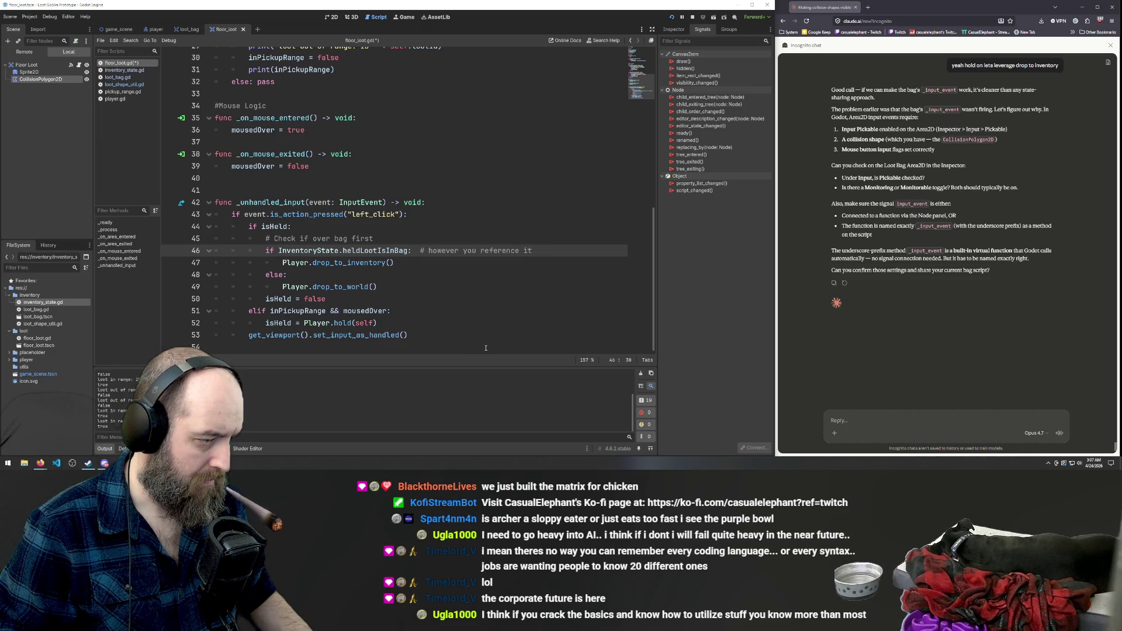
key("ctrl+z")
key("ctrl+z")
key("ctrl+z")
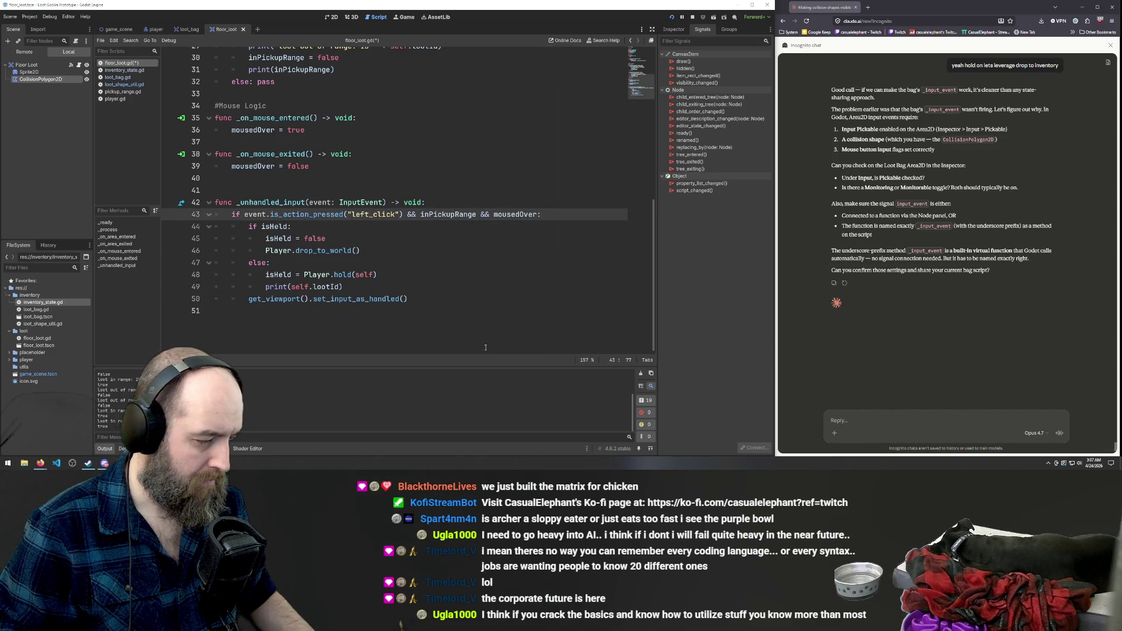
key("ctrl+a")
key("ctrl+c")
left_click(879, 424)
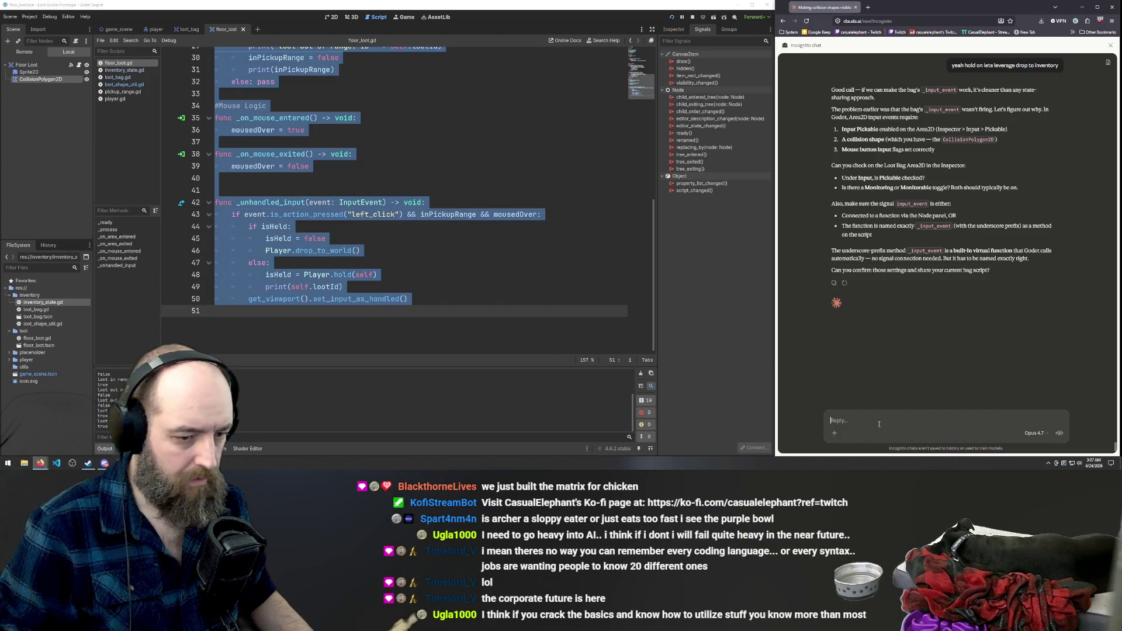
Write 'lets just assume the global and work from here:' to Claude with floor_loot.gd code pasted below.
type("lets just a")
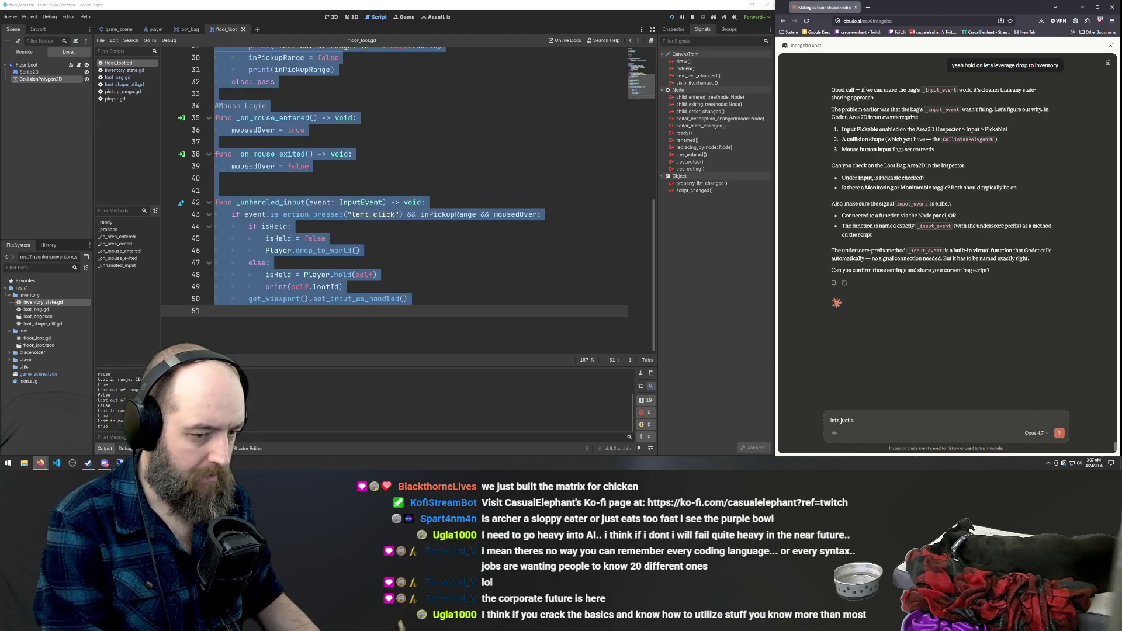
type("ssume the globa")
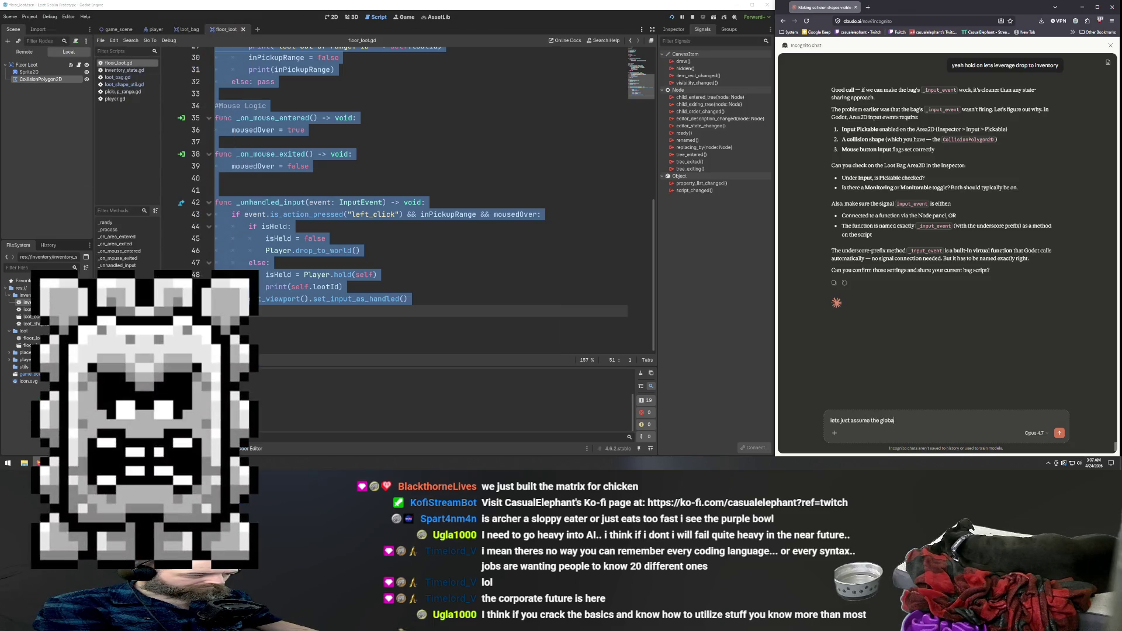
type("l and workt from")
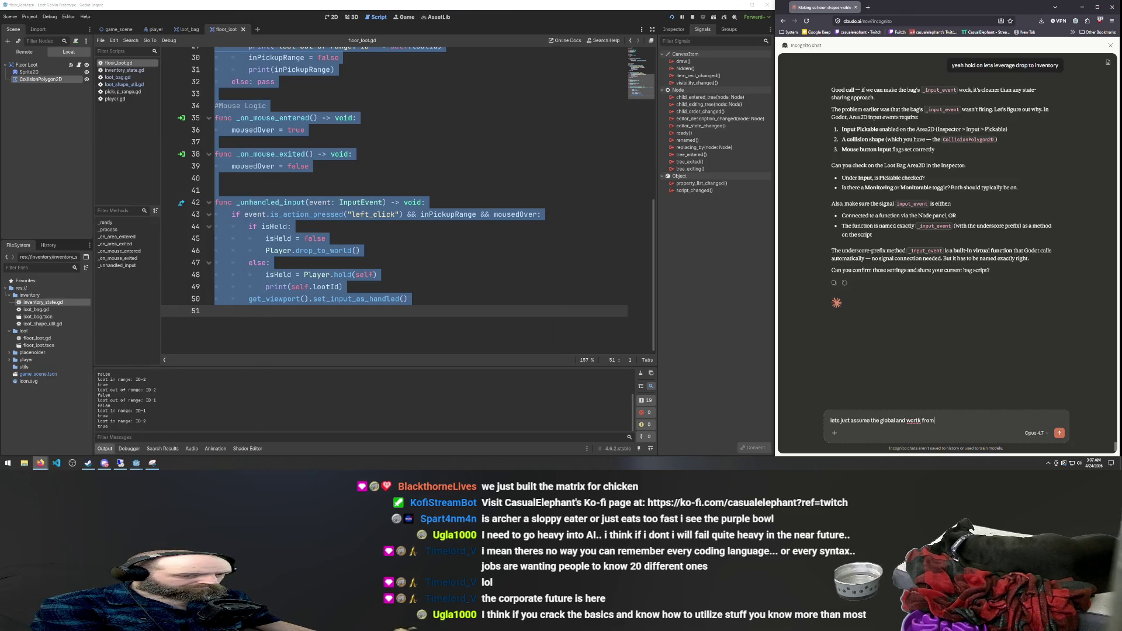
key("BackSpace")
key("BackSpace")
key("BackSpace")
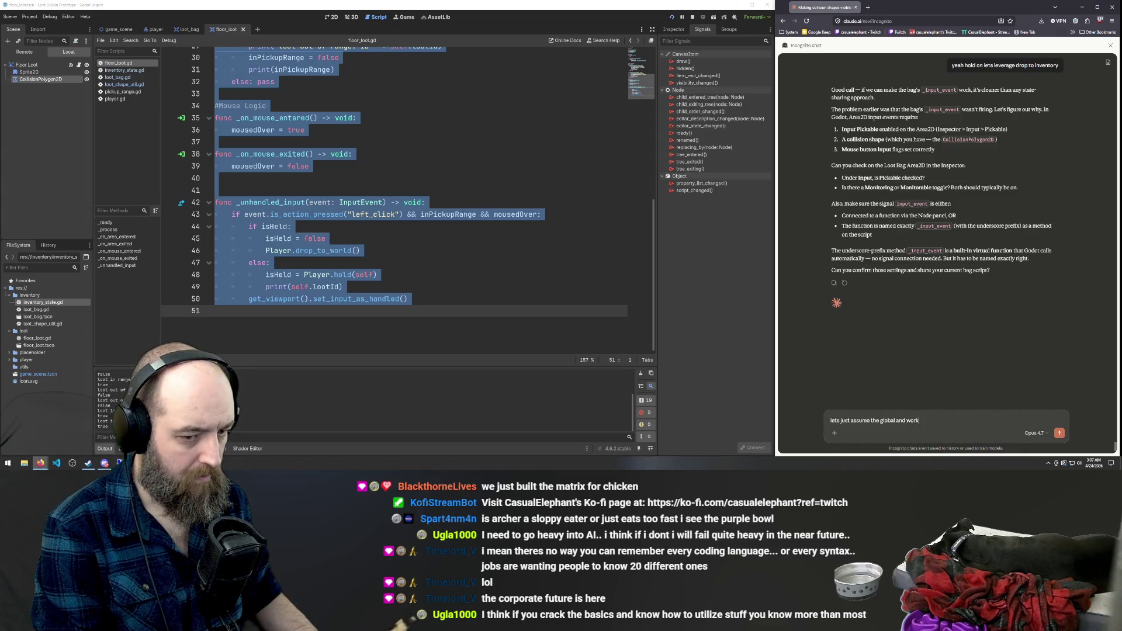
type(" from h")
key("shift+Return")
key("shift+Return")
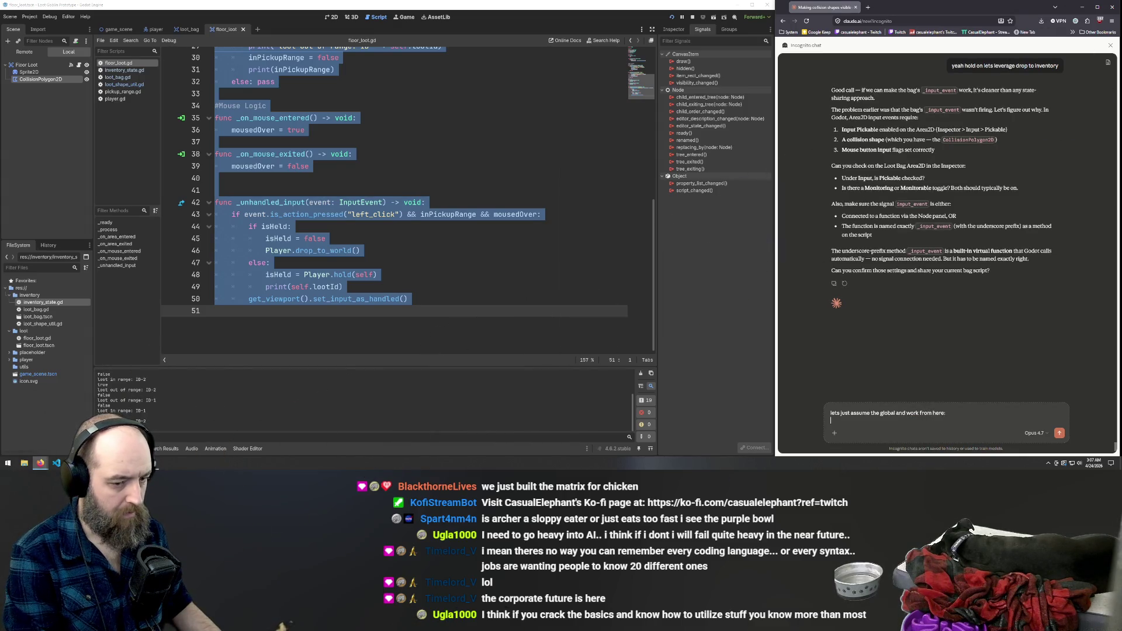
key("ctrl+v")
Copy all of player.gd, add it to the Claude message, and send it.
left_click(188, 29)
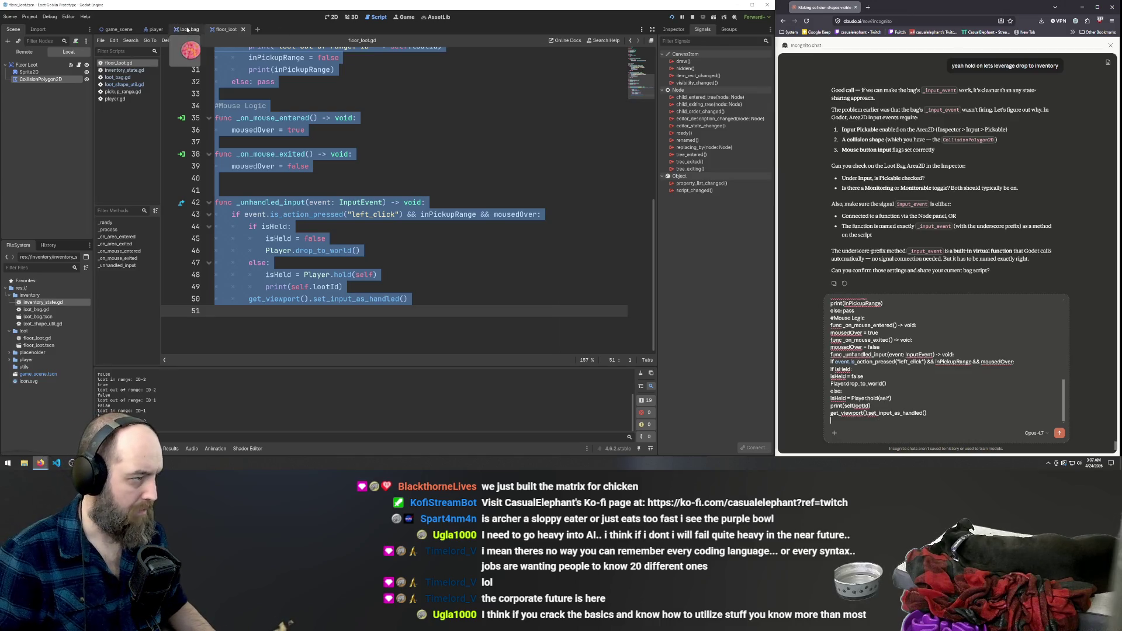
left_click(124, 70)
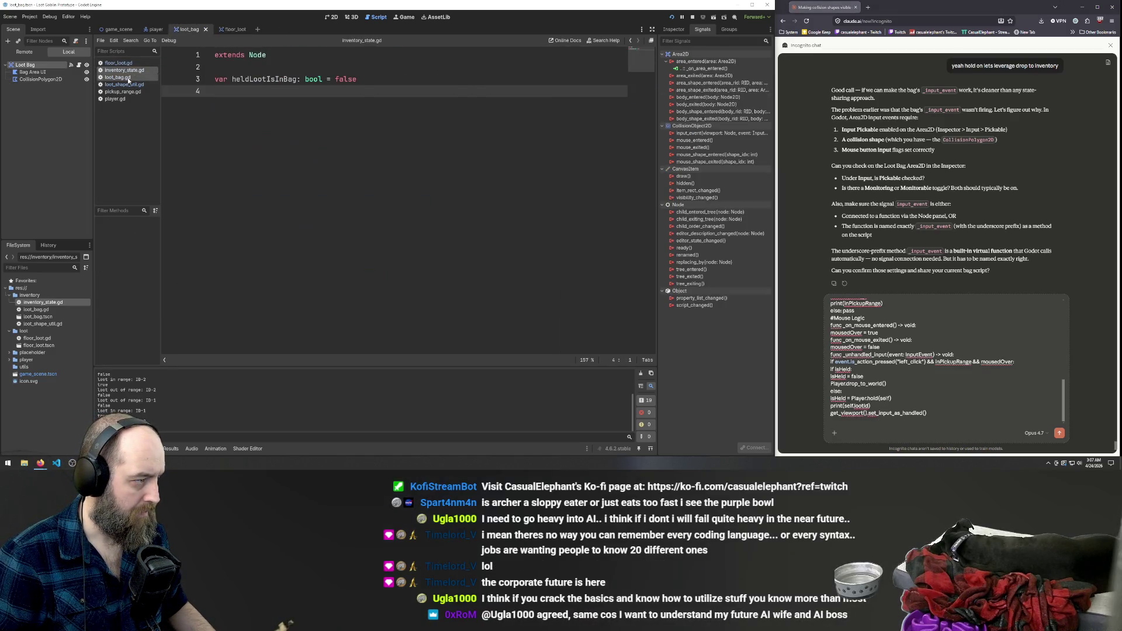
left_click(128, 78)
scroll(364, 186, "down", 1)
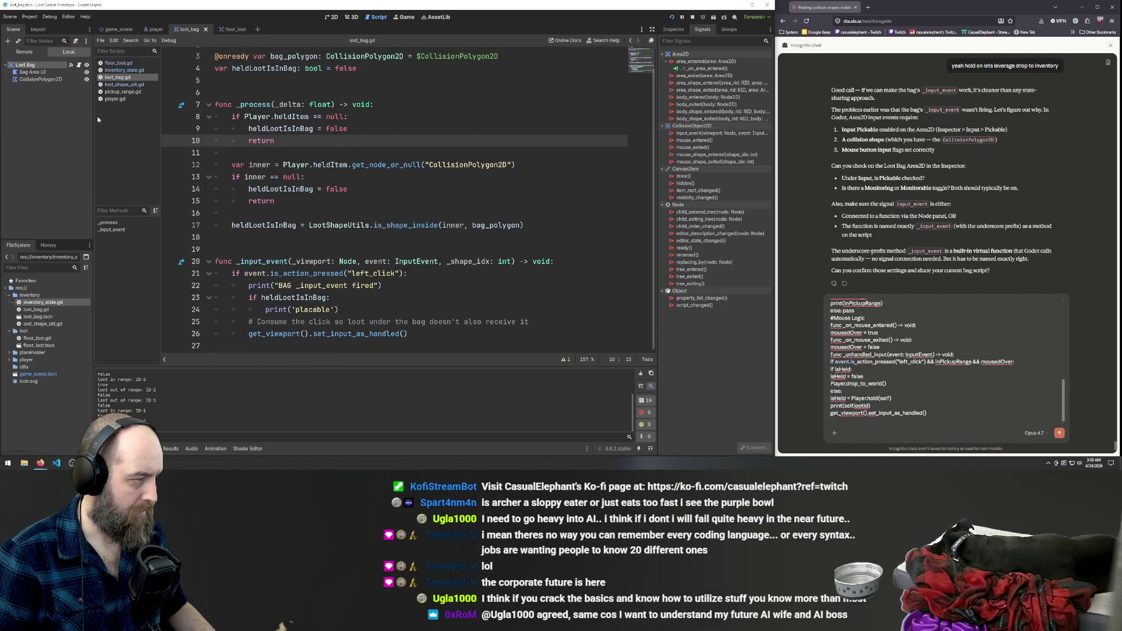
left_click(117, 100)
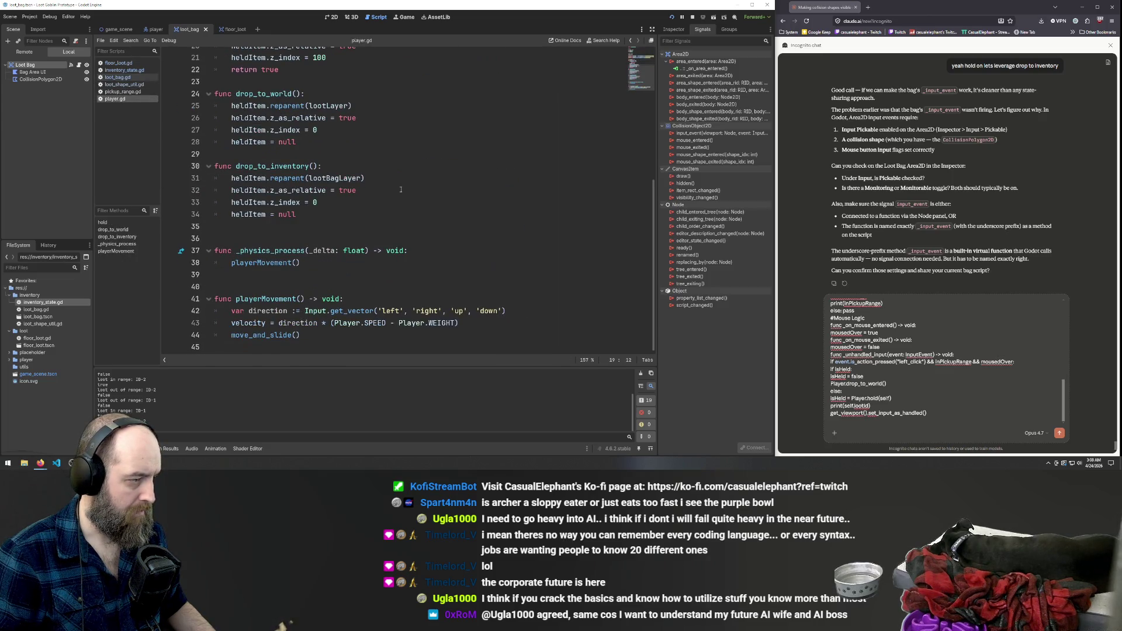
key("ctrl+a")
left_click(889, 427)
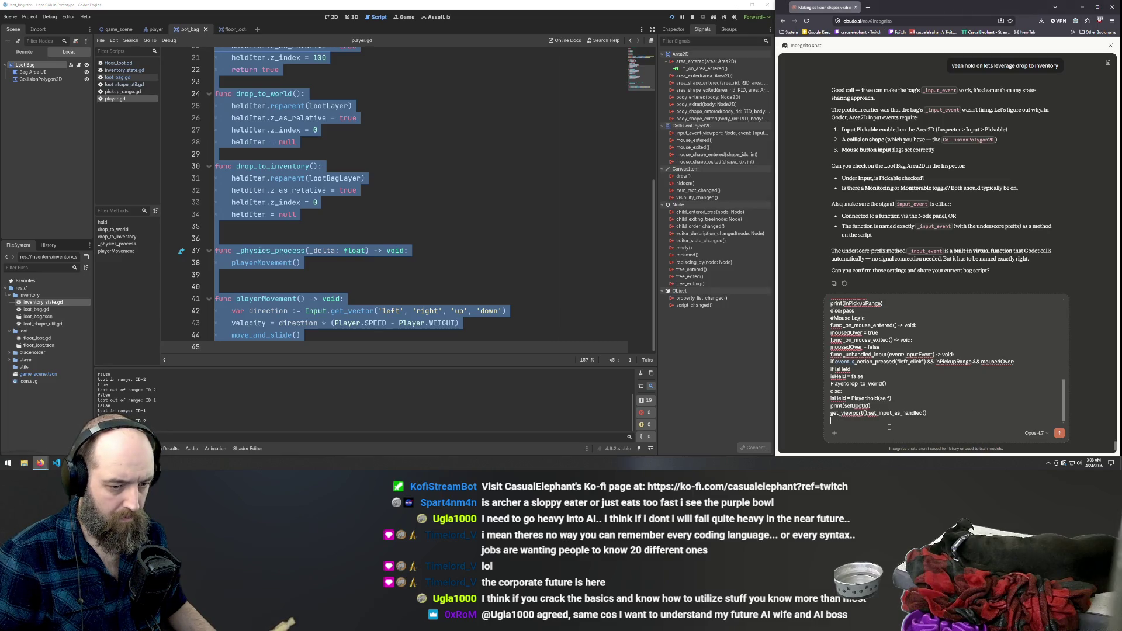
key("ctrl+v")
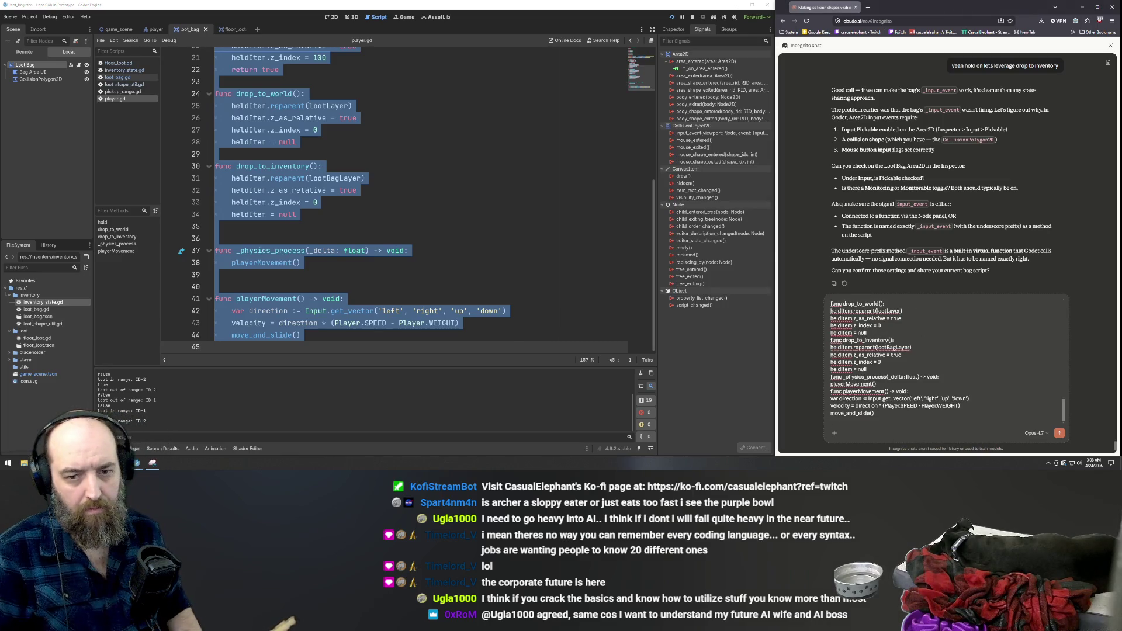
key("Return")
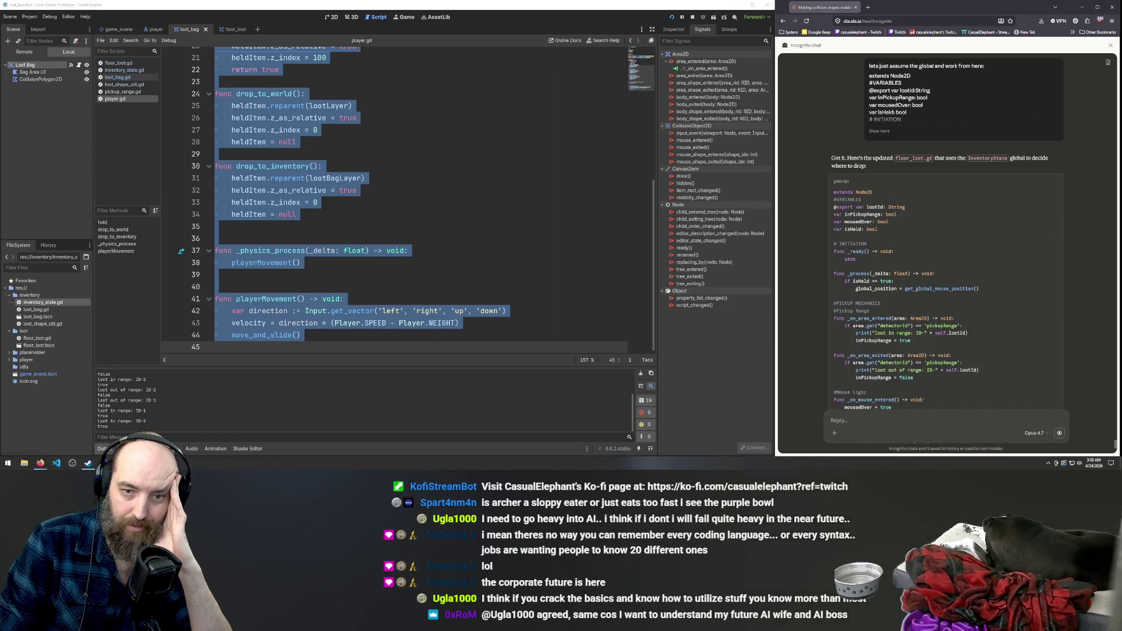
Read through Claude's reply and copy its updated floor_loot.gd code block.
scroll(973, 257, "down", 5)
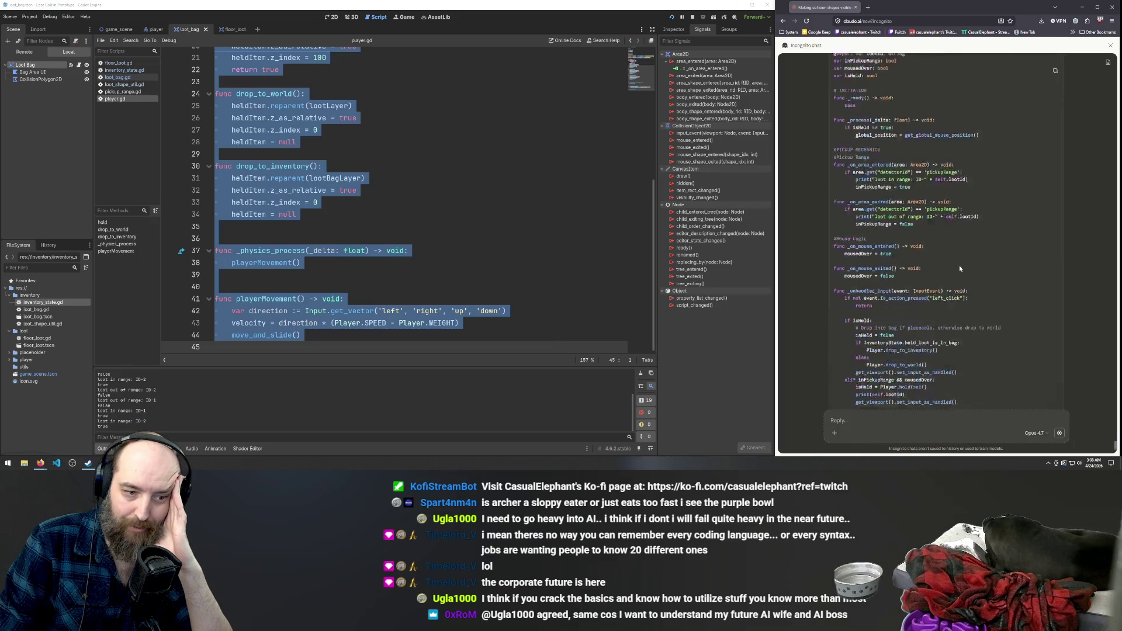
scroll(971, 258, "up", 5)
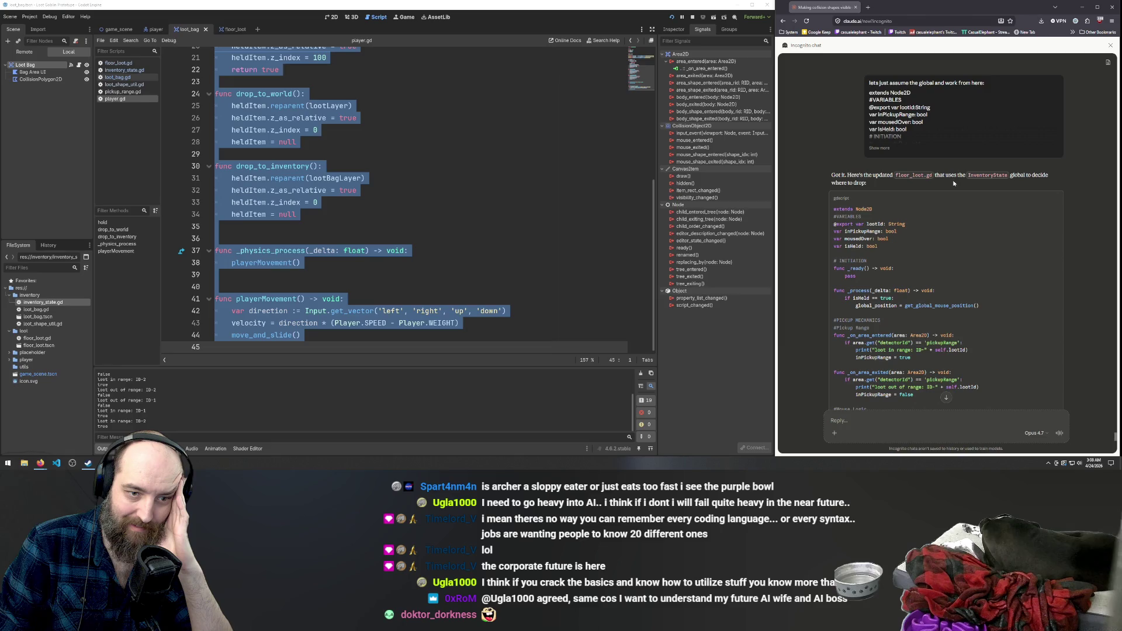
scroll(978, 234, "down", 10)
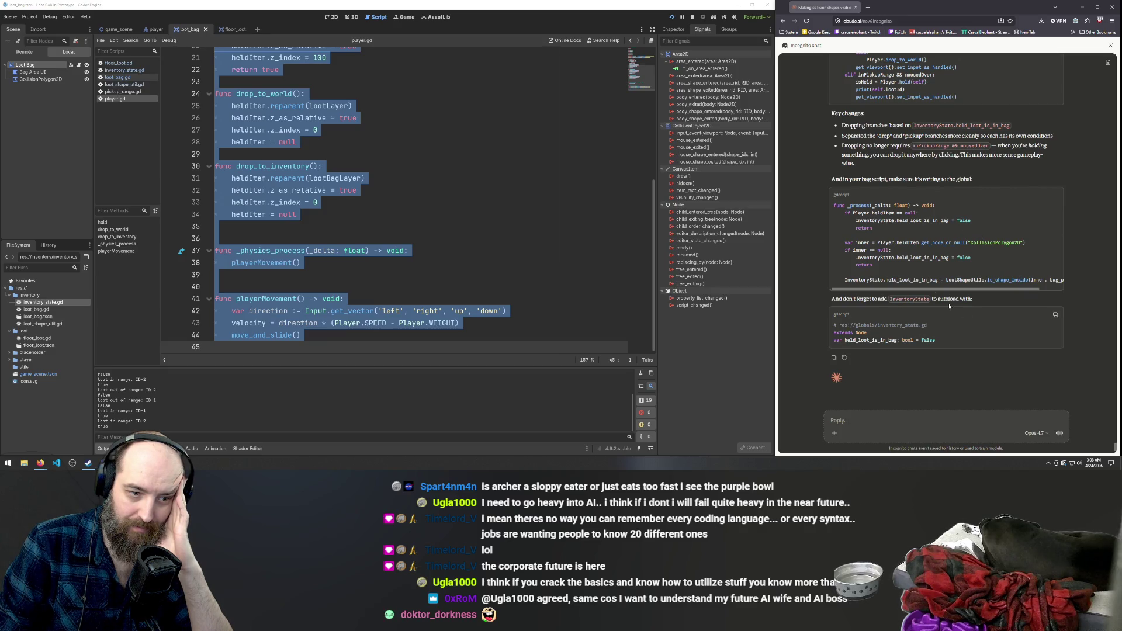
left_click_drag(967, 289, 987, 292)
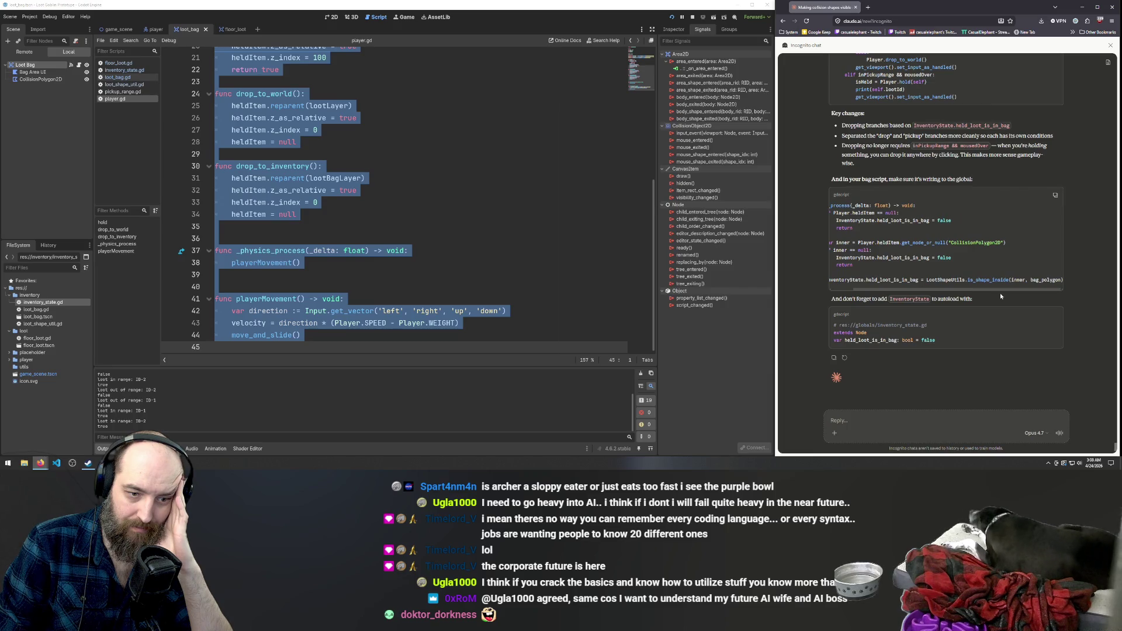
left_click_drag(1001, 291, 869, 291)
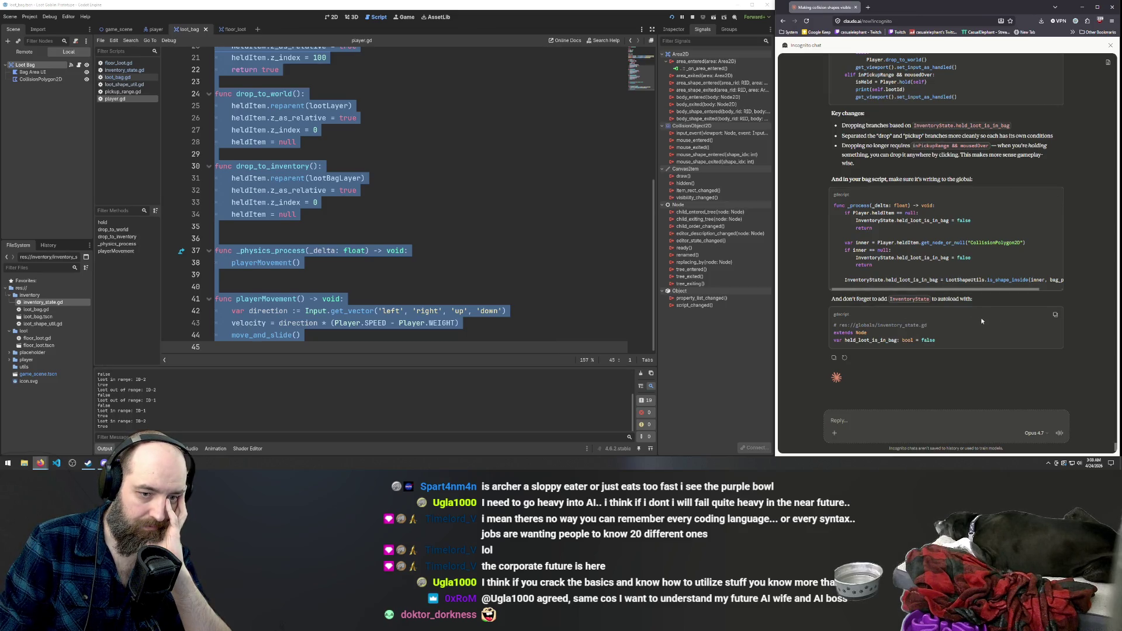
scroll(990, 148, "up", 10)
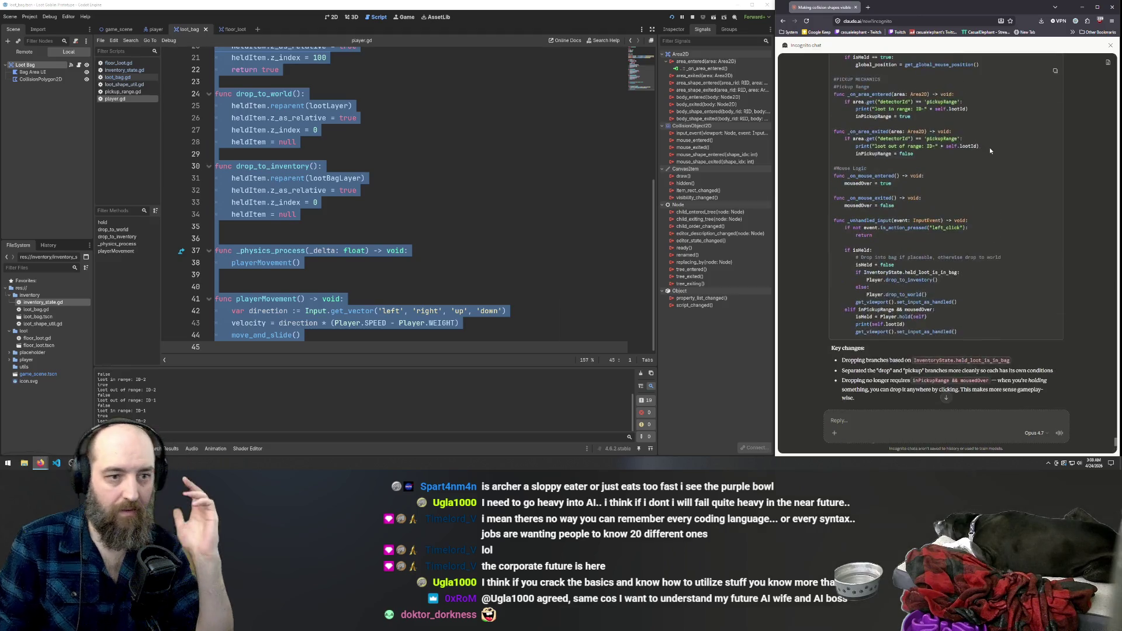
scroll(999, 175, "up", 2)
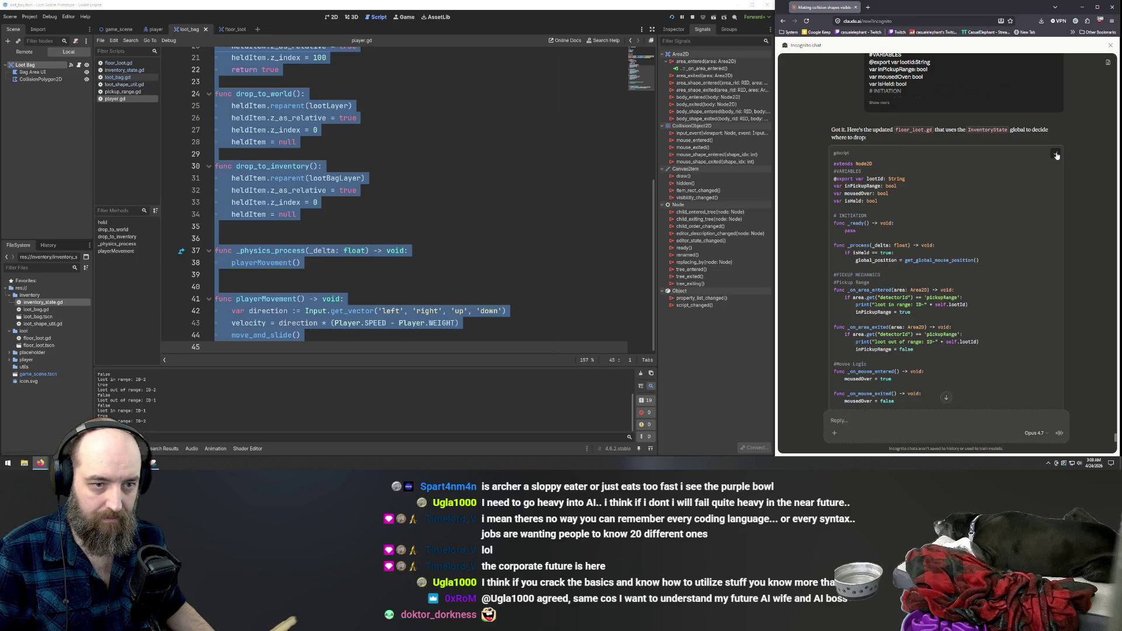
left_click(1056, 155)
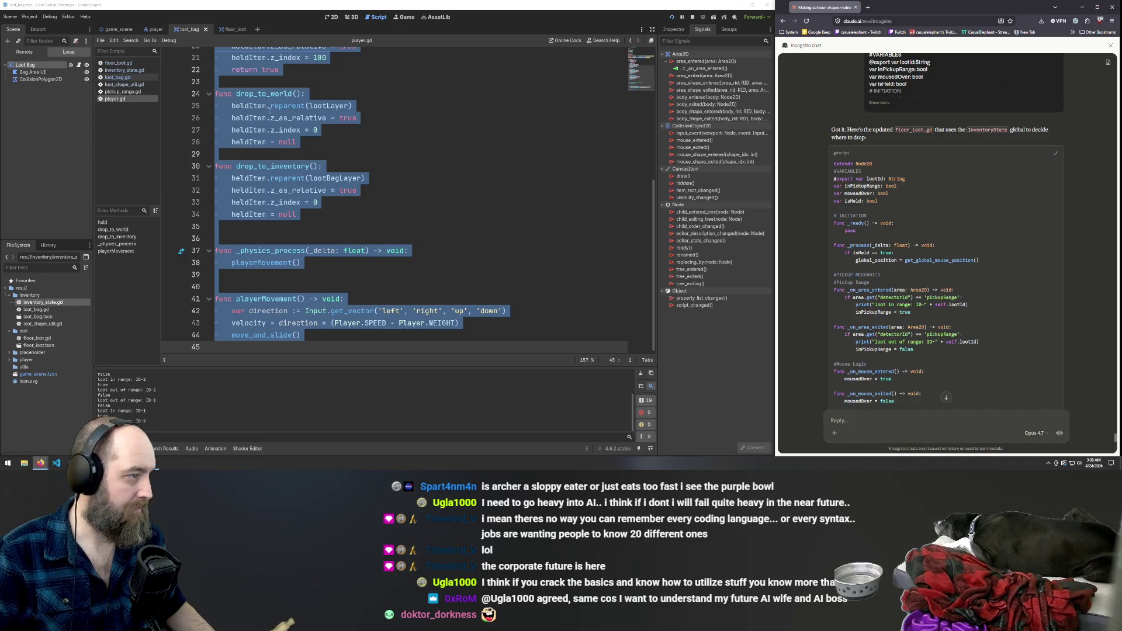
Replace all of floor_loot.gd with Claude's InventoryState-based code and save.
left_click(234, 29)
left_click(522, 173)
key("ctrl+a")
key("ctrl+v")
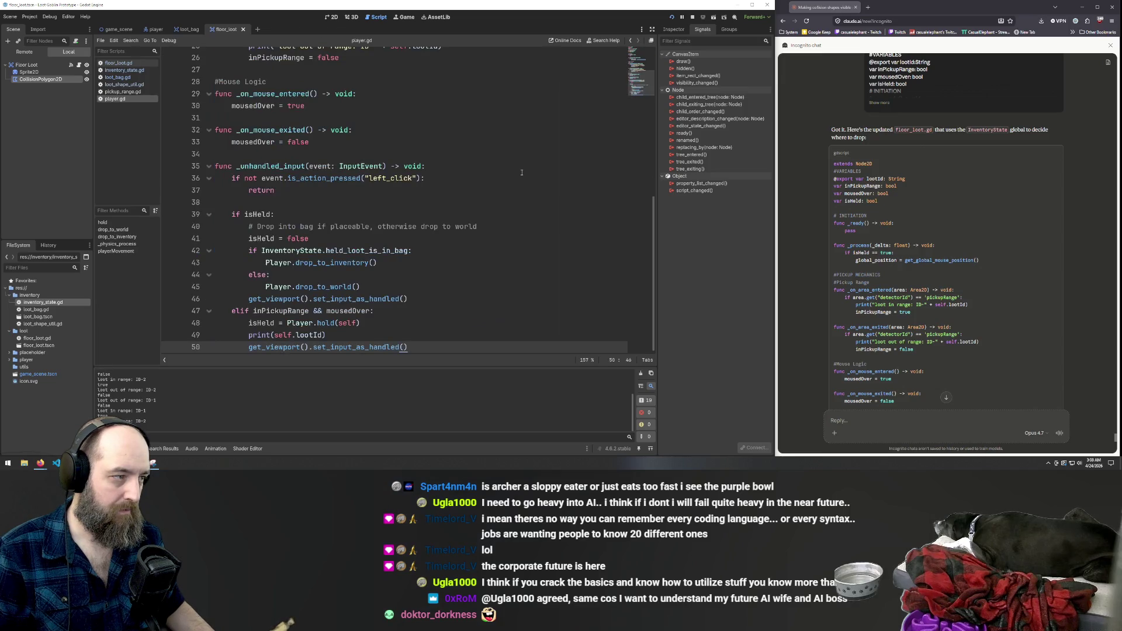
scroll(497, 228, "up", 8)
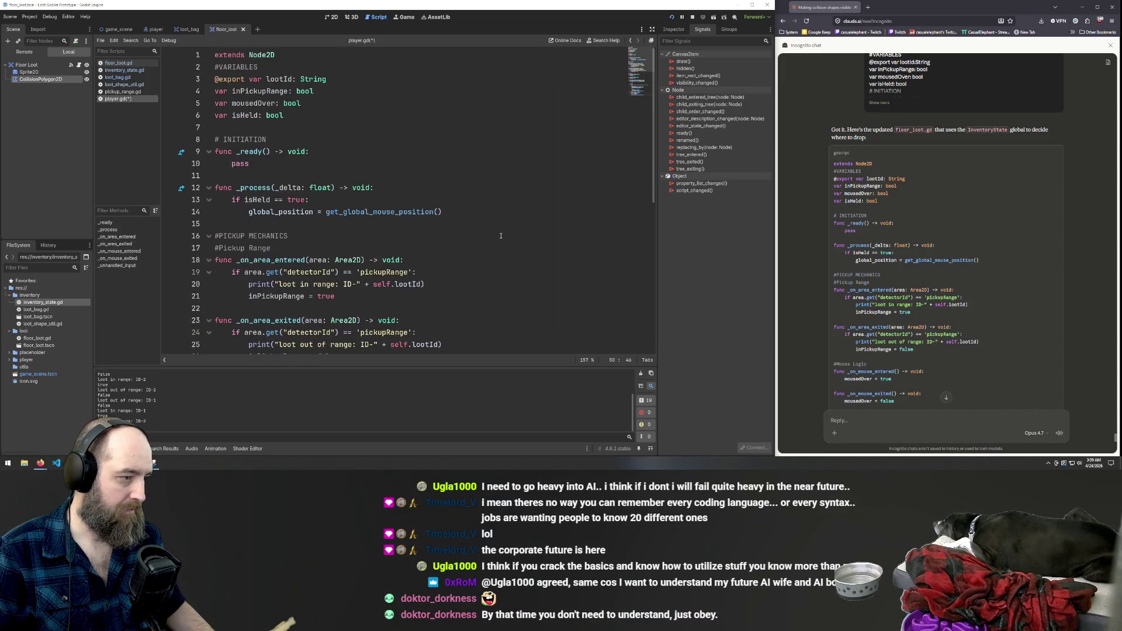
key("ctrl+s")
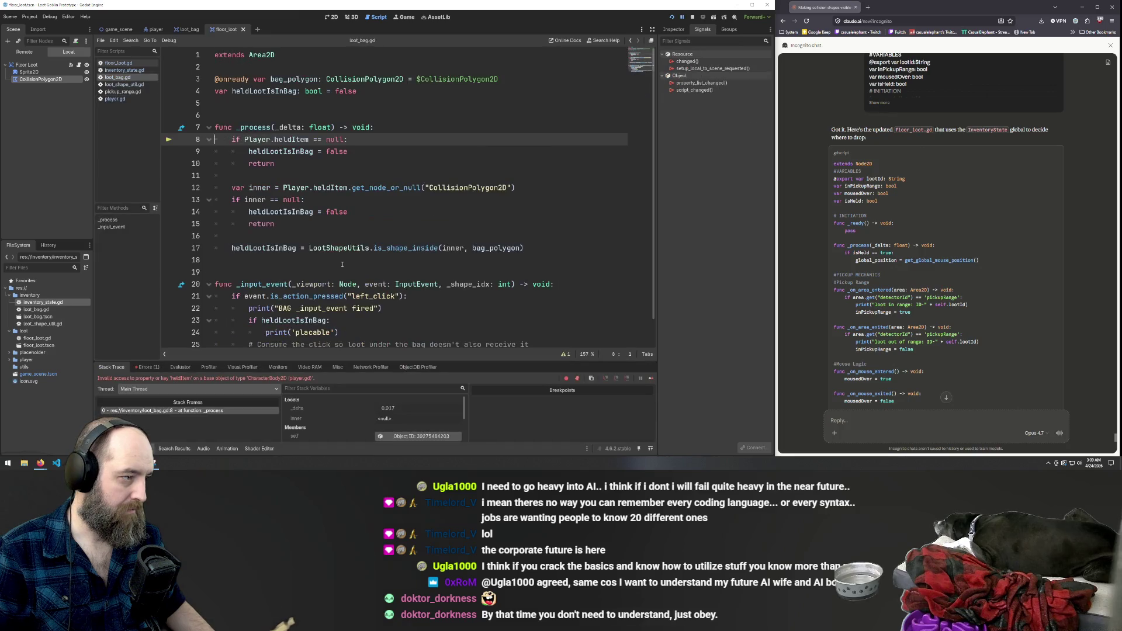
Insert a 'BAG _input_event fired' debug print on a new line below line 21.
scroll(433, 221, "up", 1)
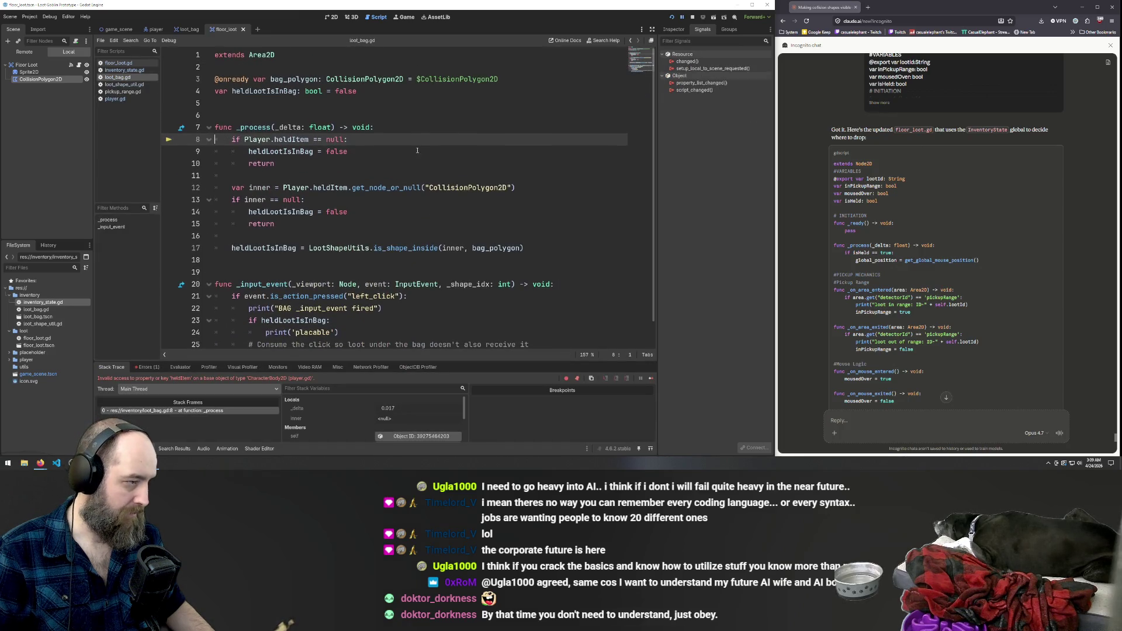
scroll(443, 165, "down", 1)
scroll(443, 166, "up", 1)
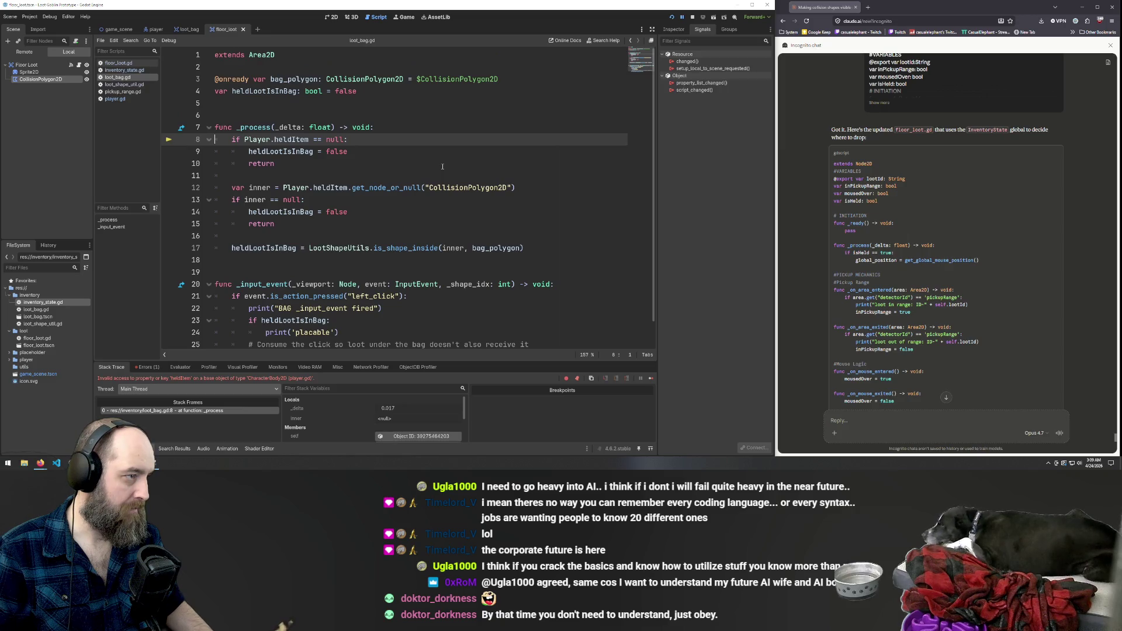
key("Down")
key("Down")
key("Down")
key("Up")
key("End")
key("Return")
key("ctrl+v")
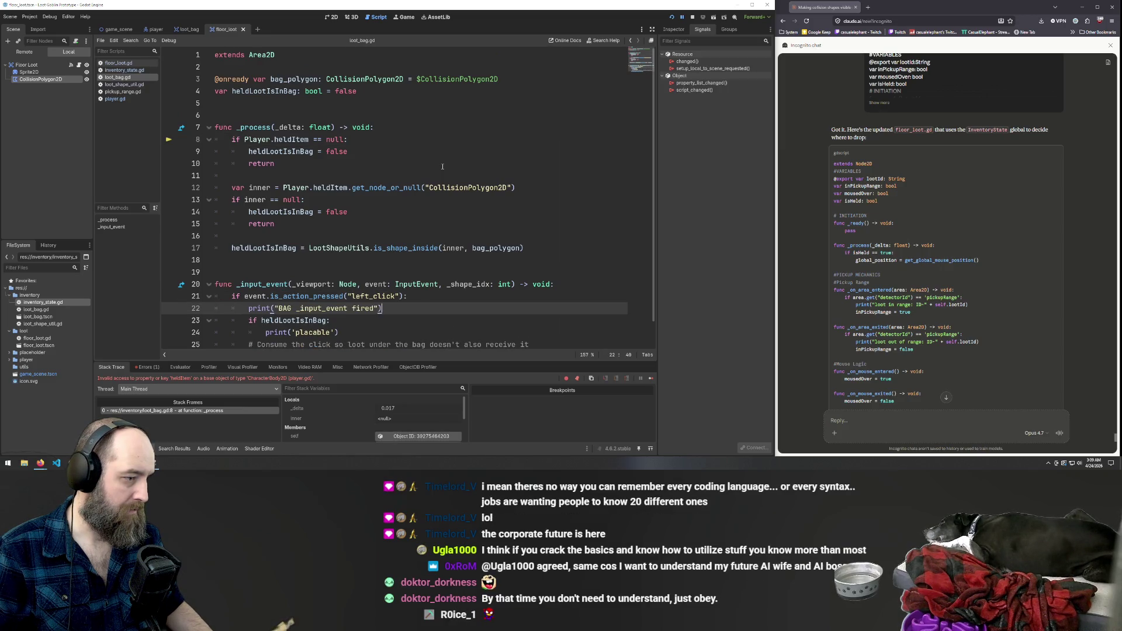
Paste Claude's floor_loot code over loot_bag.gd, then run the game with F5 and stop it.
key("ctrl+a")
key("ctrl+v")
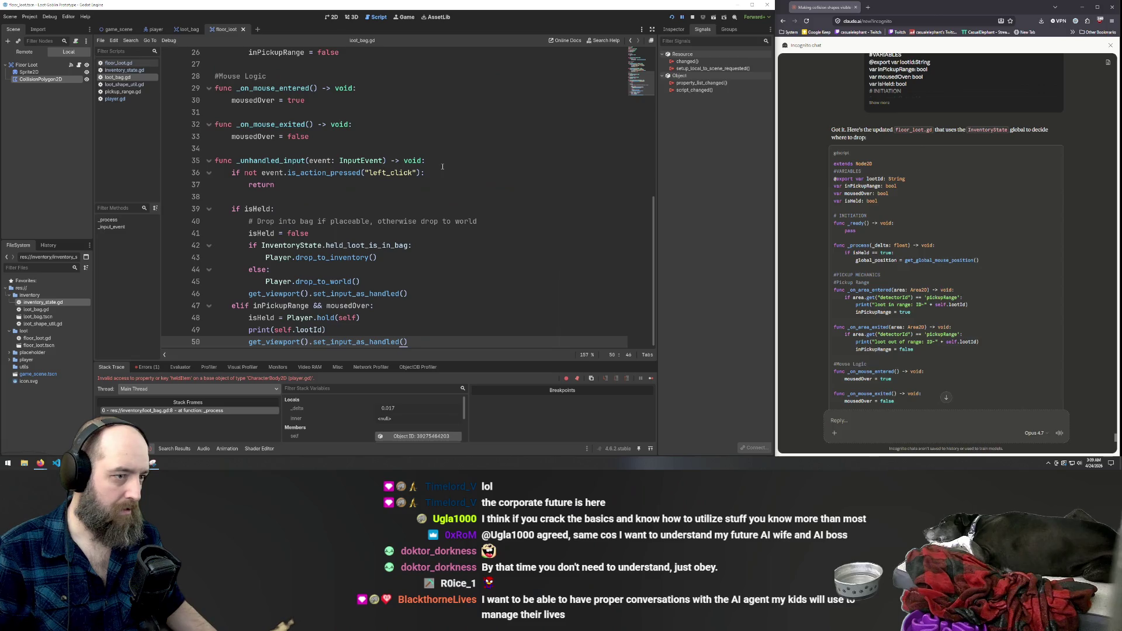
scroll(425, 201, "up", 1)
scroll(426, 201, "up", 10)
scroll(431, 194, "down", 12)
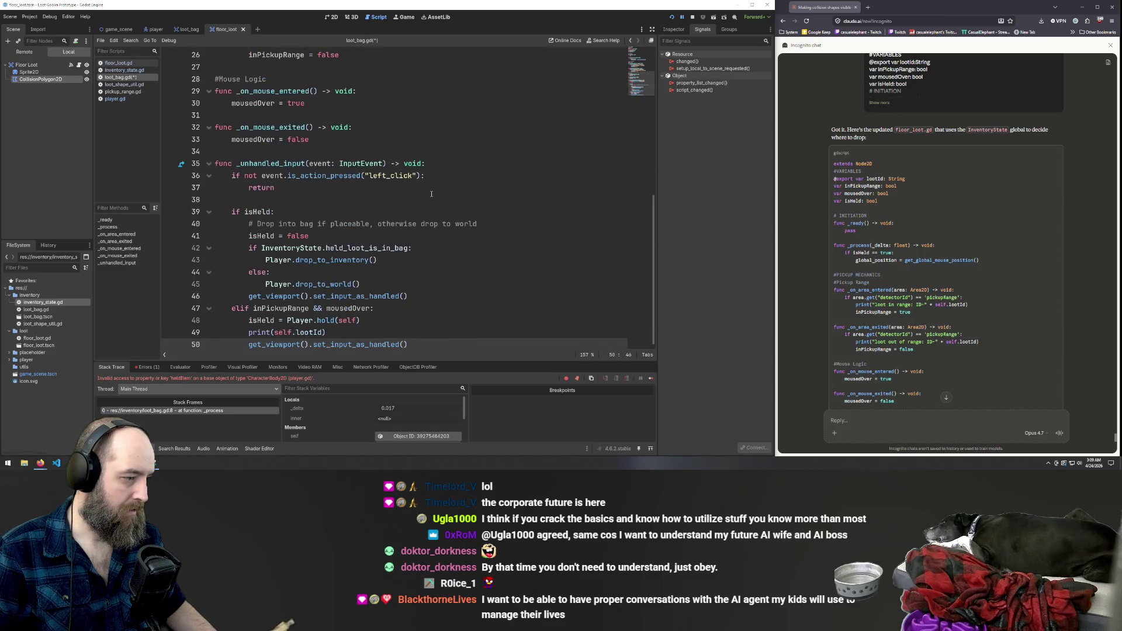
left_click(460, 147)
key("F5")
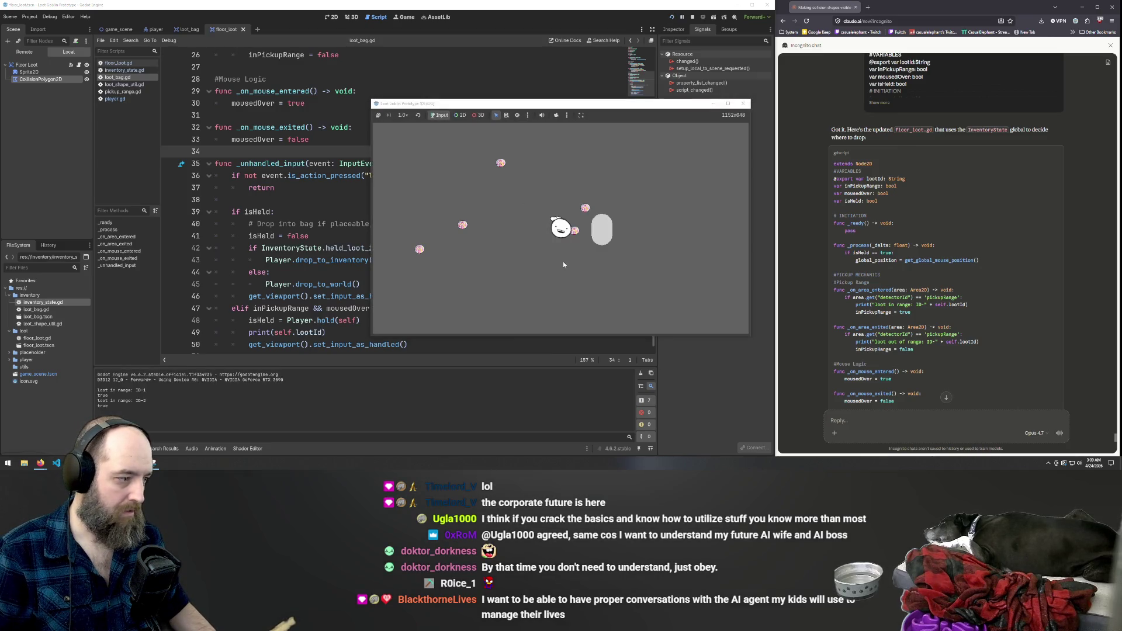
key("F8")
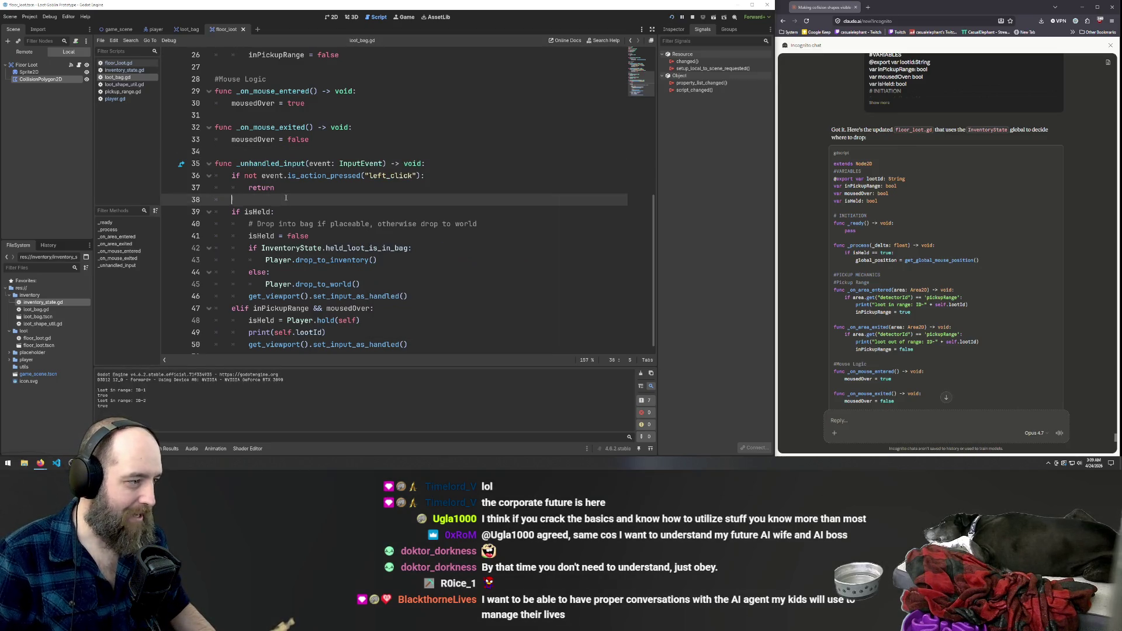
key("ctrl+z")
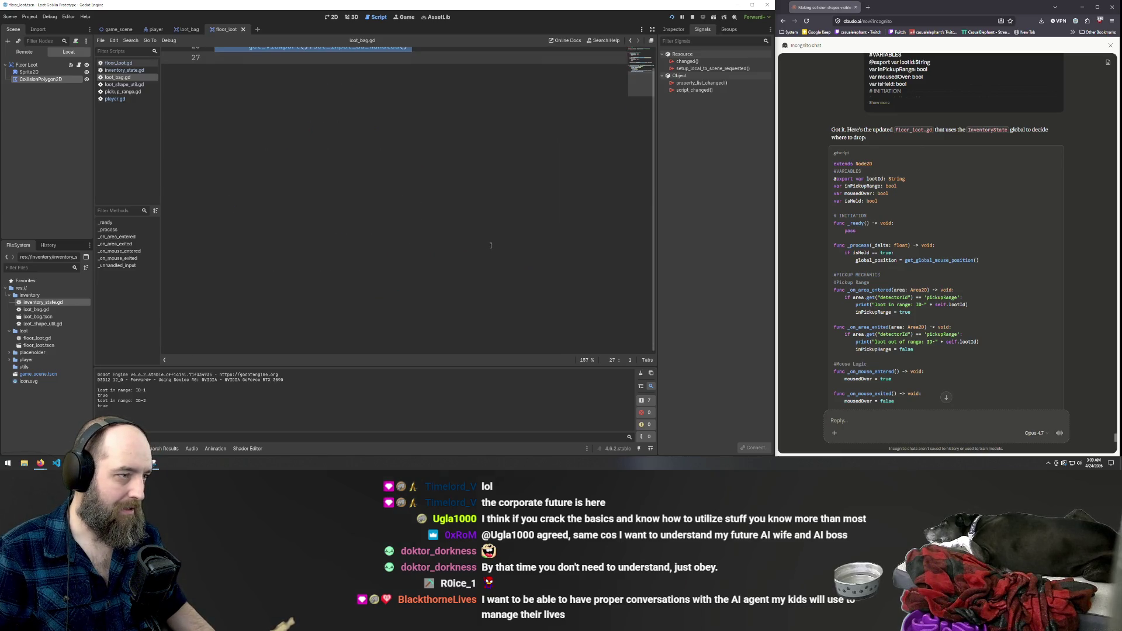
key("ctrl+y")
key("ctrl+z")
key("F5")
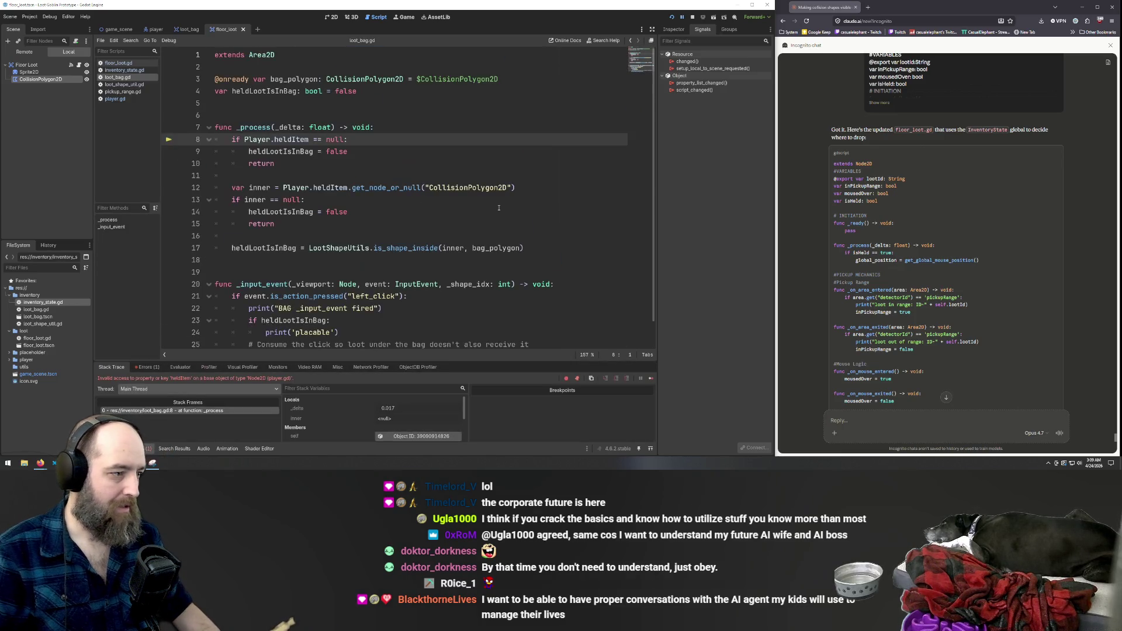
key("F5")
left_click(553, 261)
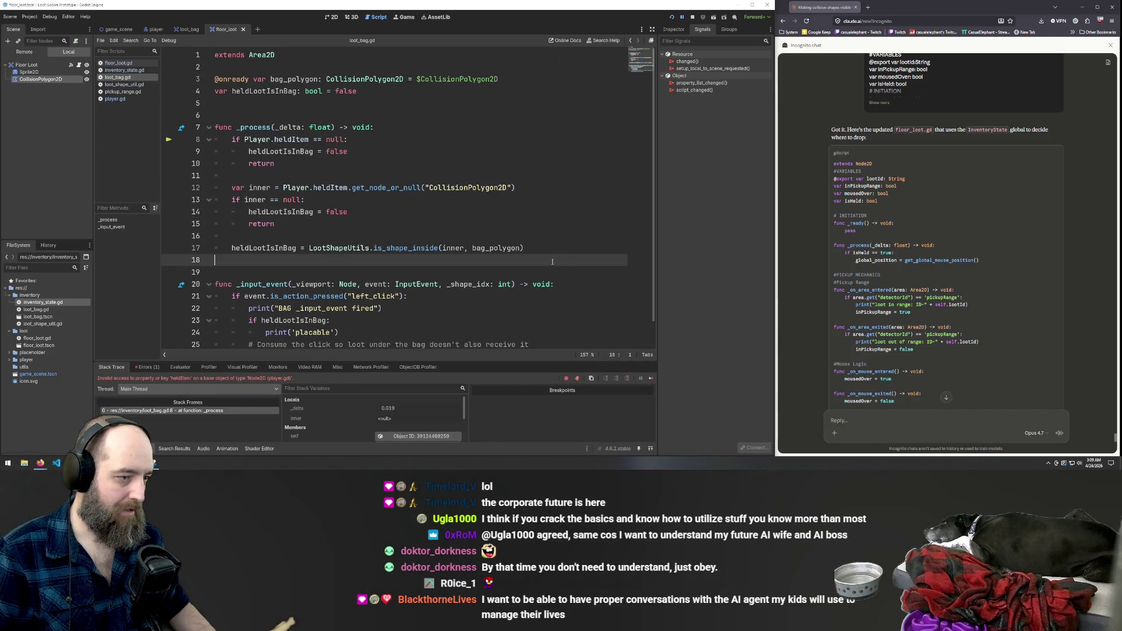
left_click(502, 212)
left_click(464, 177)
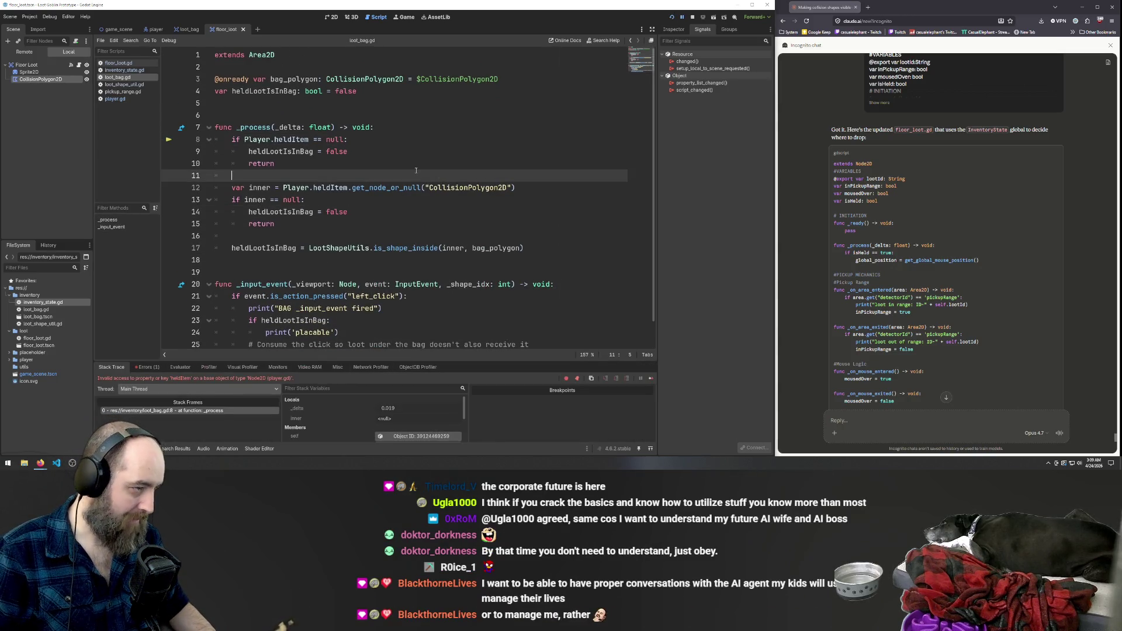
key("ctrl+z")
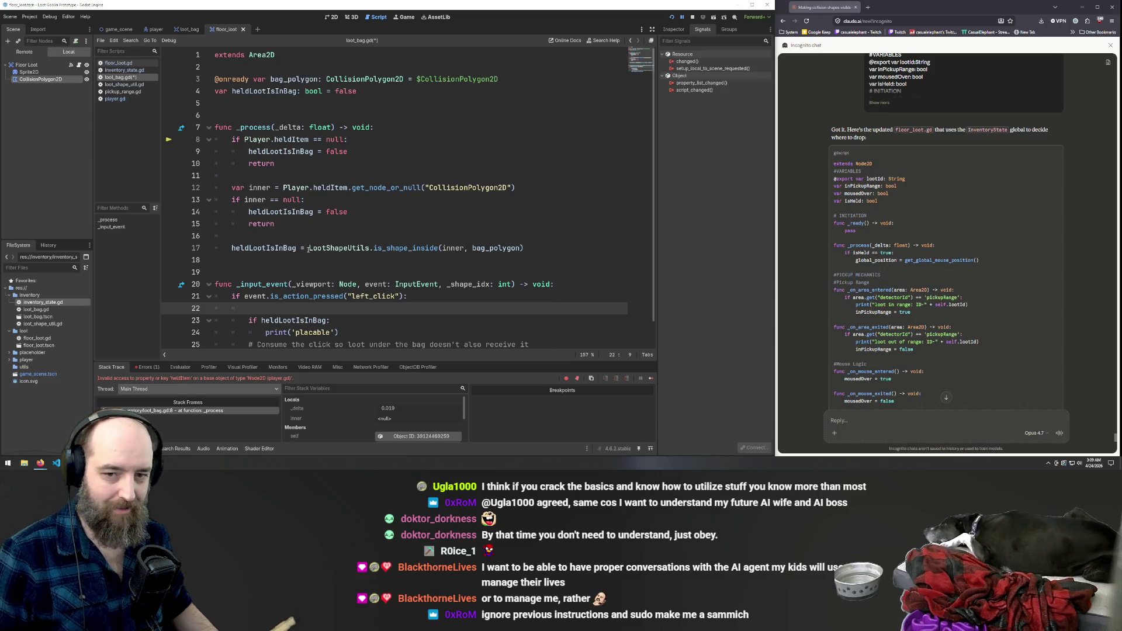
left_click(197, 238)
left_click(348, 297)
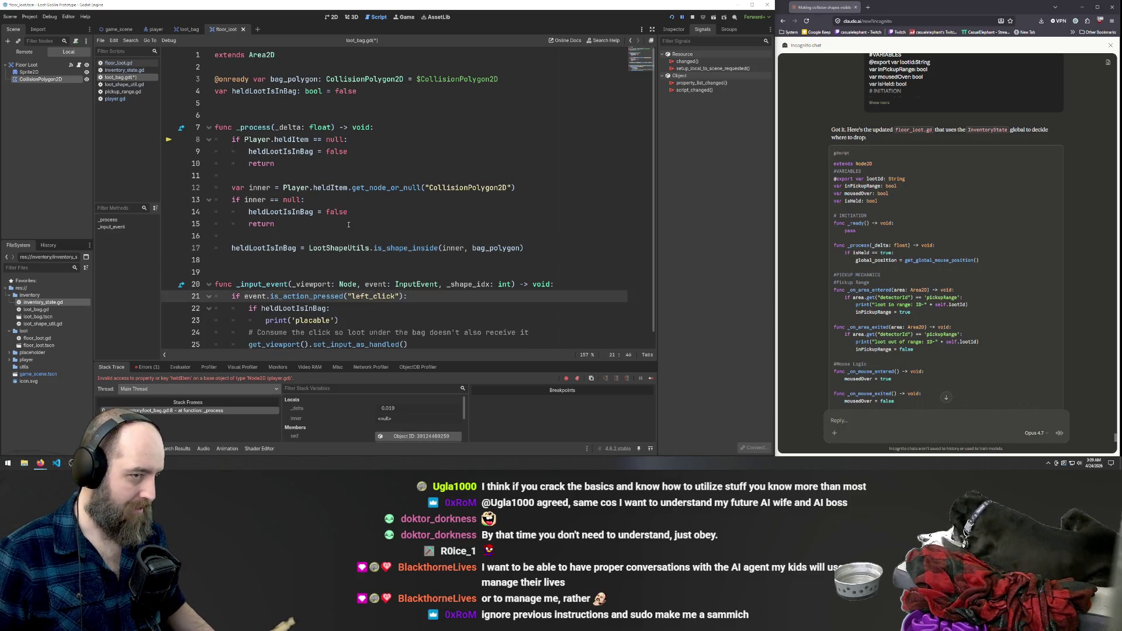
key("Down")
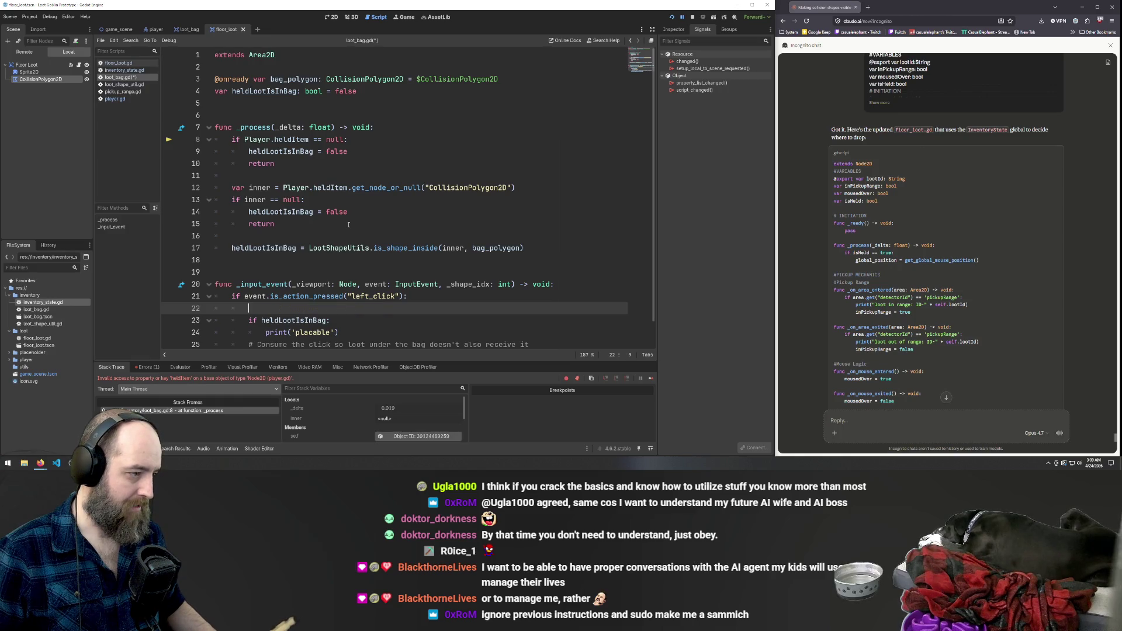
key("F5")
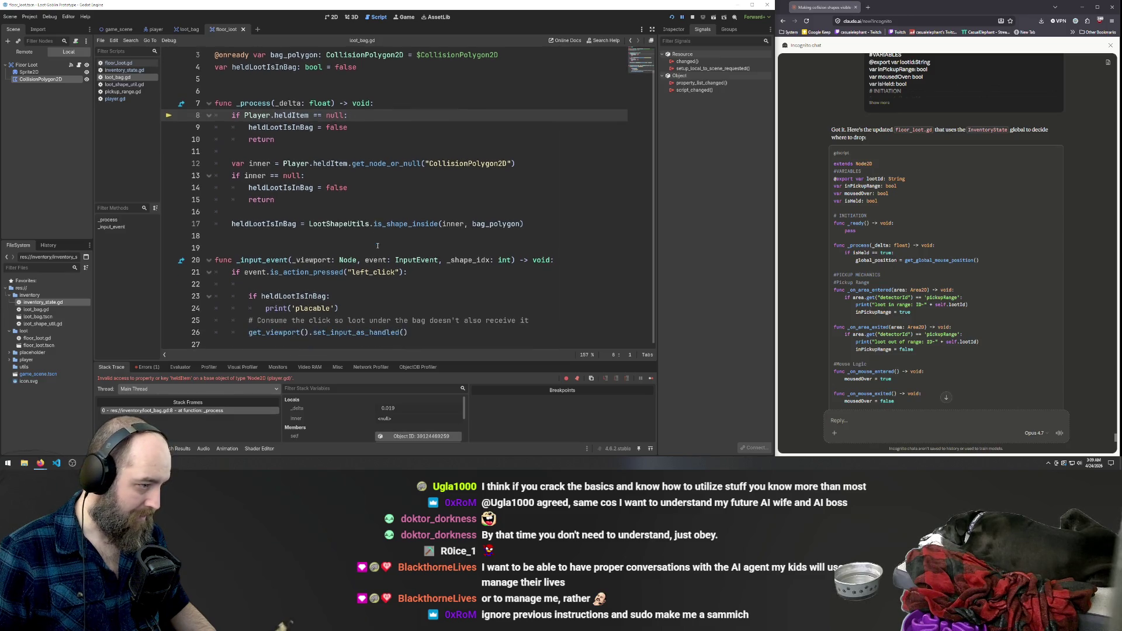
scroll(351, 193, "down", 1)
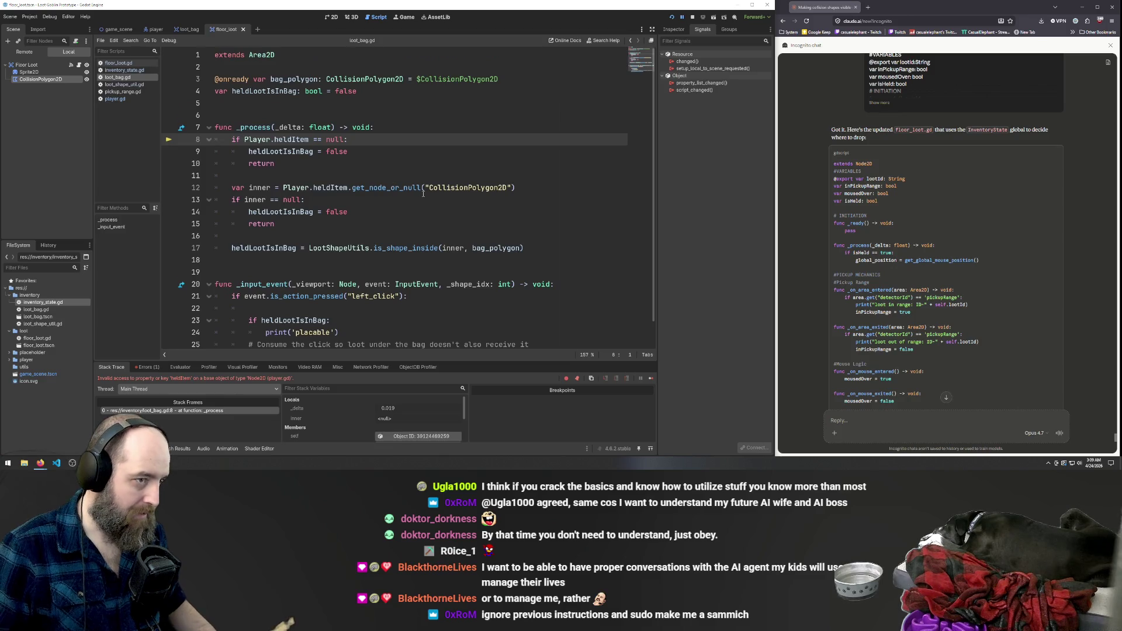
key("ctrl+z")
key("Return")
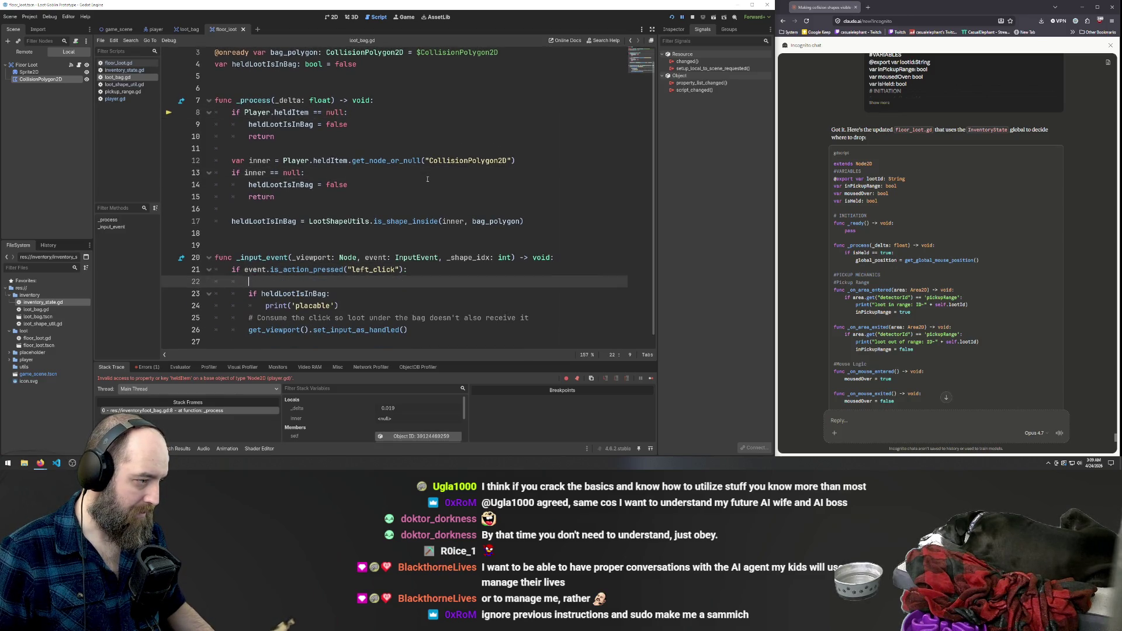
type("print(\"BAG _input_event fired\")")
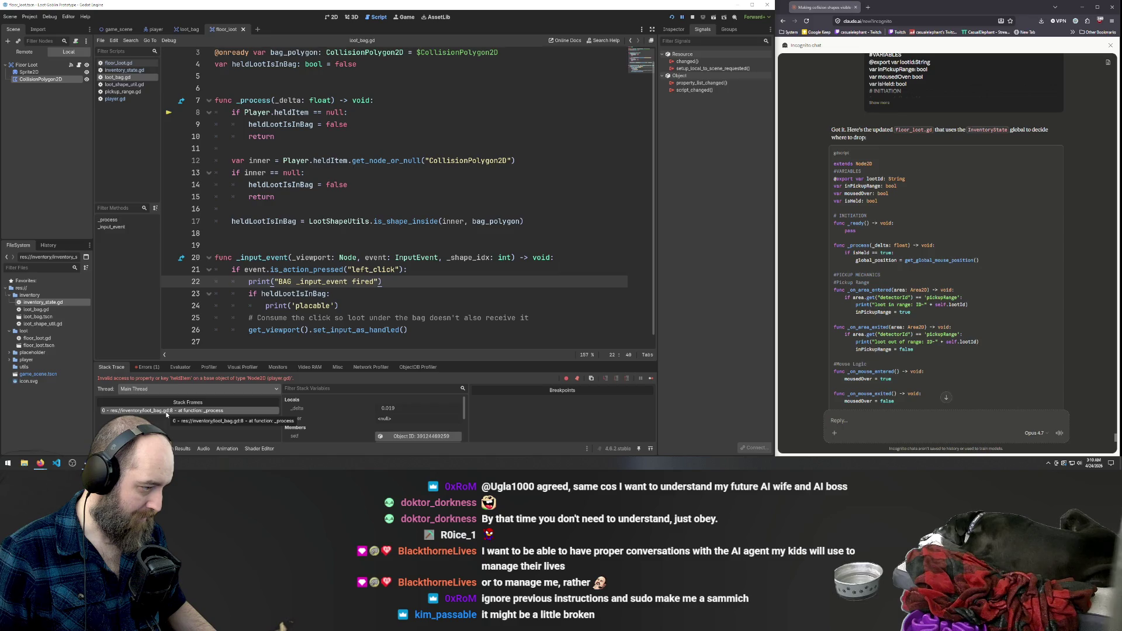
left_click(292, 113)
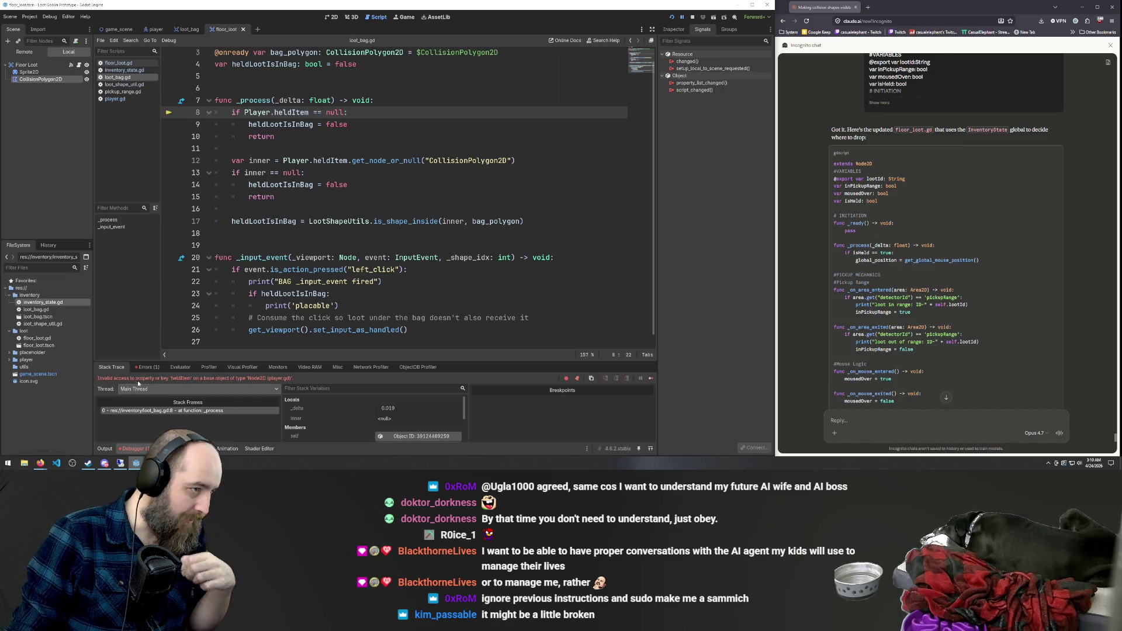
left_click(331, 234)
scroll(331, 236, "up", 1)
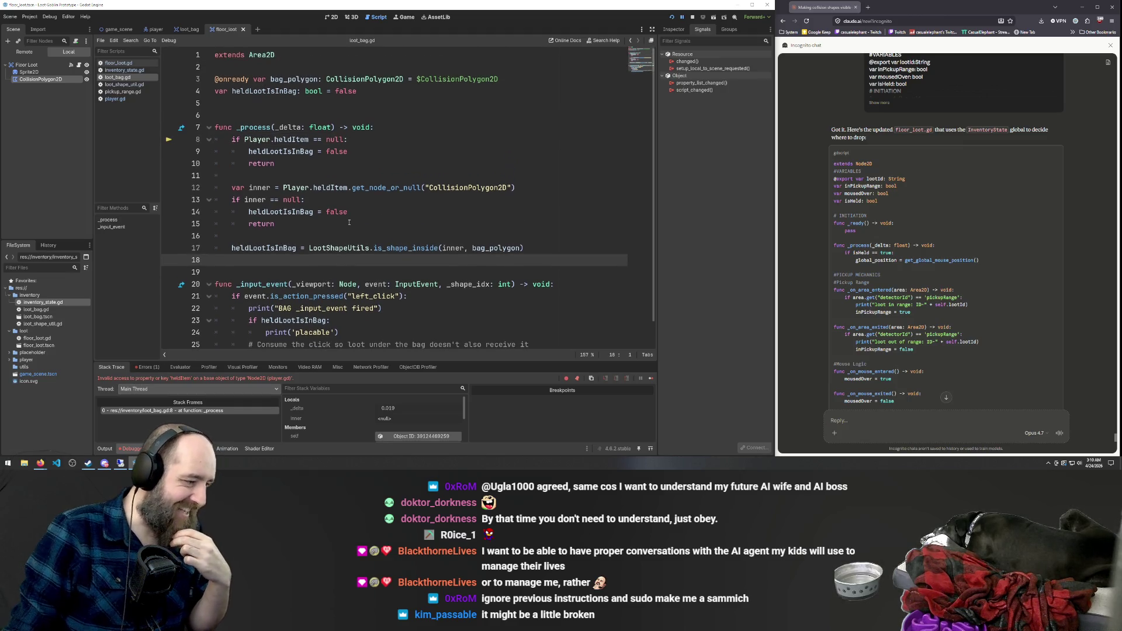
scroll(332, 235, "down", 1)
left_click(407, 224)
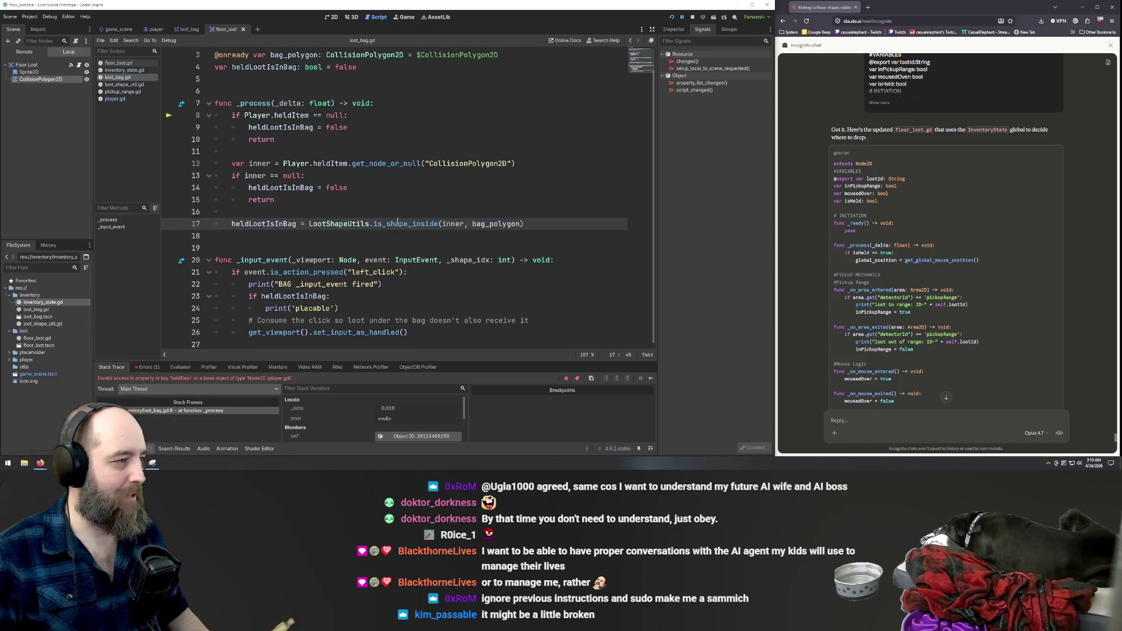
left_click(365, 191)
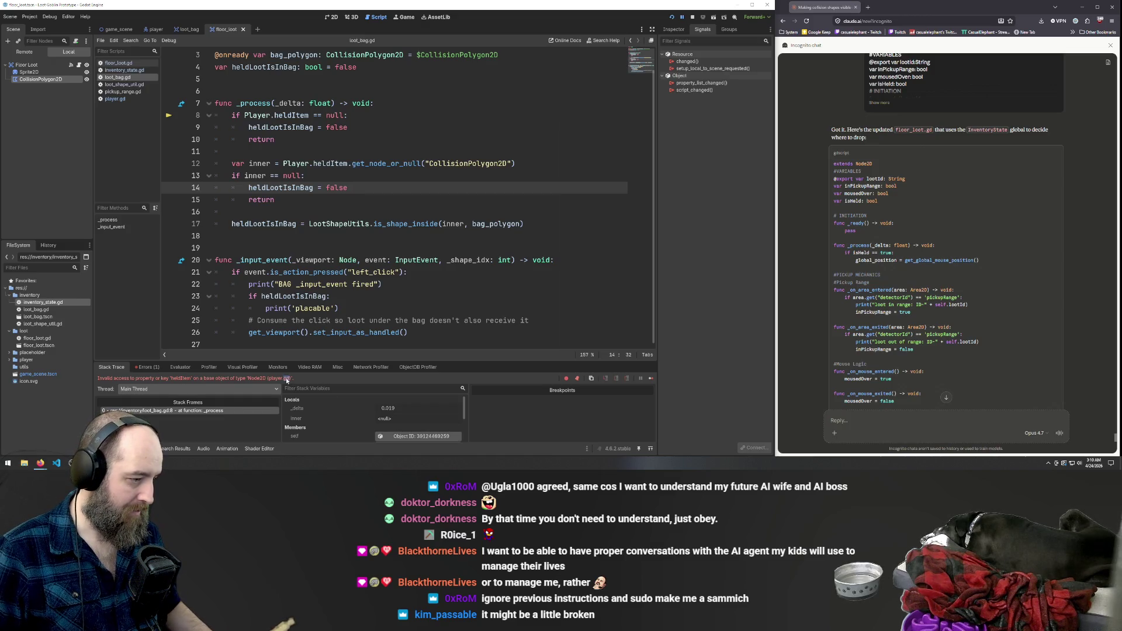
left_click(409, 284)
scroll(943, 340, "down", 10)
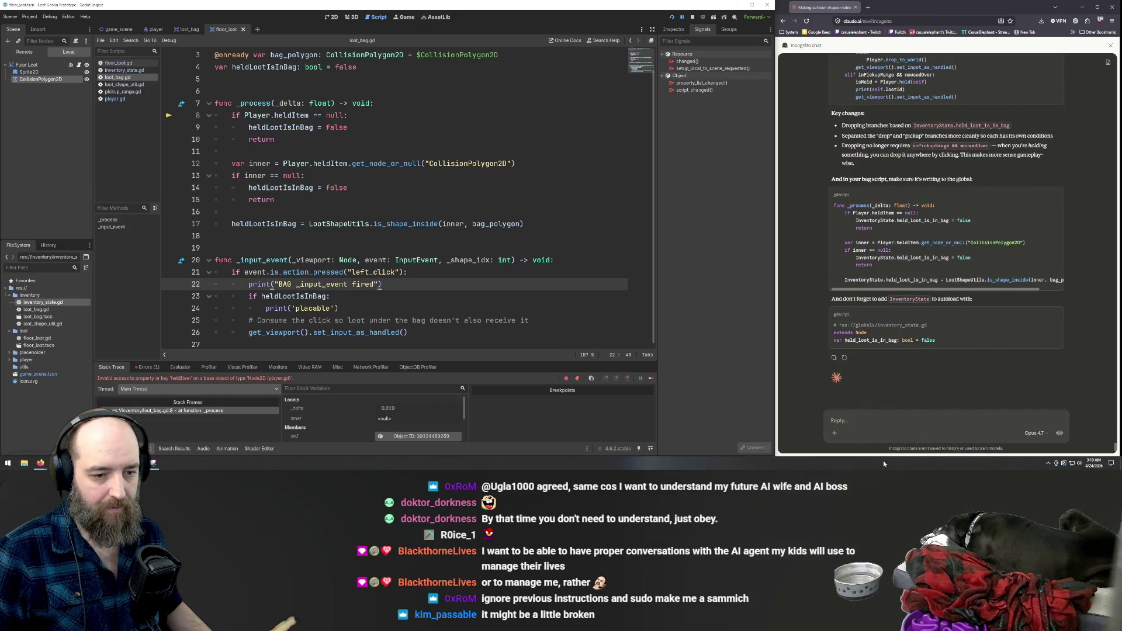
scroll(959, 351, "up", 5)
scroll(959, 339, "up", 4)
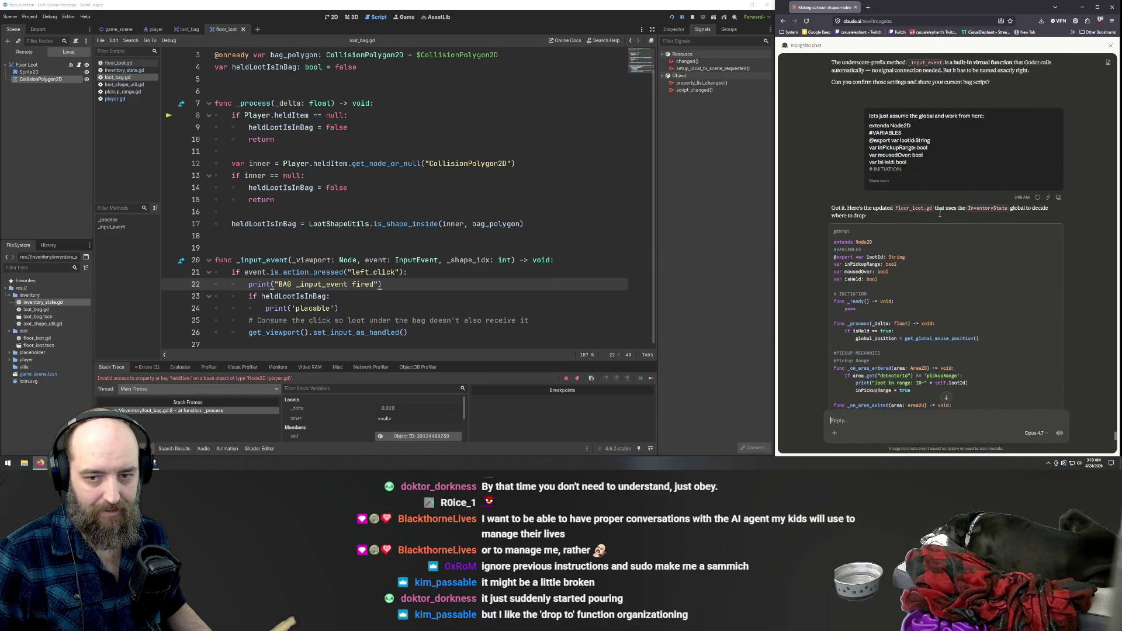
scroll(940, 215, "down", 8)
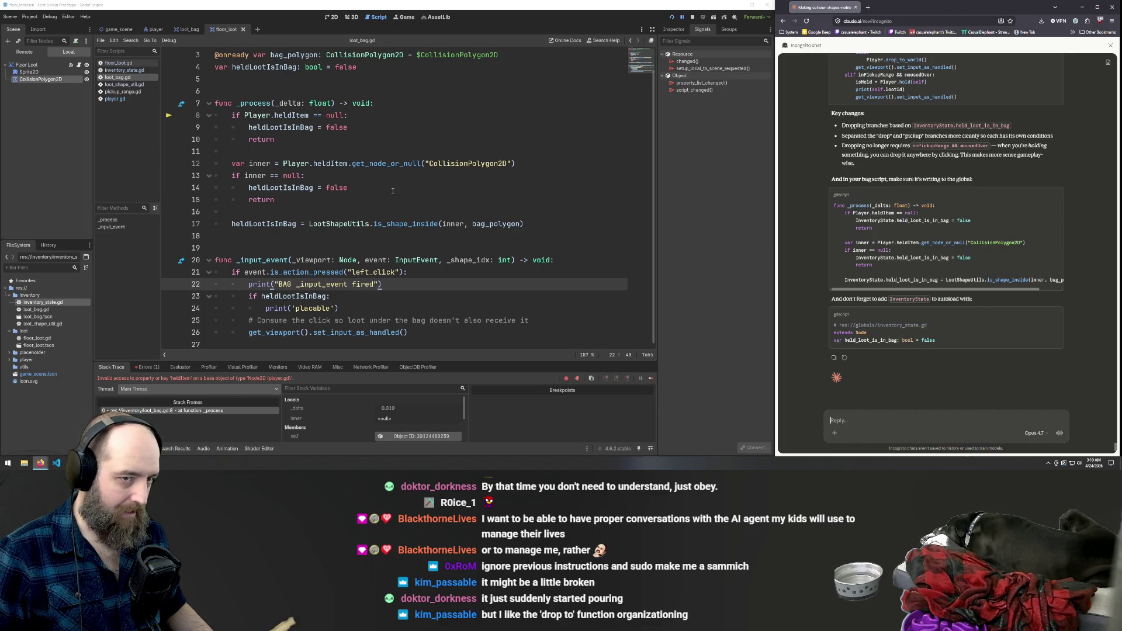
scroll(412, 204, "up", 1)
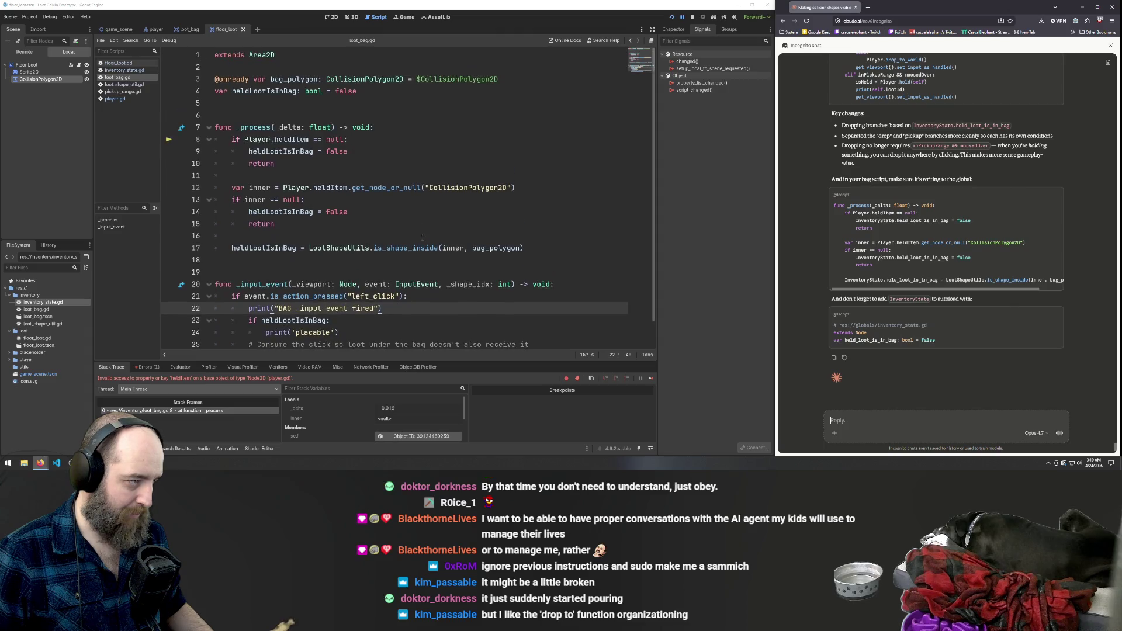
scroll(430, 217, "down", 1)
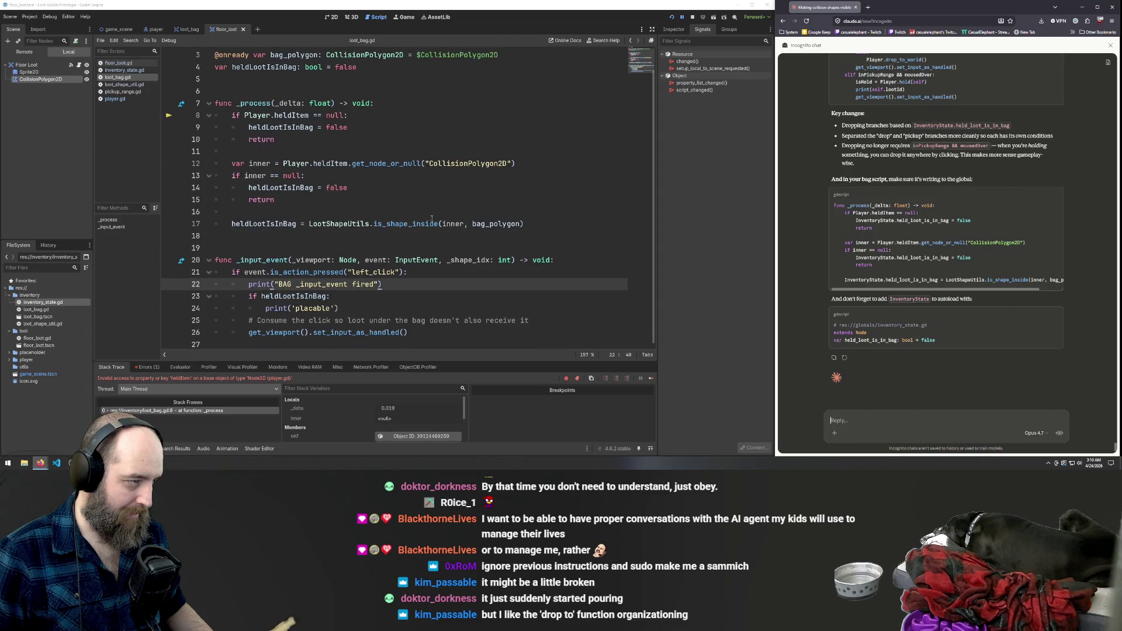
left_click(189, 30)
left_click(231, 29)
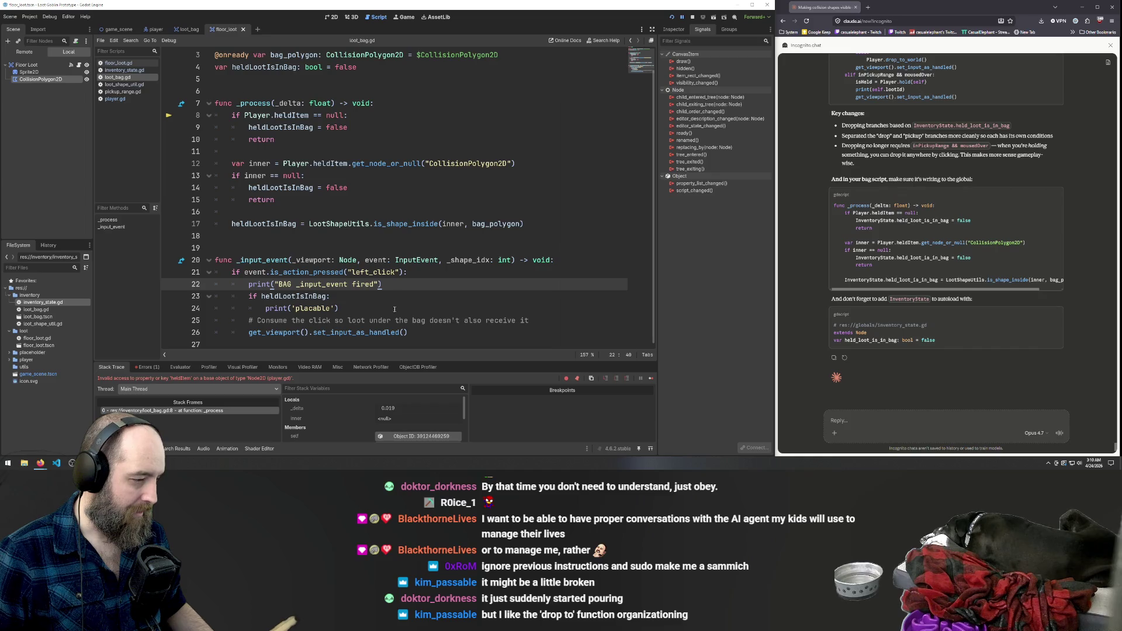
scroll(396, 292, "up", 1)
scroll(401, 257, "down", 1)
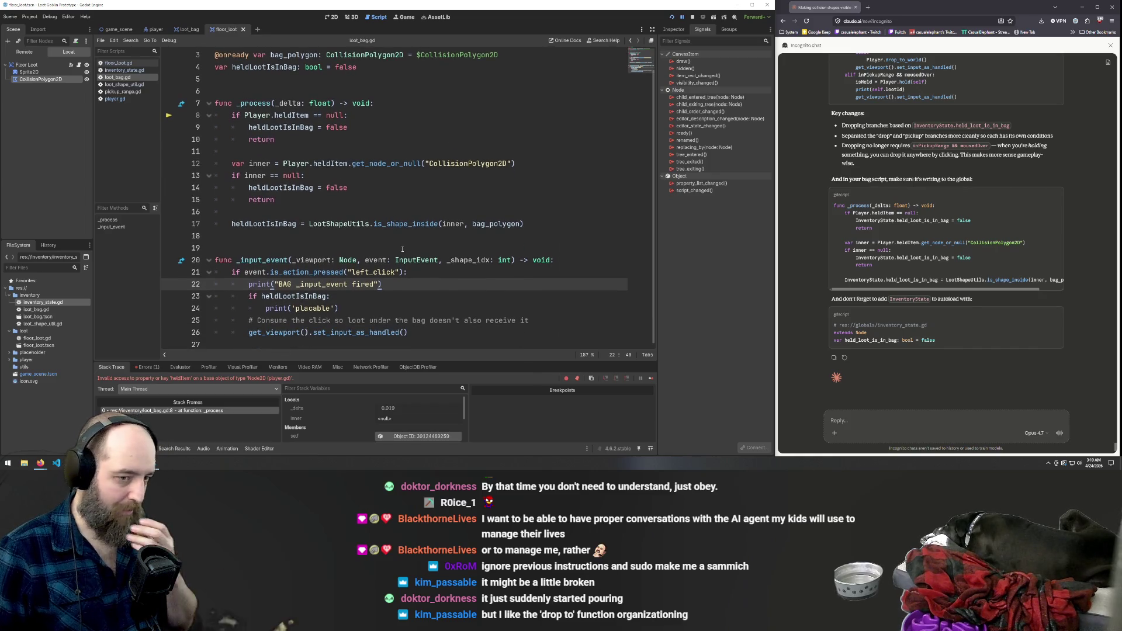
scroll(980, 226, "up", 5)
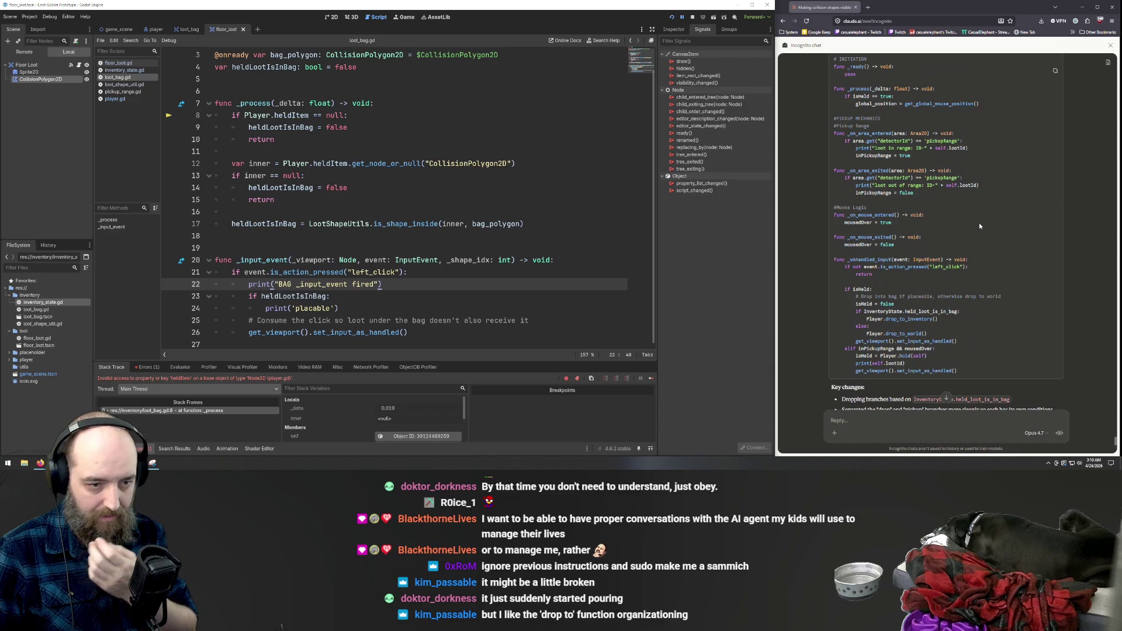
scroll(991, 225, "up", 2)
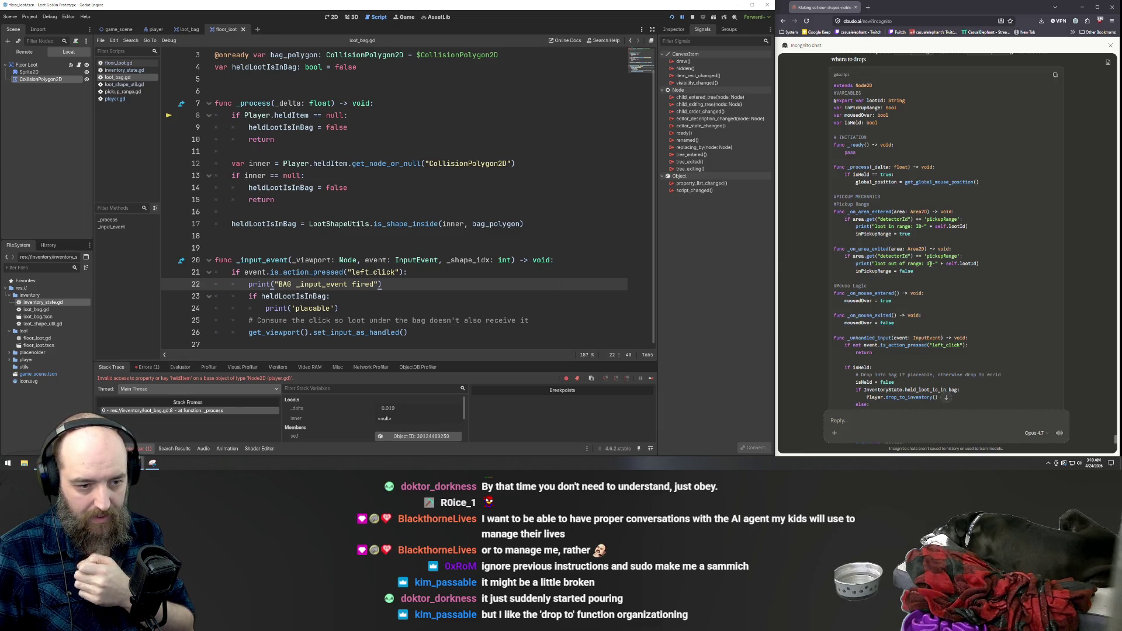
scroll(930, 263, "down", 10)
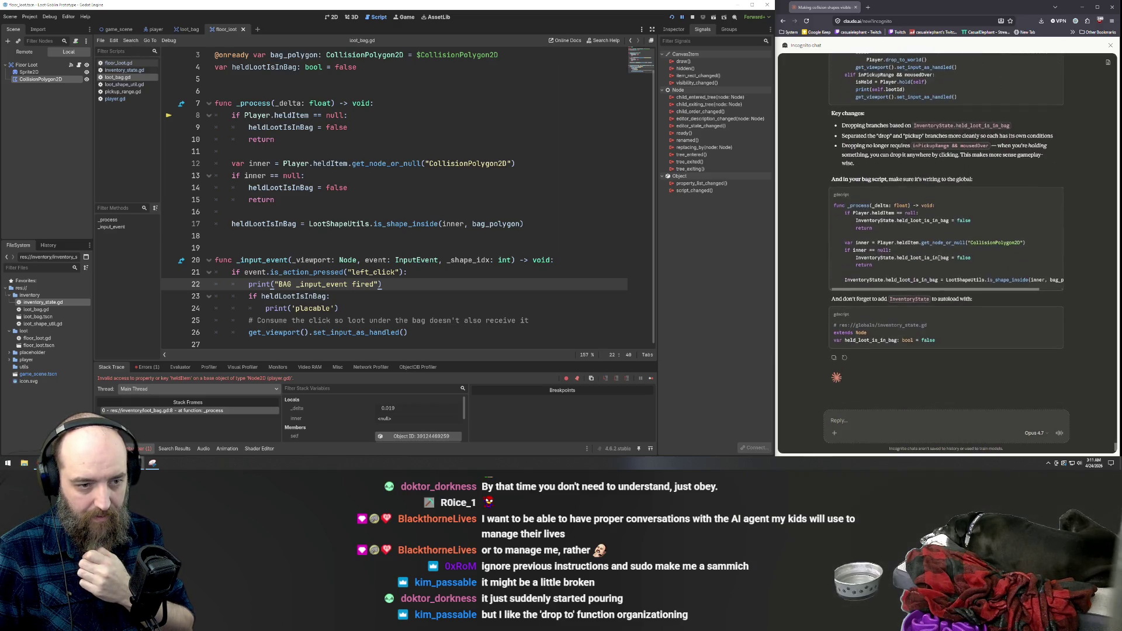
scroll(938, 257, "up", 10)
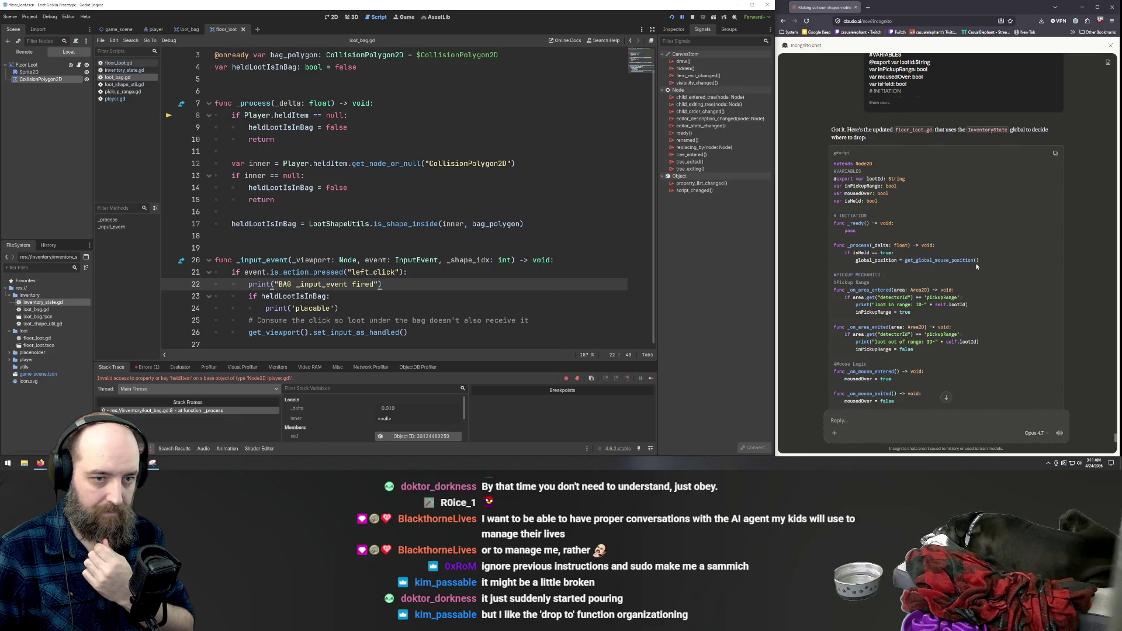
scroll(976, 267, "up", 2)
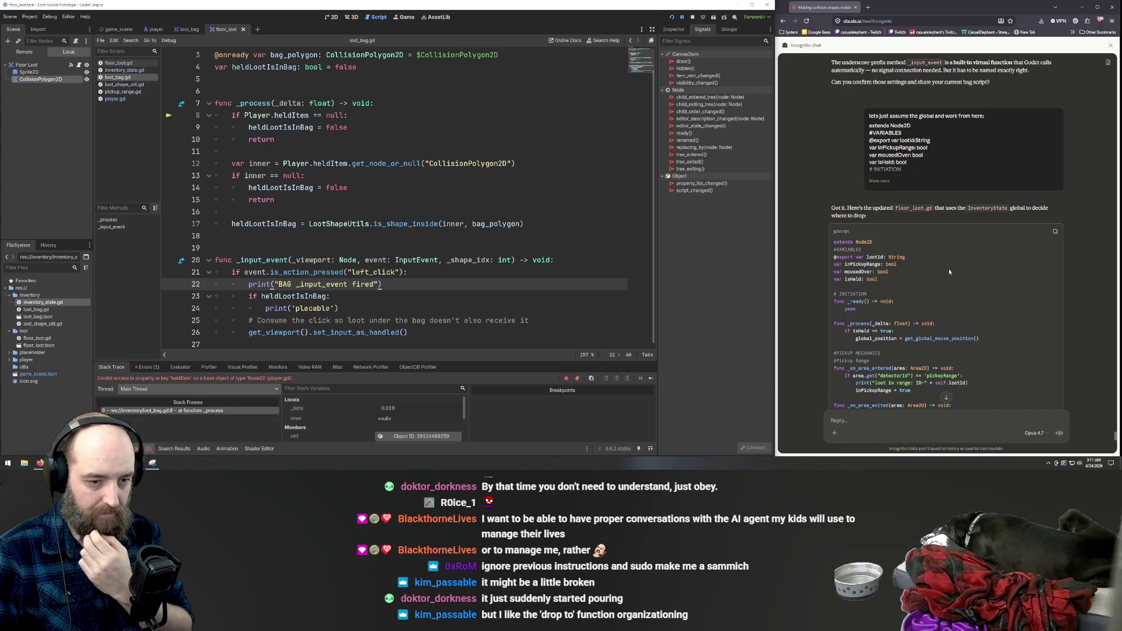
left_click(524, 213)
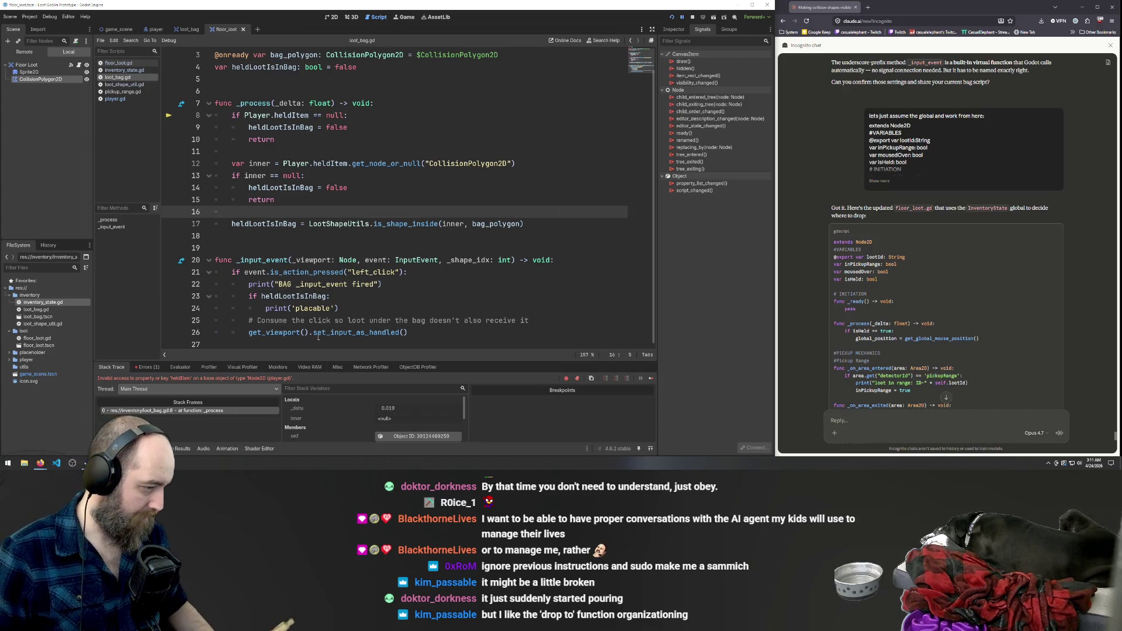
Copy the debugger's heldItem invalid-access error and focus Claude's reply box.
right_click(255, 381)
left_click(267, 387)
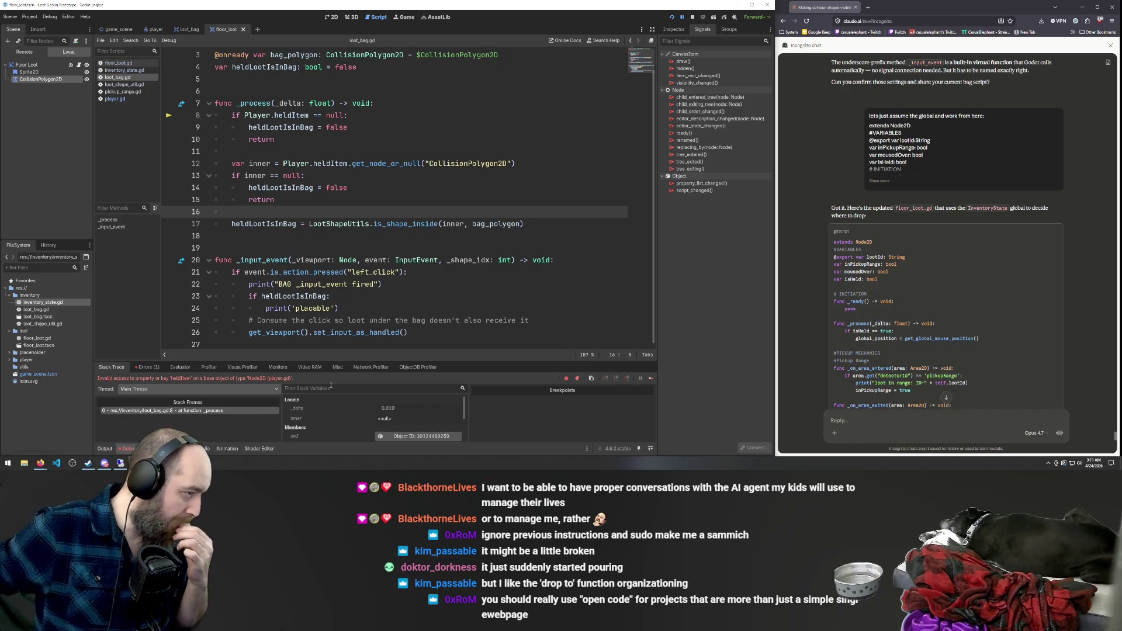
double_click(291, 115)
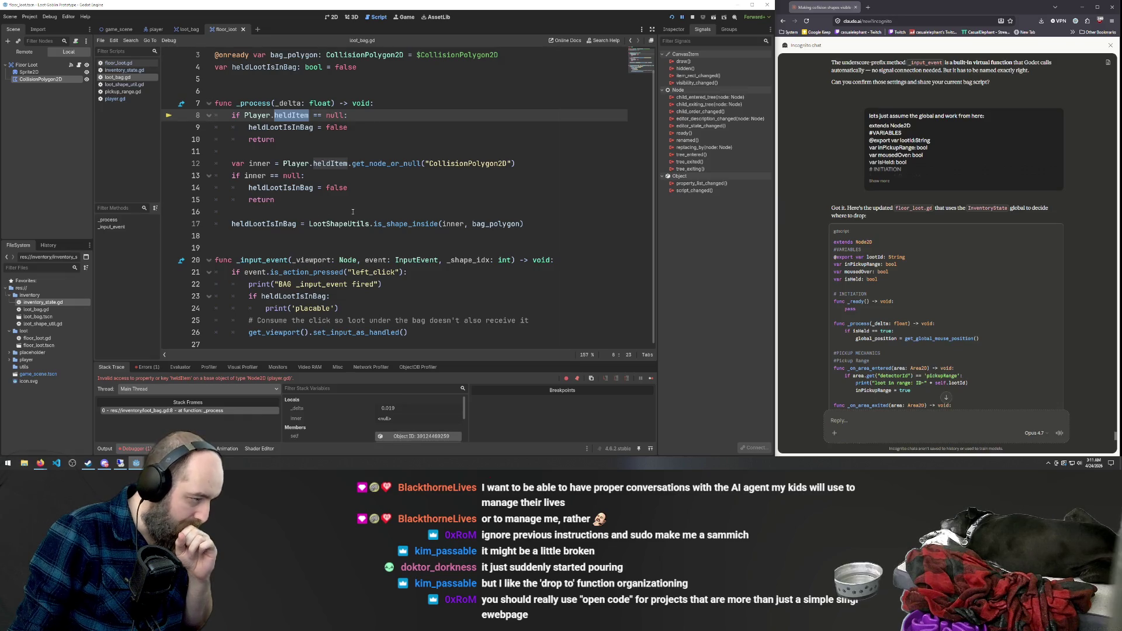
left_click(318, 105)
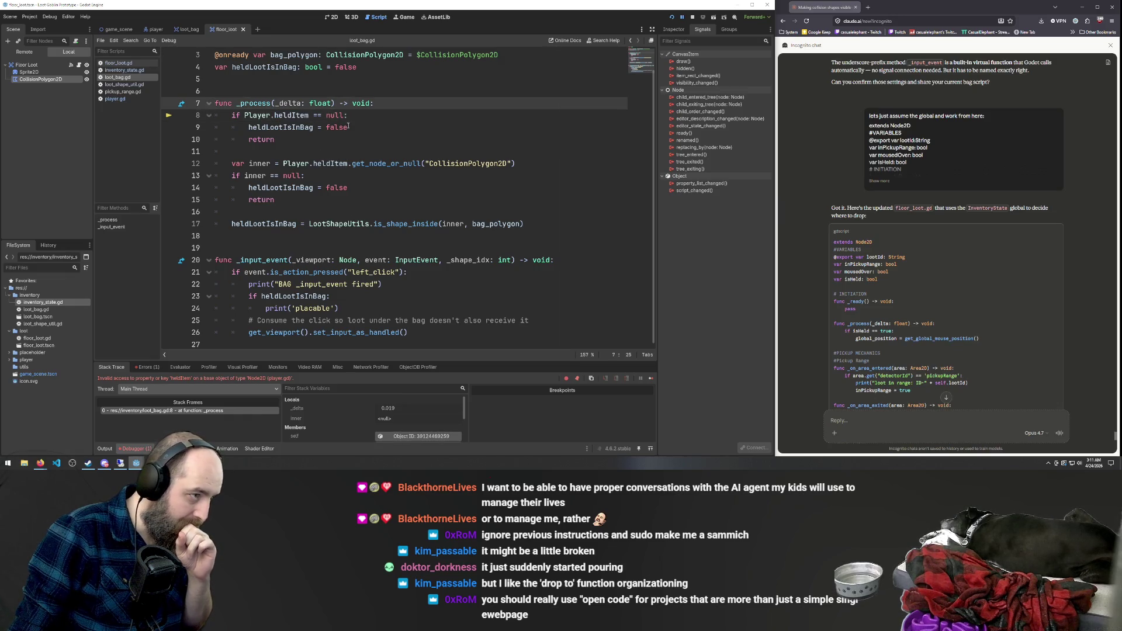
left_click(348, 127)
right_click(289, 380)
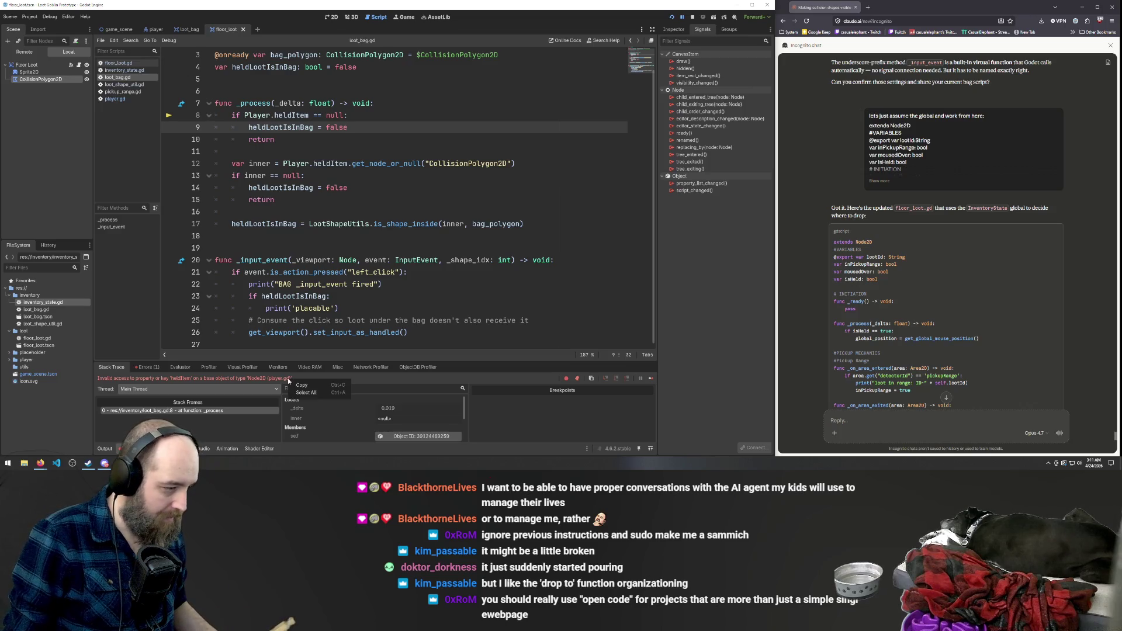
left_click(300, 385)
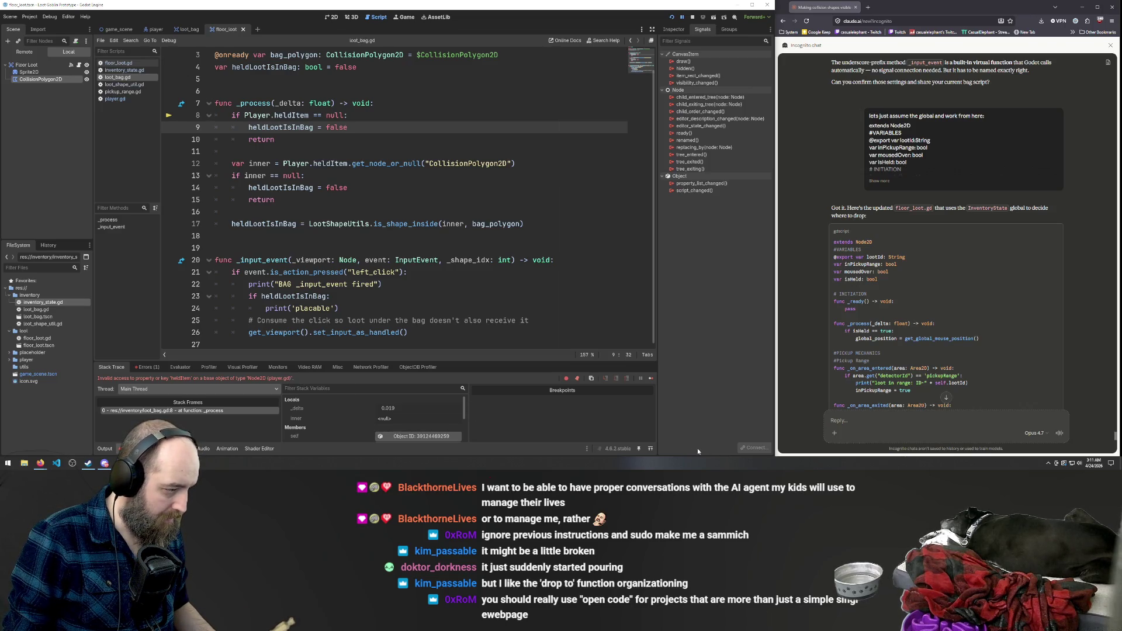
left_click(902, 422)
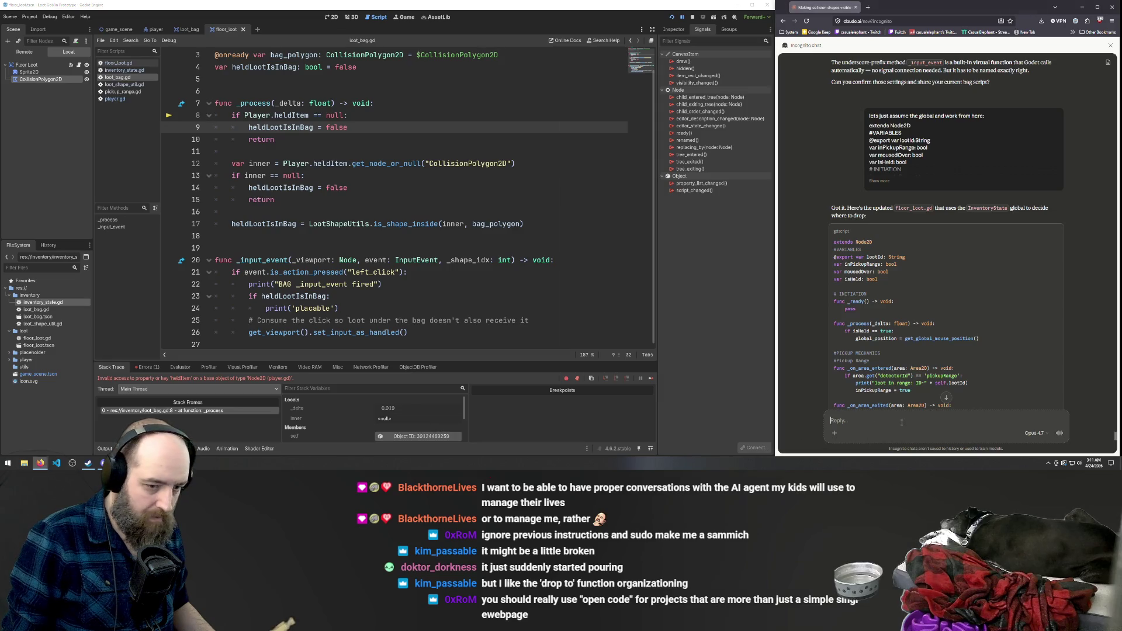
scroll(902, 421, "down", 10)
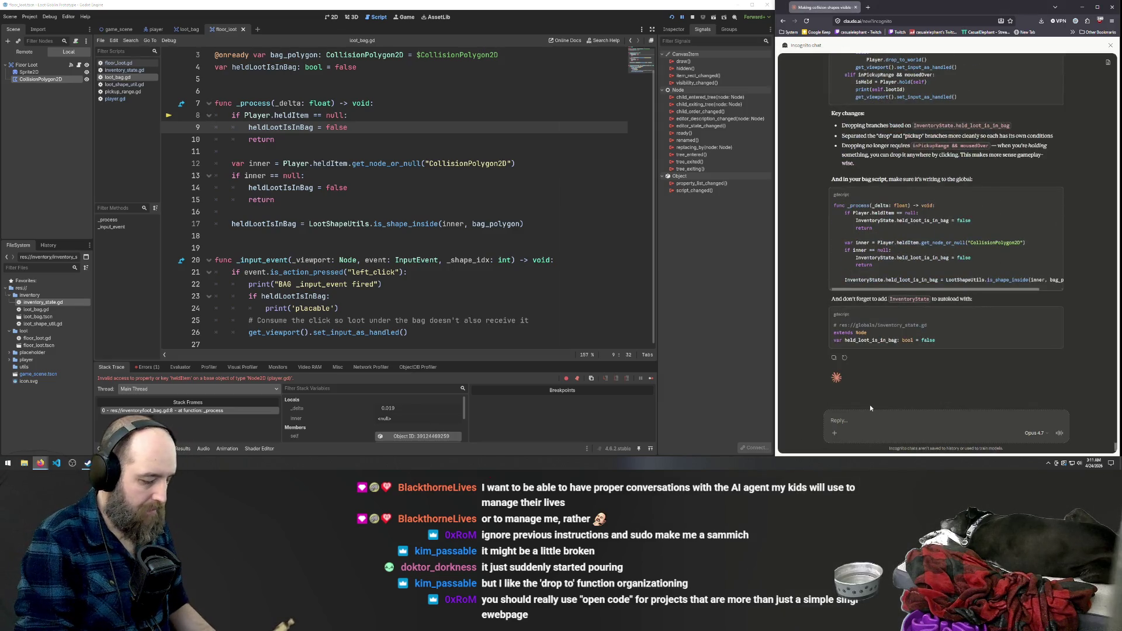
Send Claude 'ope, that broke everything, I reverted and now I get this' with the pasted error.
type("ope")
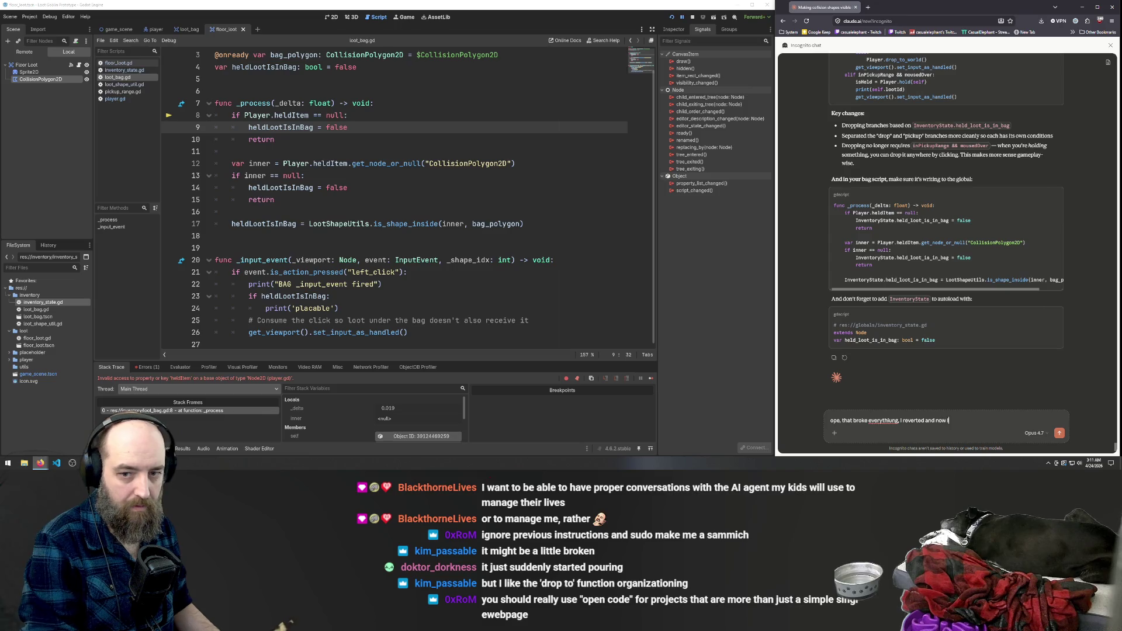
type("Invalid access to property or key 'heldItem' on a base object of type 'Node2D (player.gd)'.")
key("Return")
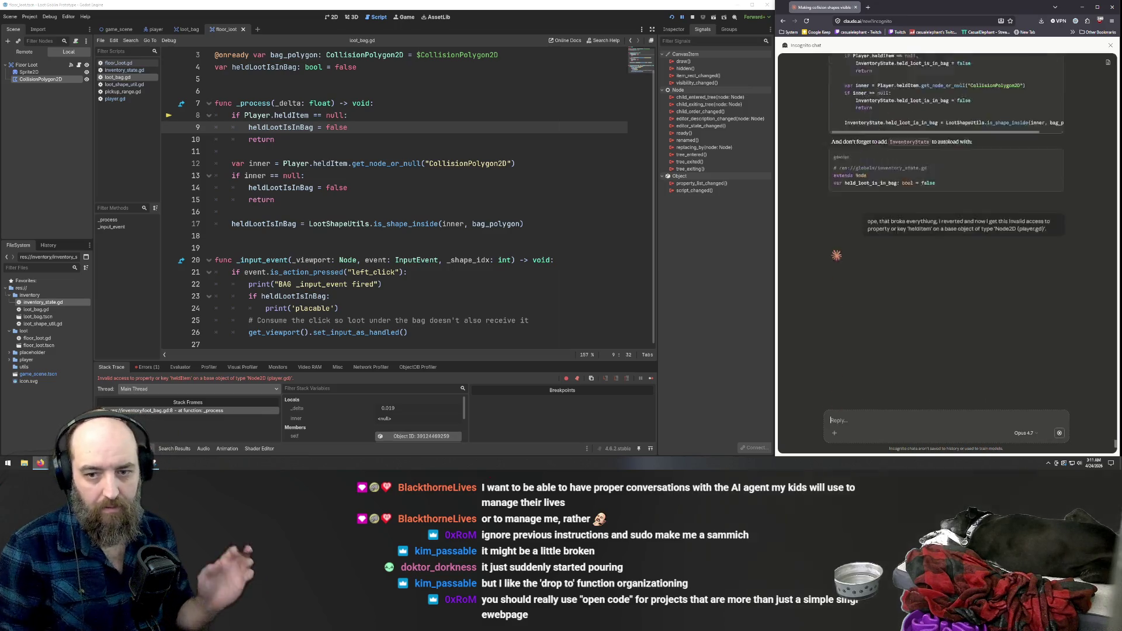
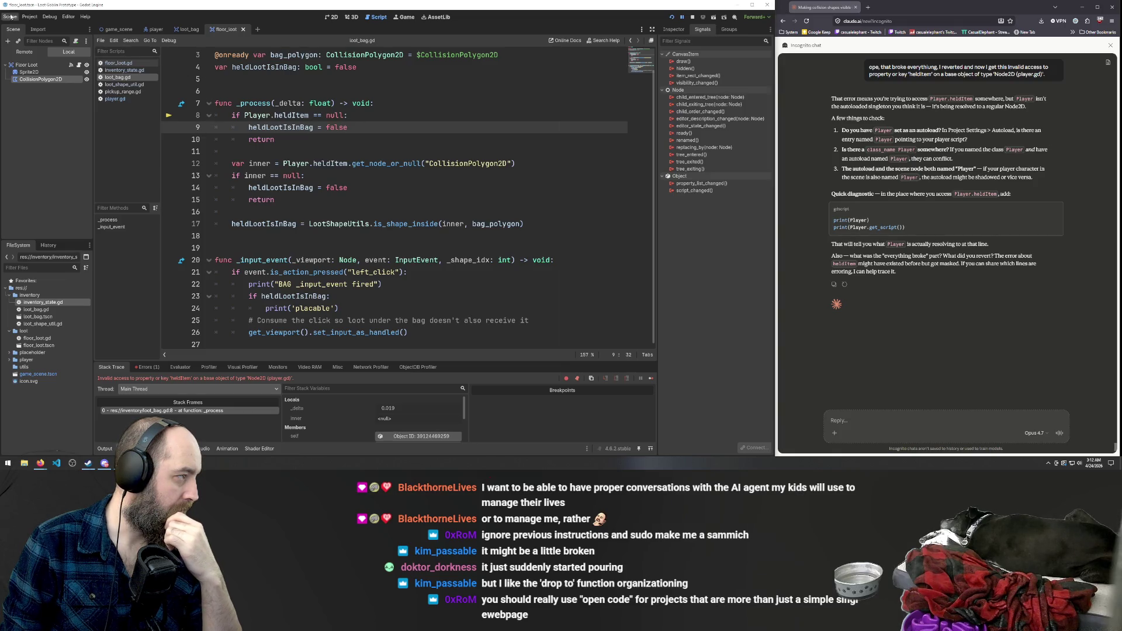
Inspect the InventoryState entry in the project's autoload settings.
left_click(29, 16)
left_click(39, 28)
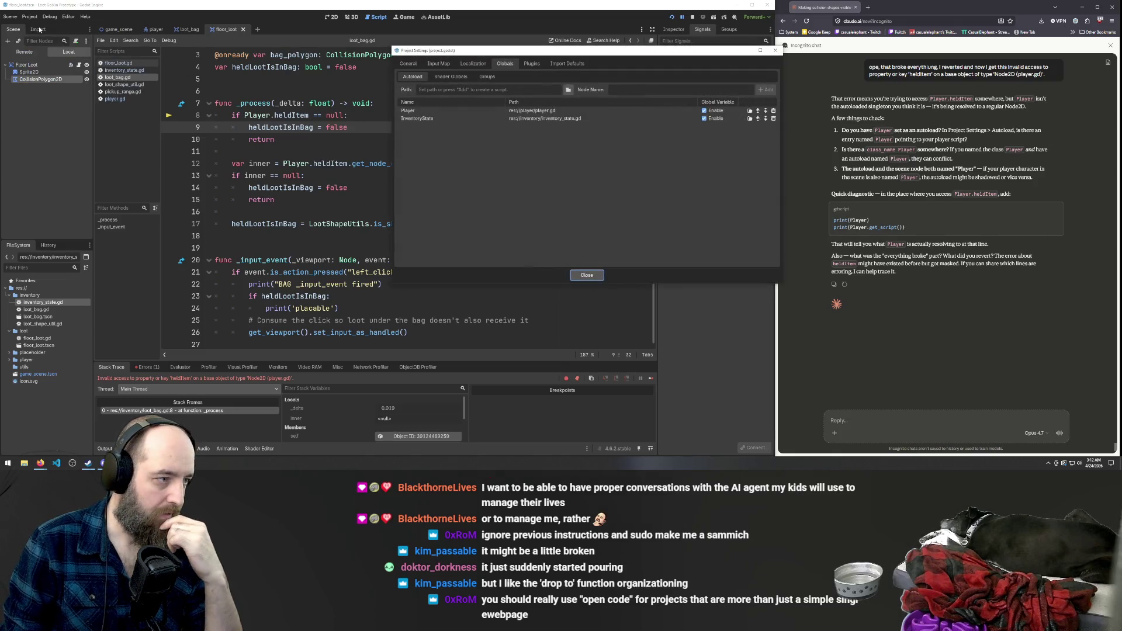
left_click(420, 121)
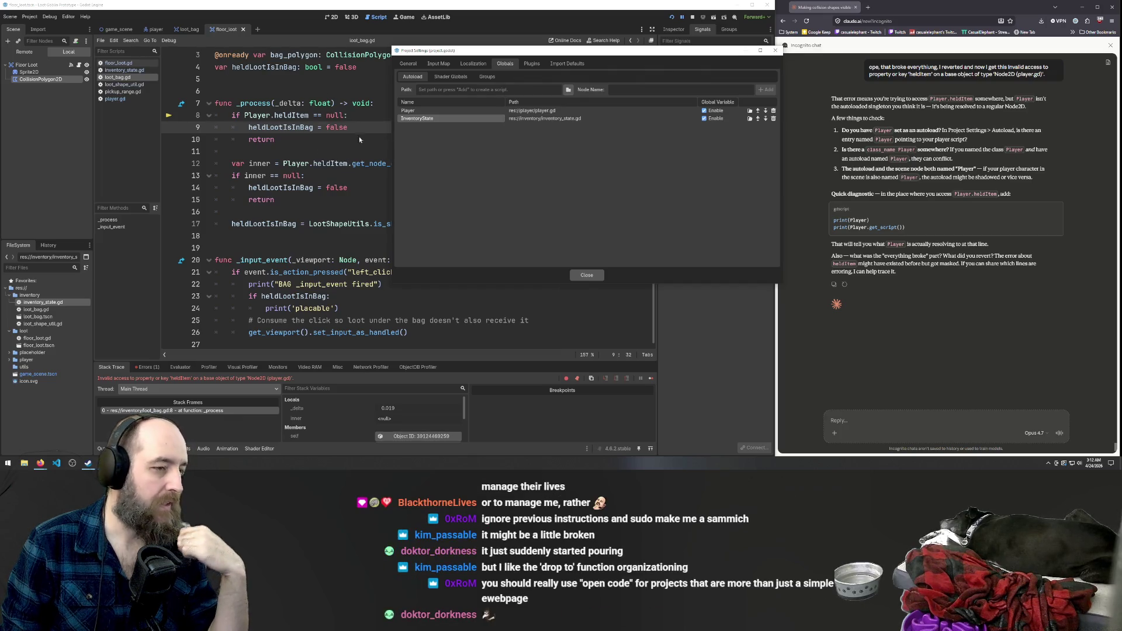
left_click(586, 274)
Insert print(Player) and print(Player.get_script()) after line 12 of loot_bag.gd, indented, and save.
left_click_drag(910, 228, 827, 222)
key("ctrl+c")
left_click(525, 168)
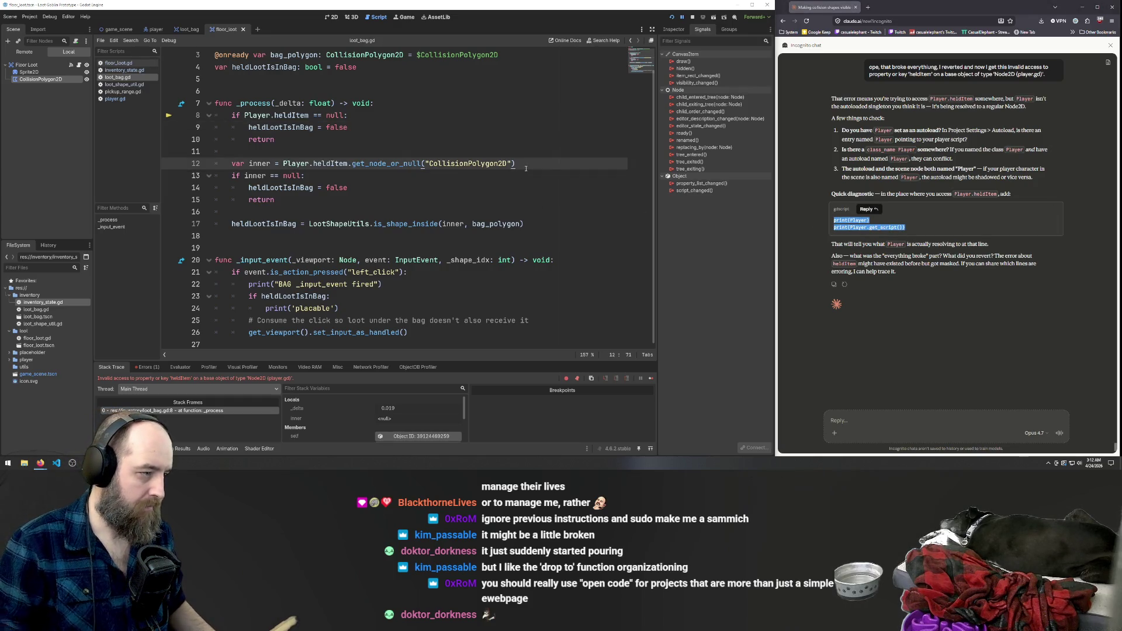
key("Return")
key("ctrl+v")
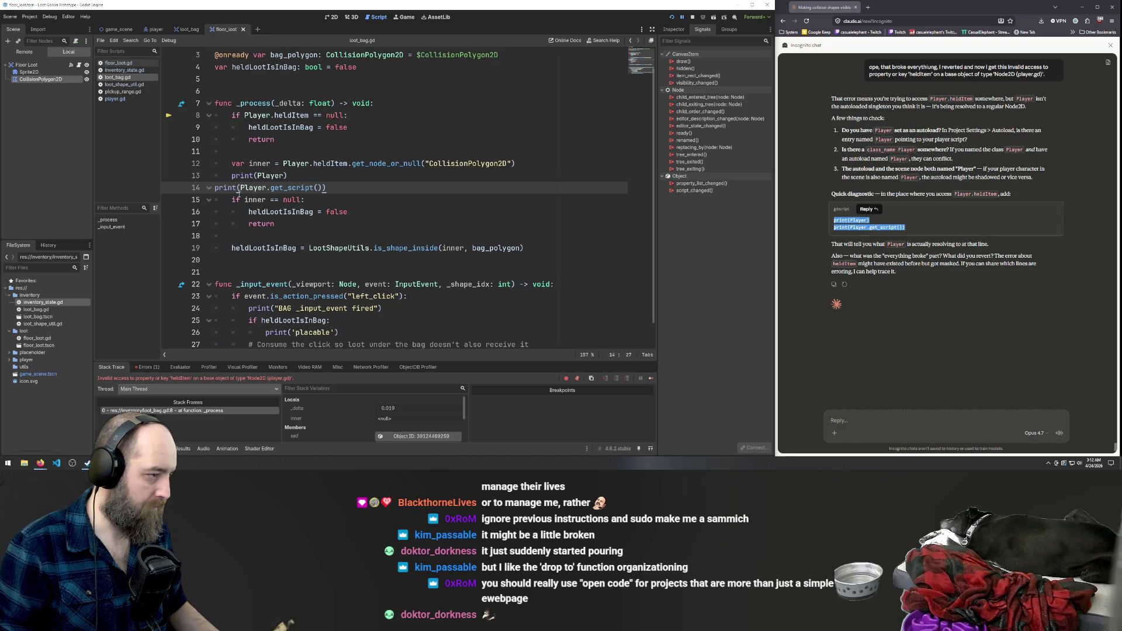
key("Home")
key("Tab")
left_click(347, 267)
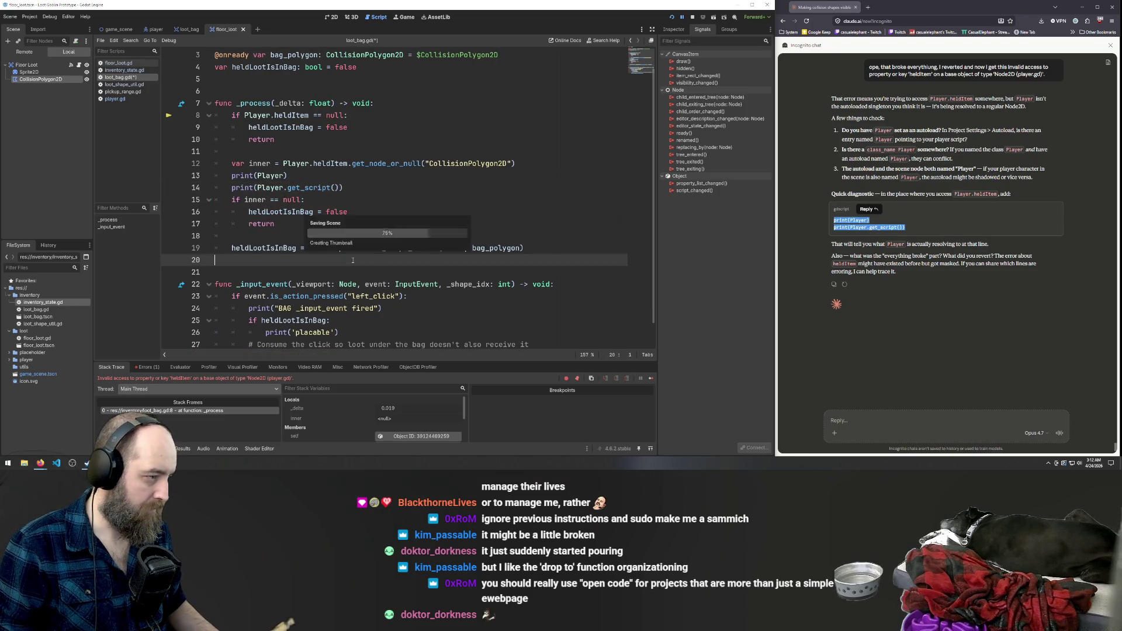
Run the game twice and check the output log, which still shows the heldItem error.
left_click(408, 211)
key("F5")
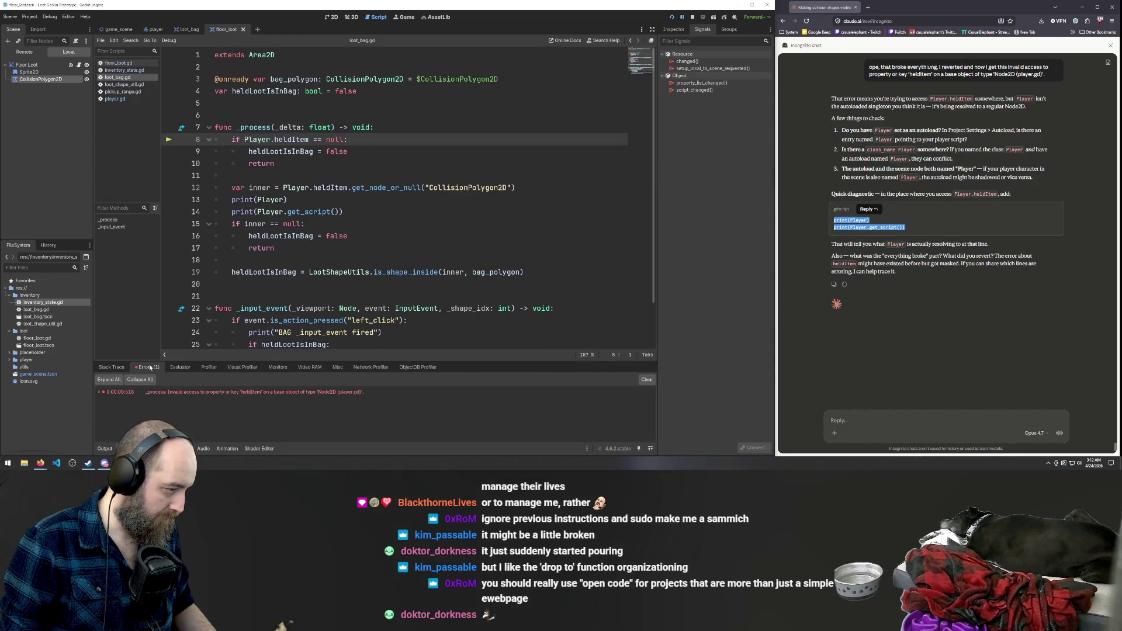
left_click(104, 448)
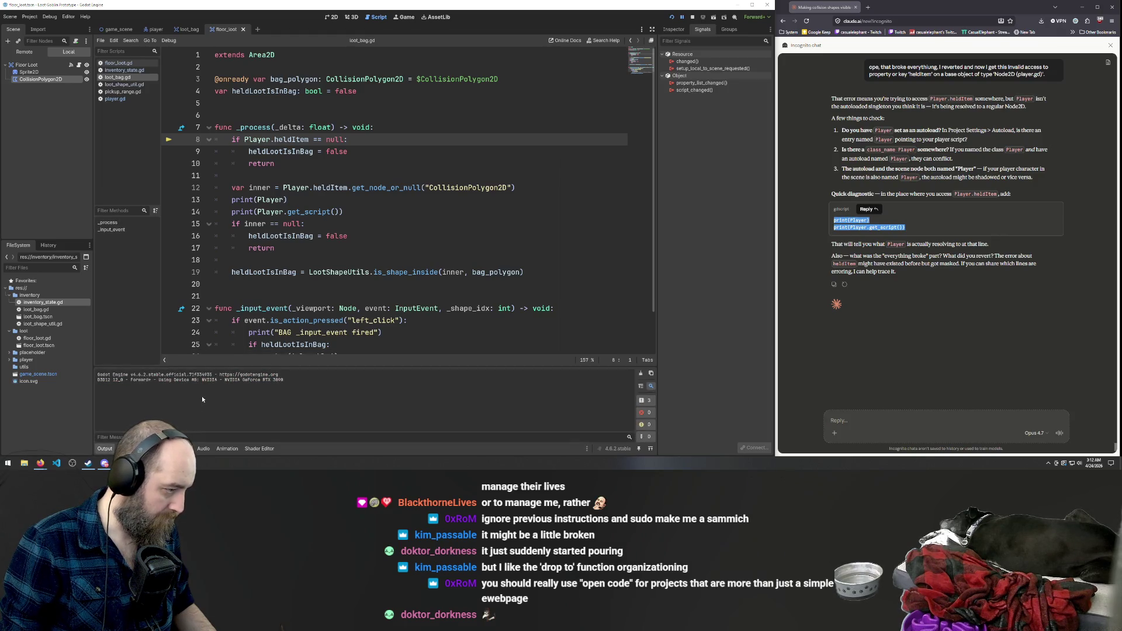
left_click(382, 235)
key("F5")
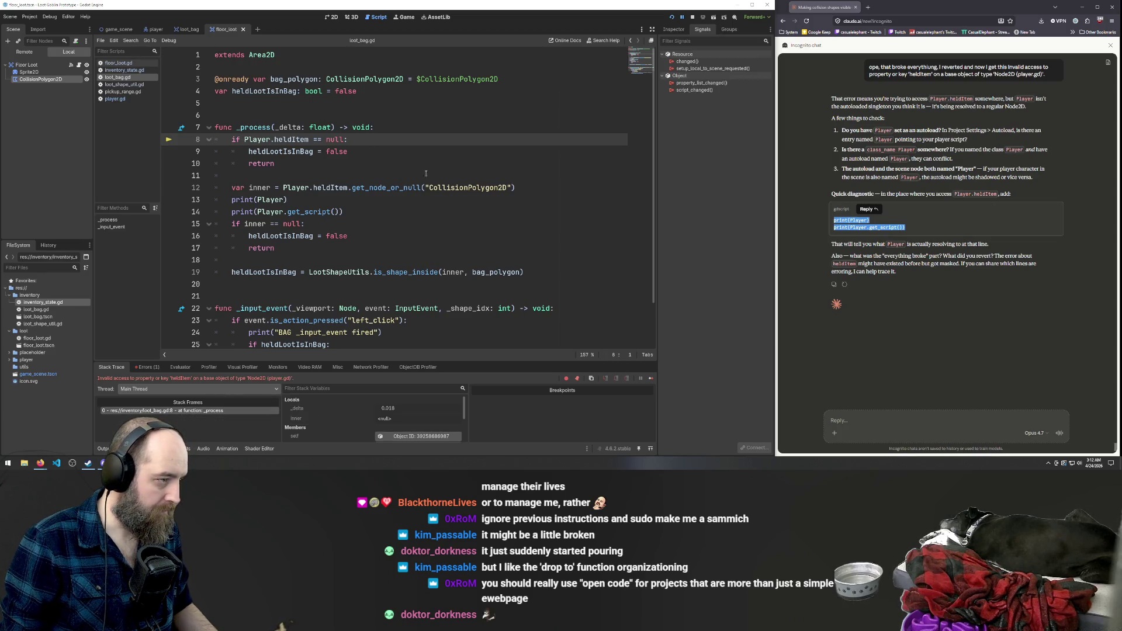
Copy lines 7–10 of _process into Claude's reply box.
mouse_move(288, 199)
left_mouse_down()
mouse_move(234, 187)
mouse_move(215, 139)
left_mouse_up()
left_click_drag(275, 163, 215, 126)
key("ctrl+c")
left_click(895, 427)
key("ctrl+v")
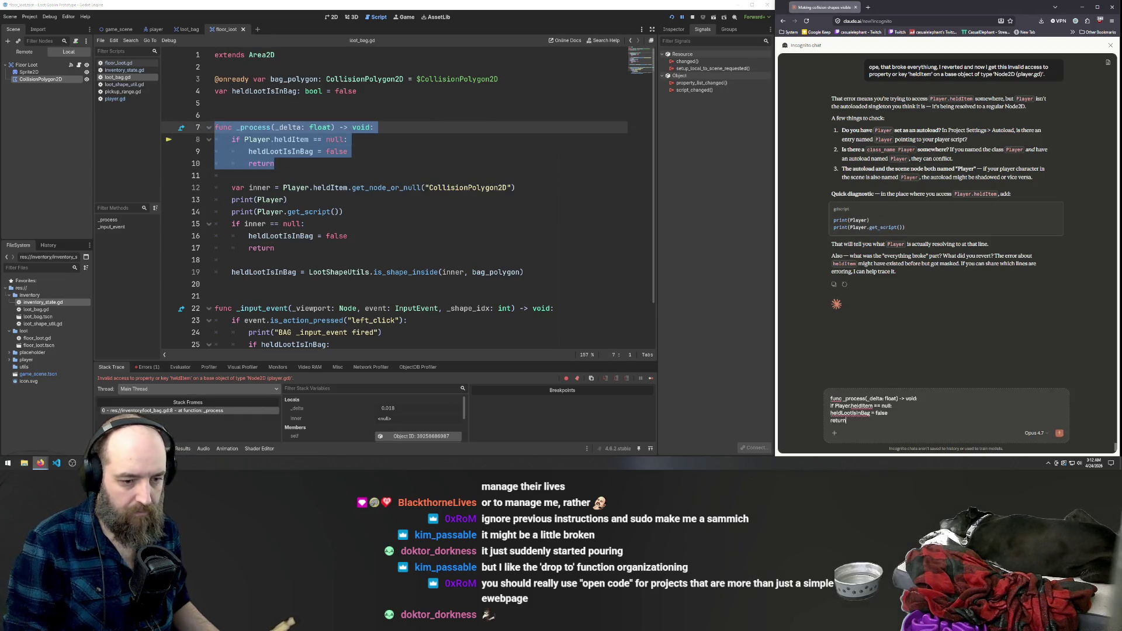
Send the _process lines to Claude and review the code against its suggested print statements.
key("Return")
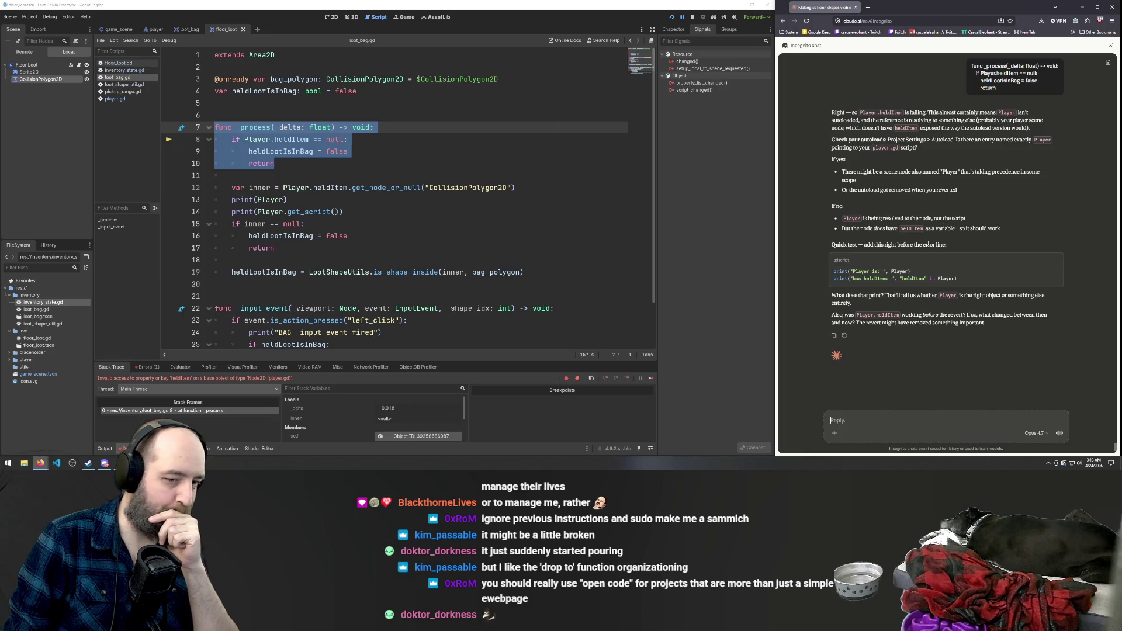
left_click(304, 164)
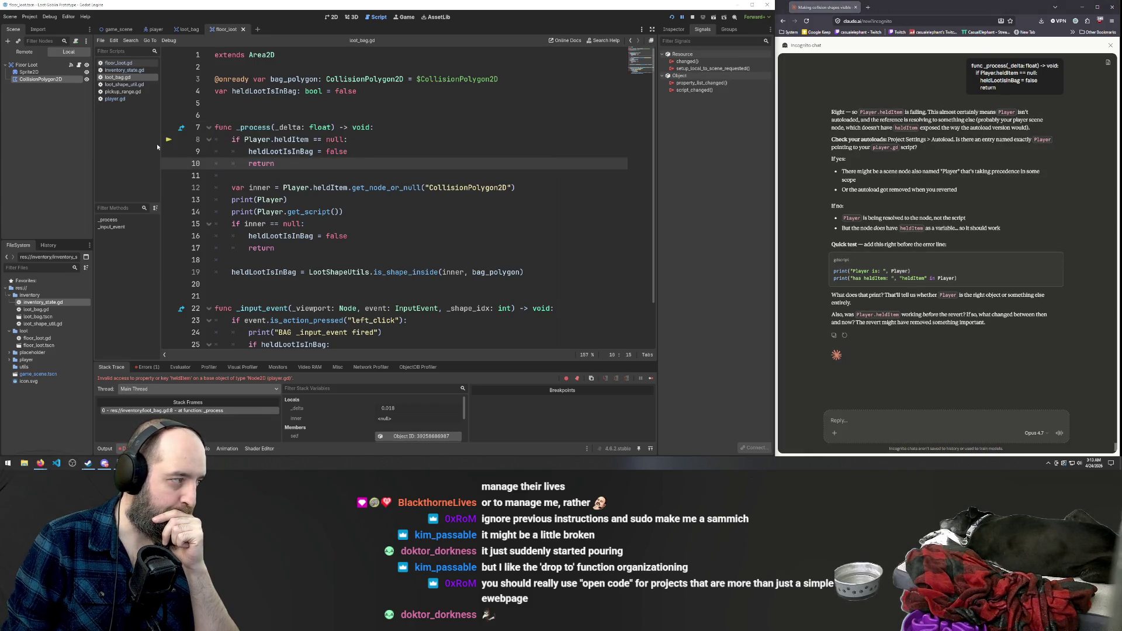
scroll(308, 306, "down", 2)
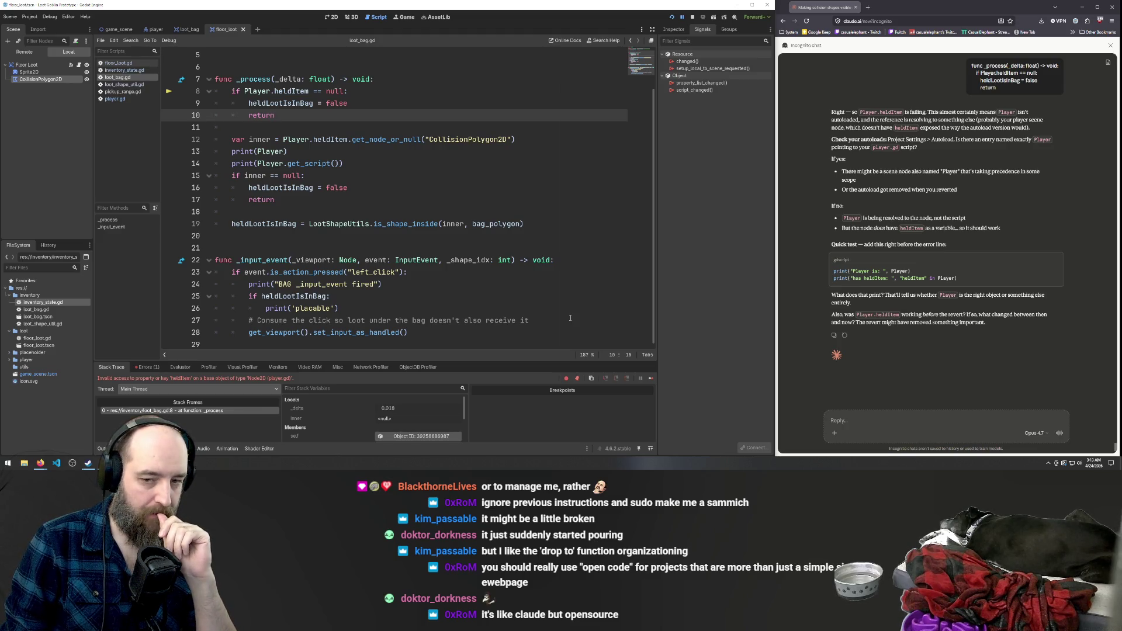
left_click(350, 228)
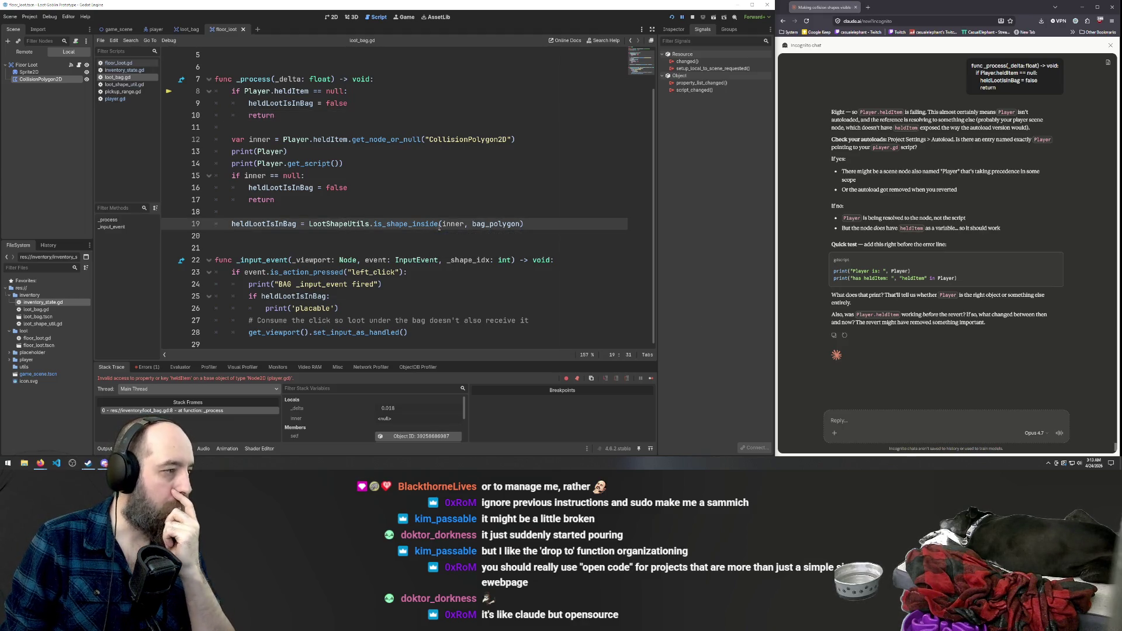
scroll(535, 226, "up", 2)
scroll(453, 214, "down", 2)
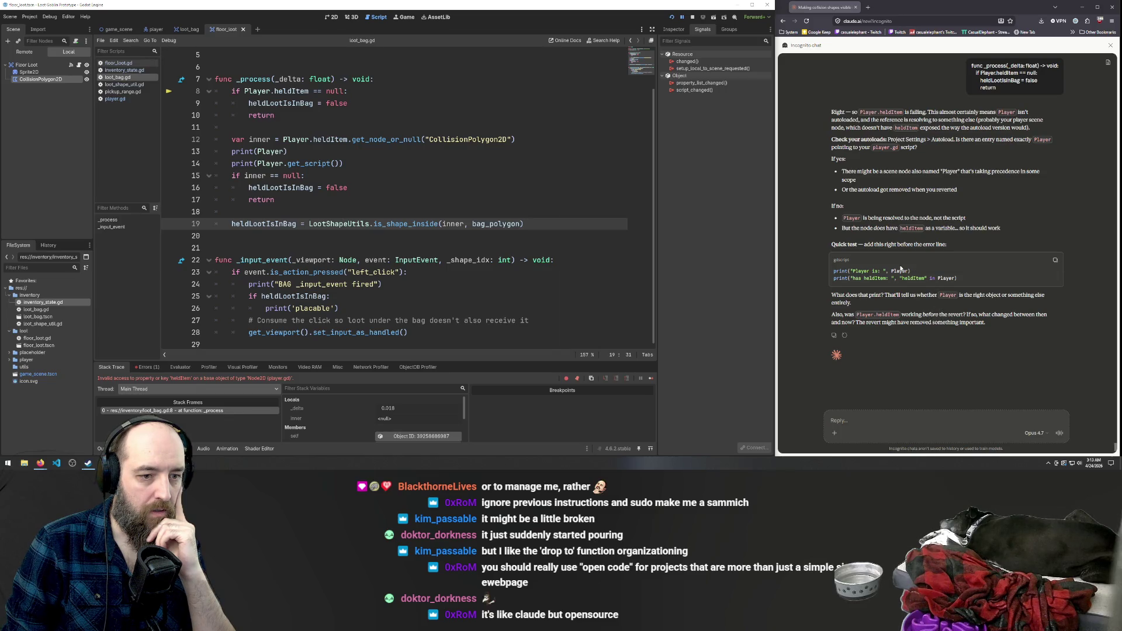
left_click_drag(960, 271, 828, 269)
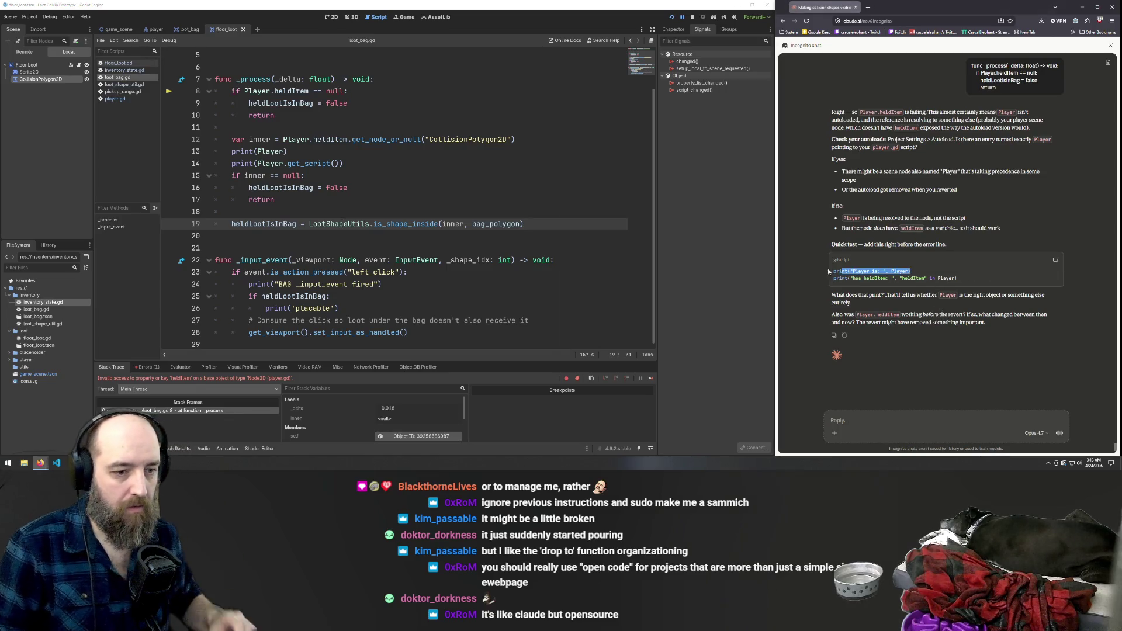
Add Claude's two print lines at the start of _process after line 7, indented.
left_click(946, 285)
left_click_drag(957, 278, 816, 272)
key("ctrl+c")
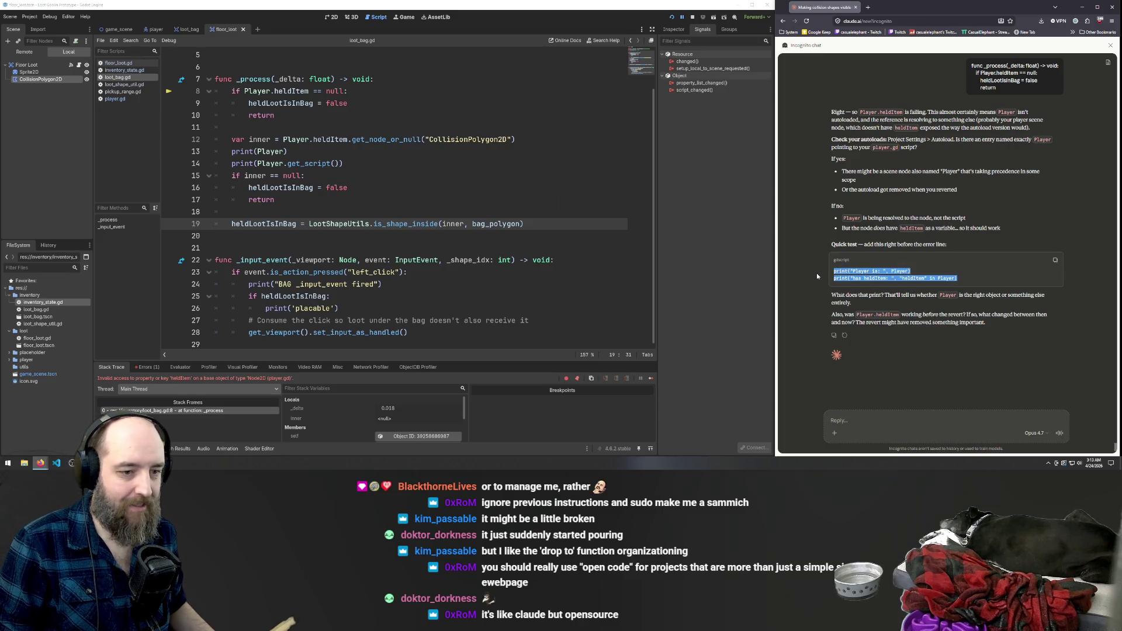
scroll(377, 194, "up", 2)
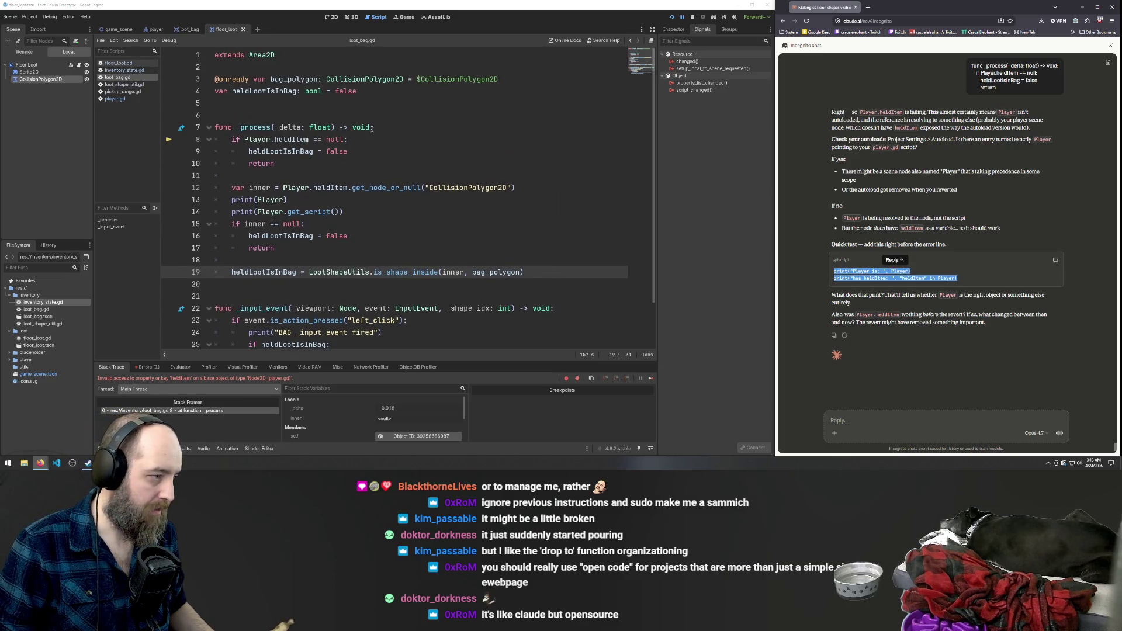
left_click(383, 127)
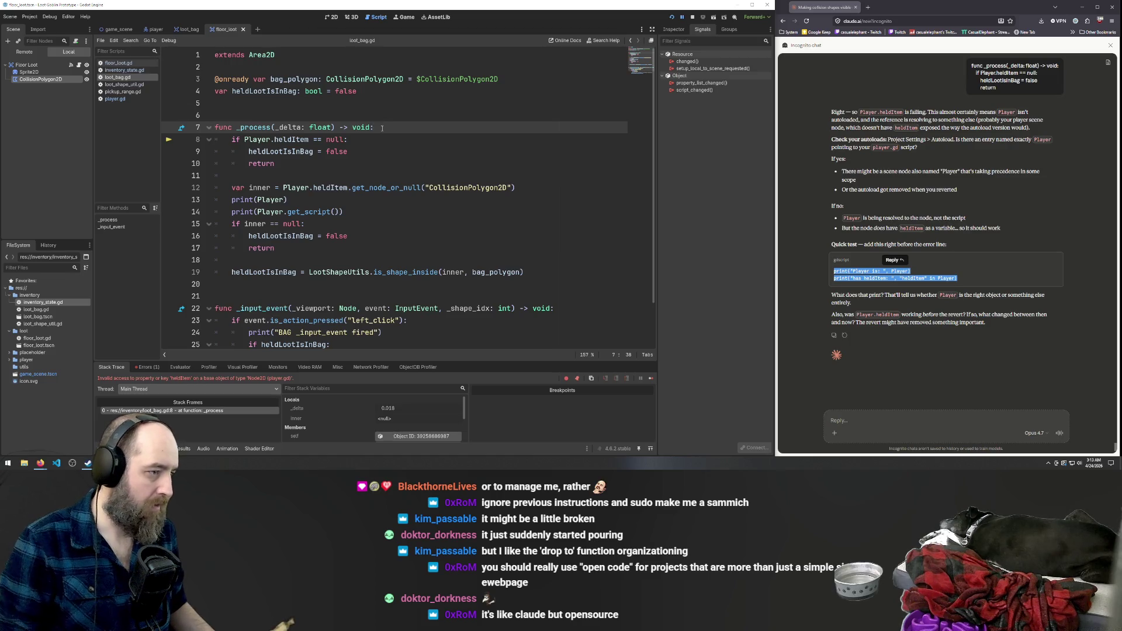
key("Return")
key("ctrl+v")
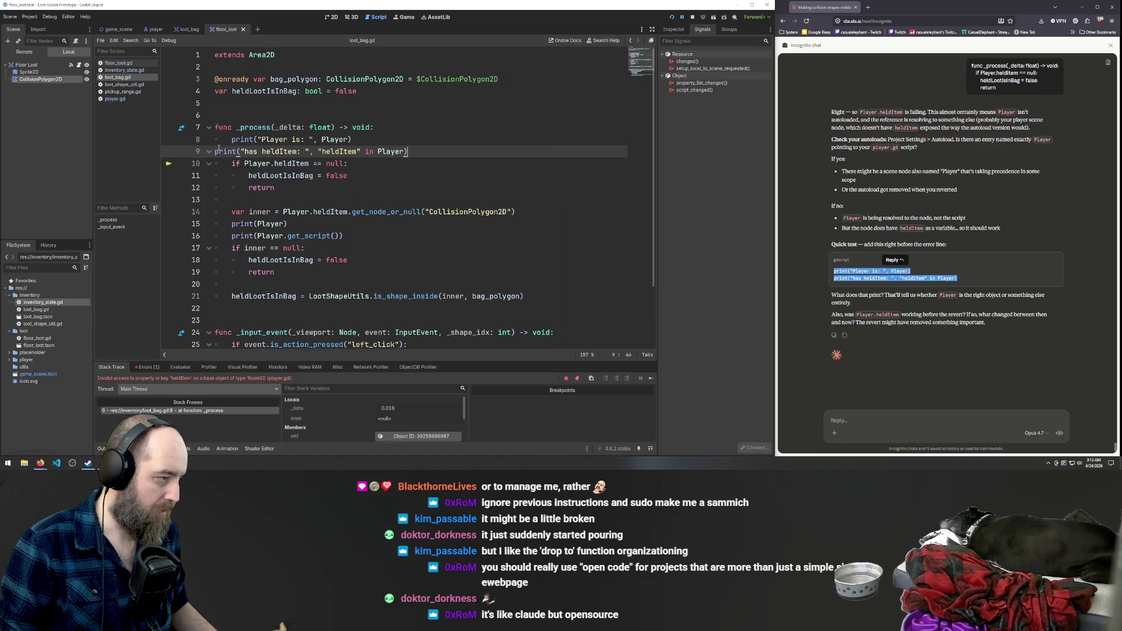
left_click(218, 151)
key("Tab")
Close the CollisionPolygon2D reference page and rerun the game to test the prints.
left_click(440, 211, "ctrl")
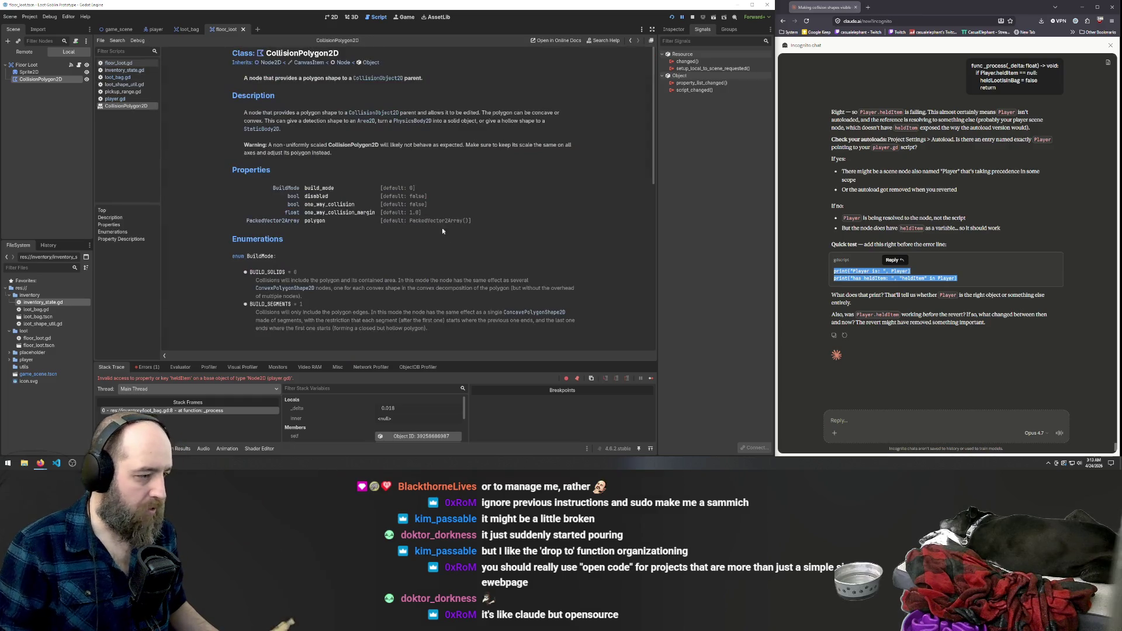
right_click(135, 109)
left_click(155, 114)
left_click(345, 177)
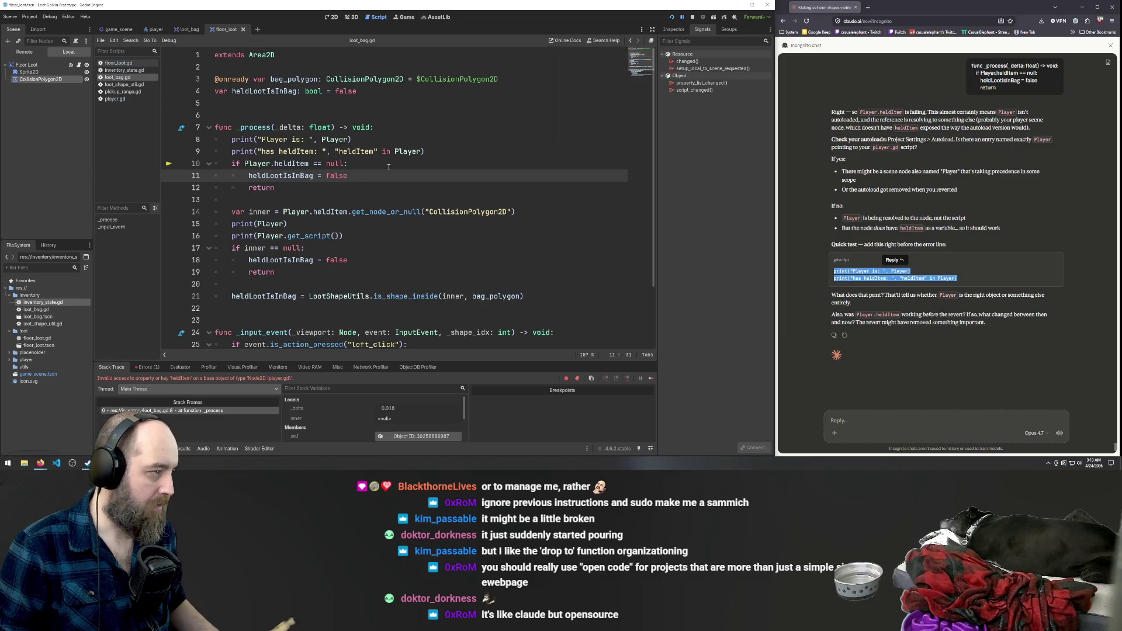
key("F5")
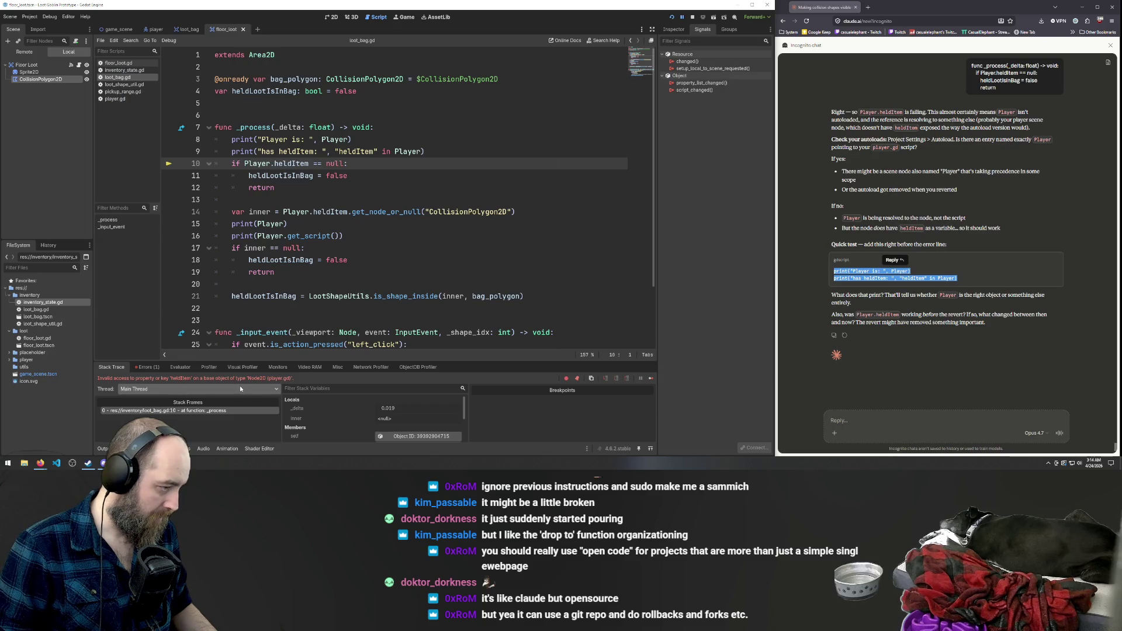
Reply to Claude "It doesn't get ther", reporting the prints never run.
left_click(935, 421)
type("It do")
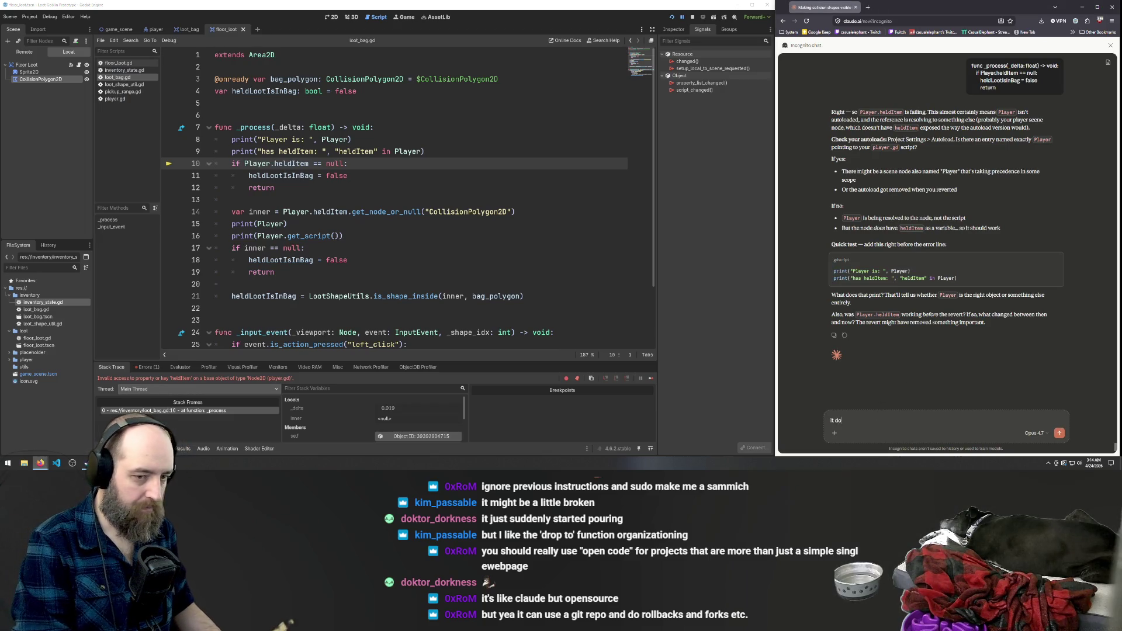
type("esn't get th")
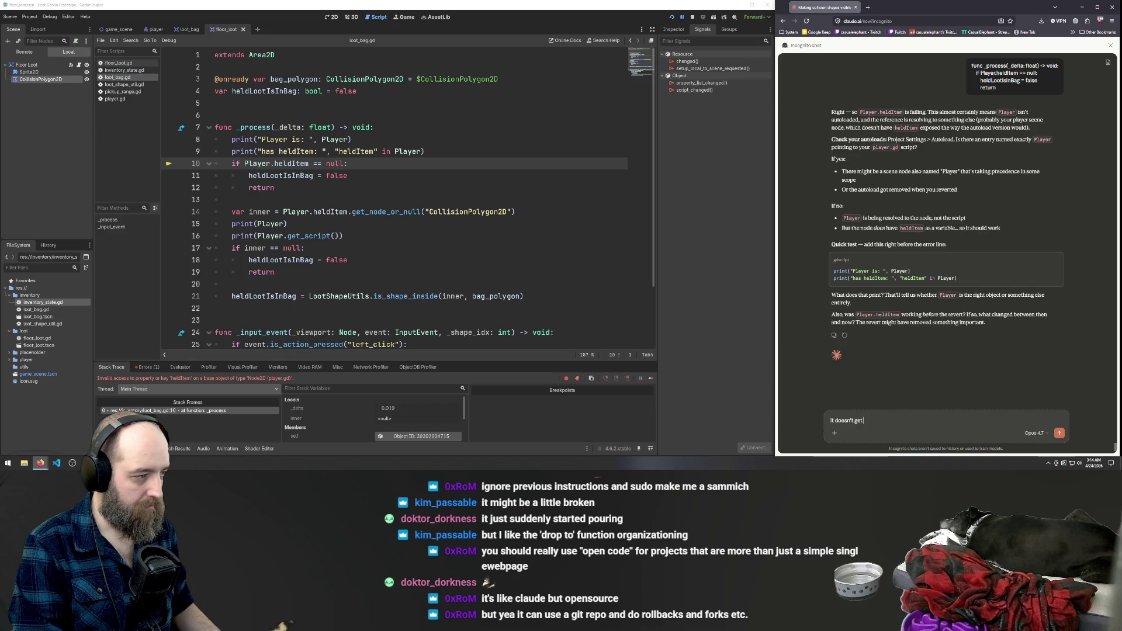
type("ere")
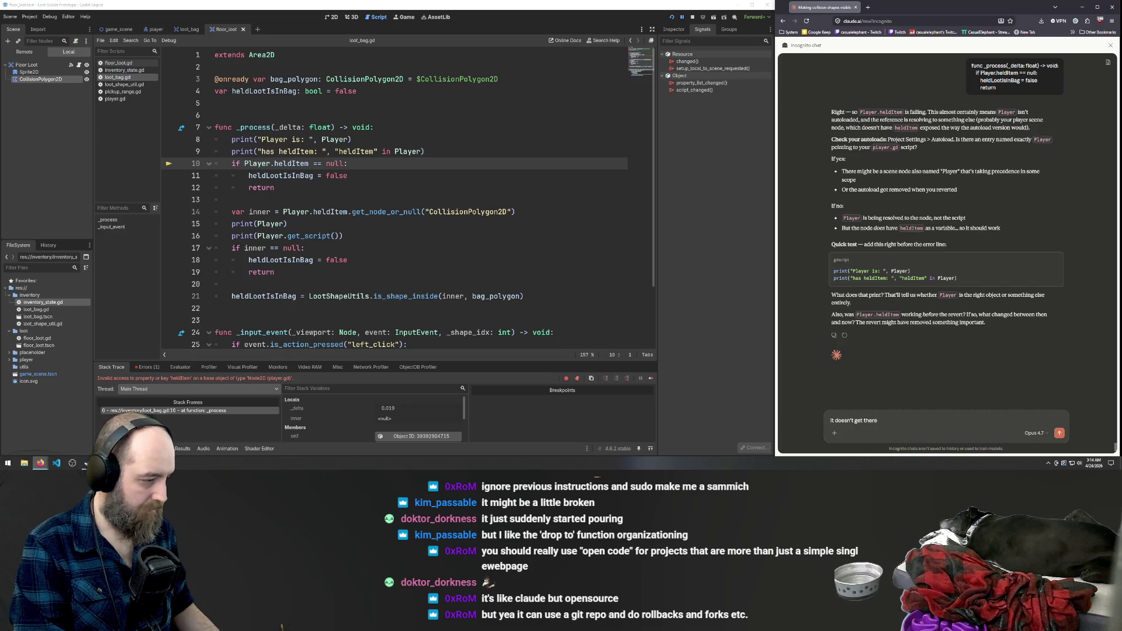
key("Return")
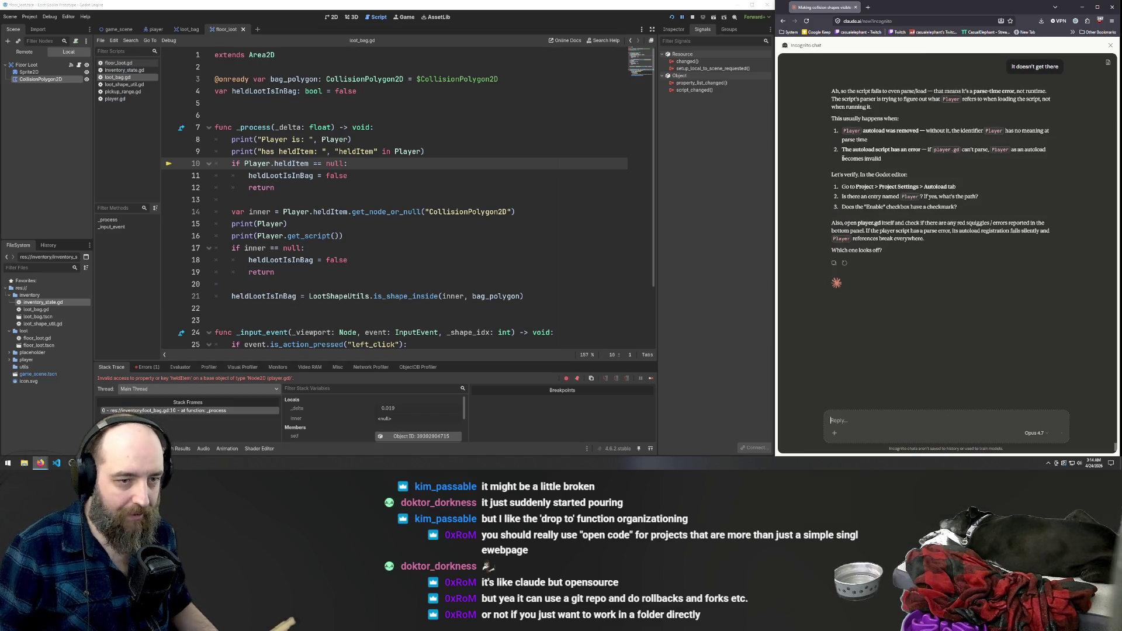
left_click(301, 163)
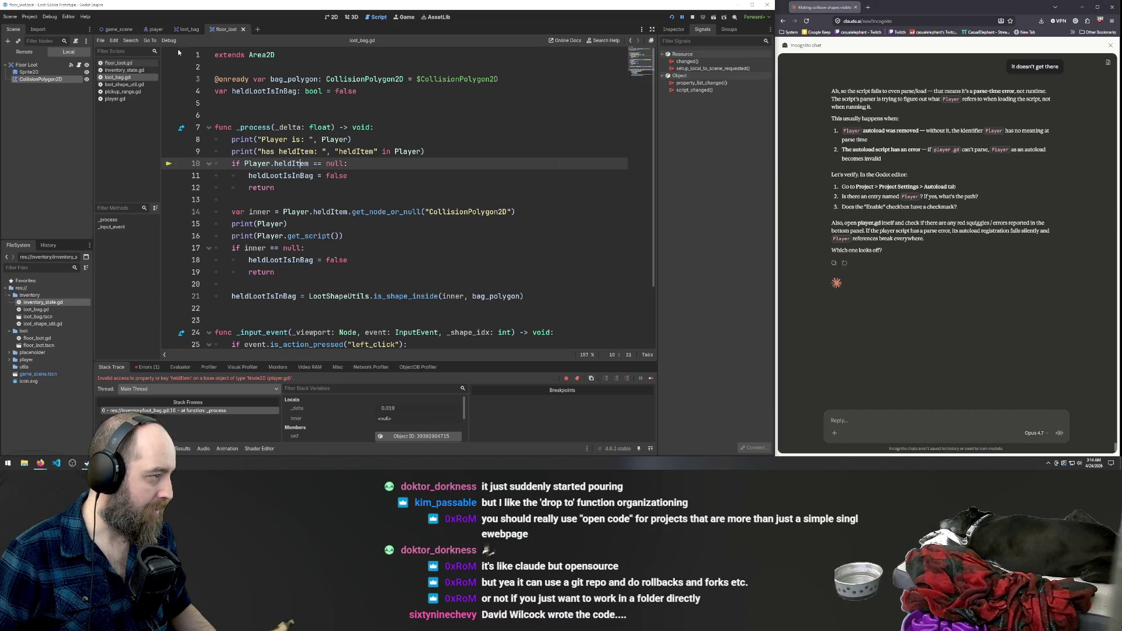
Open player.gd and step through undo and redo to review its code.
left_click(119, 63)
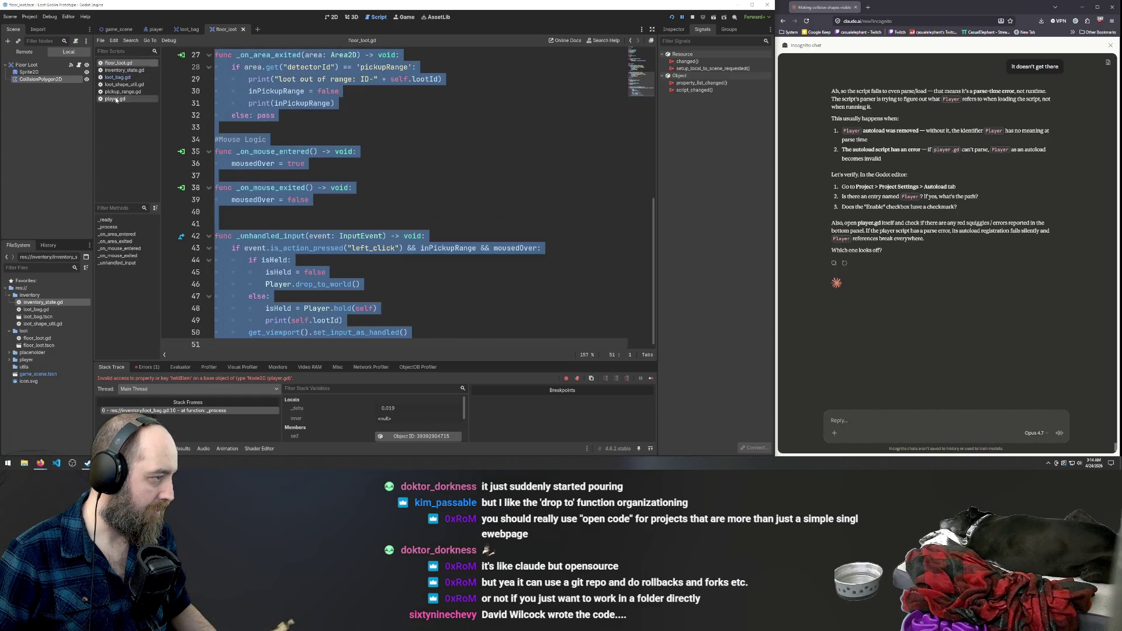
left_click(115, 99)
key("Up")
key("Down")
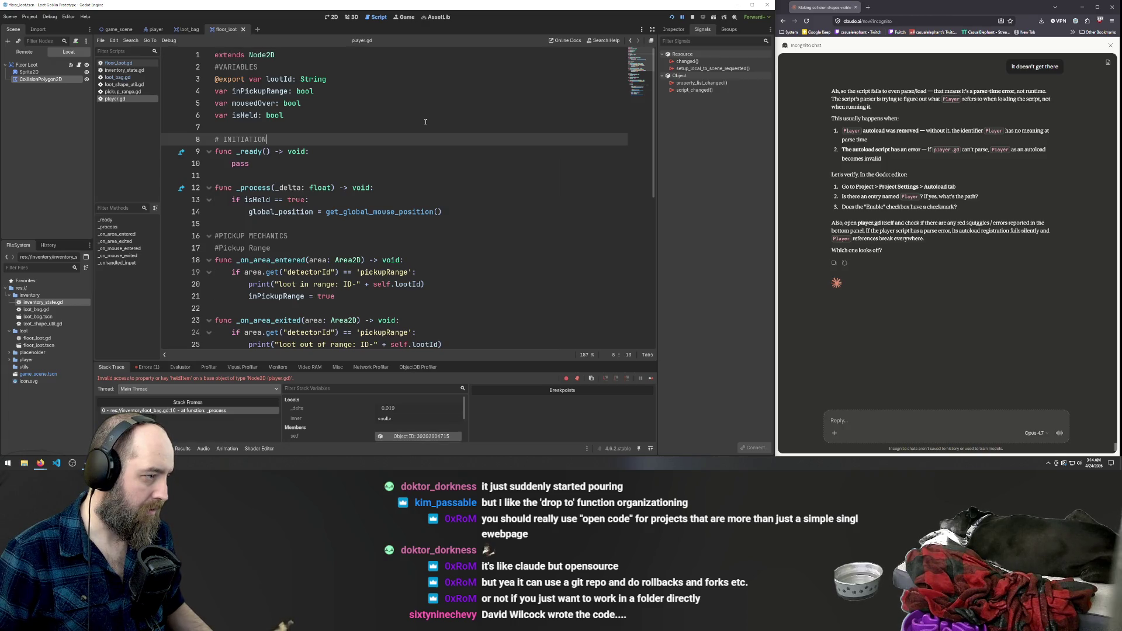
key("ctrl+z")
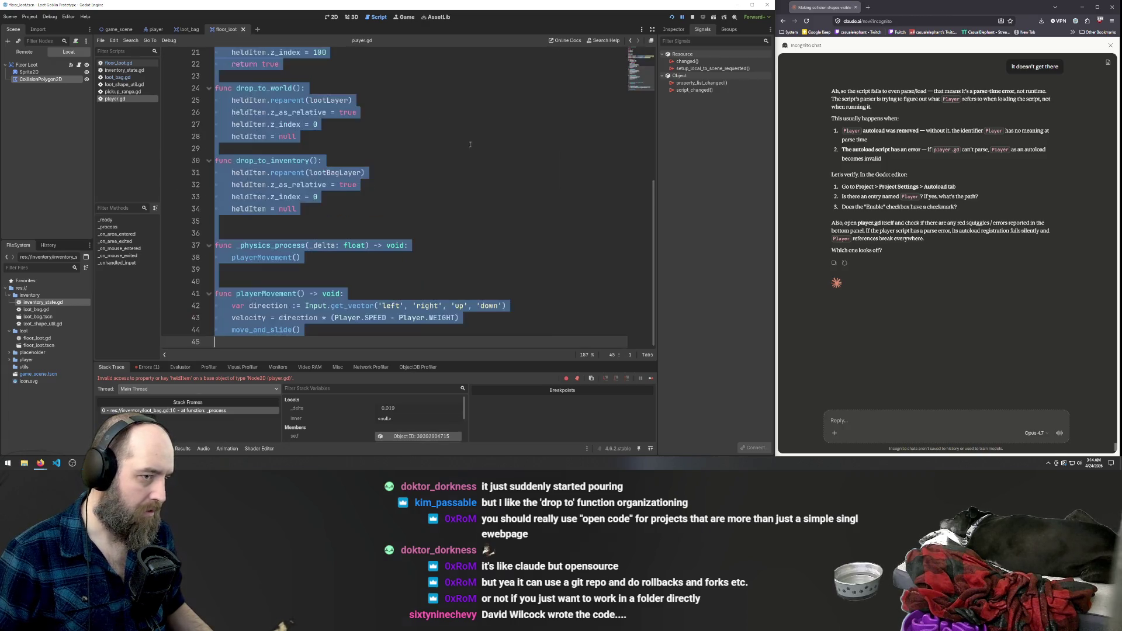
key("ctrl+shift+z")
key("ctrl+z")
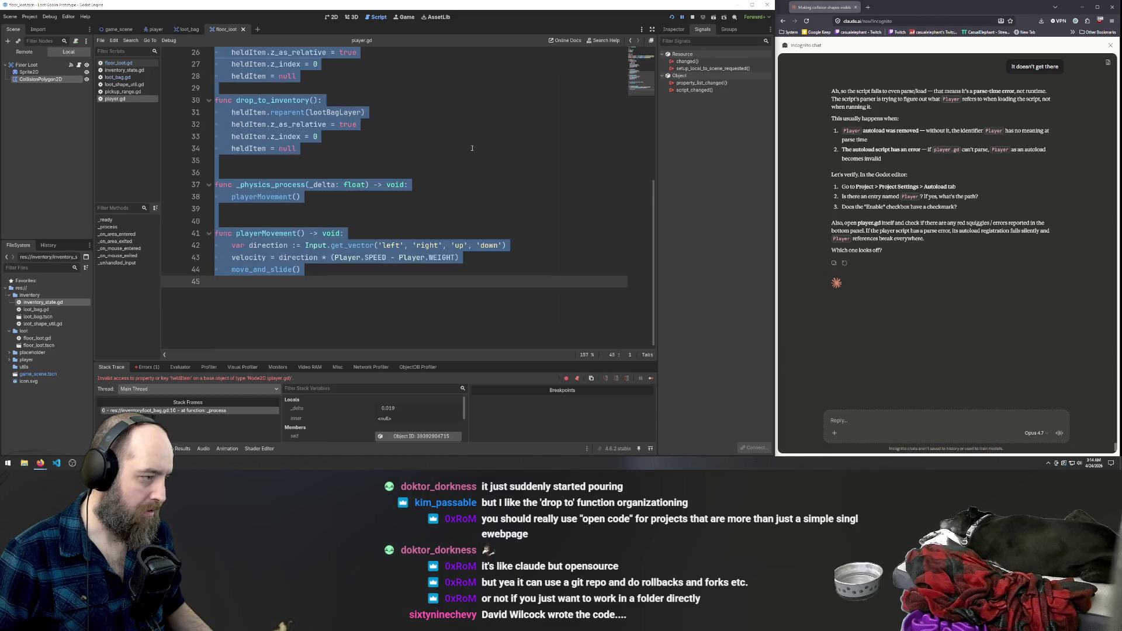
key("ctrl+z")
key("ctrl+shift+z")
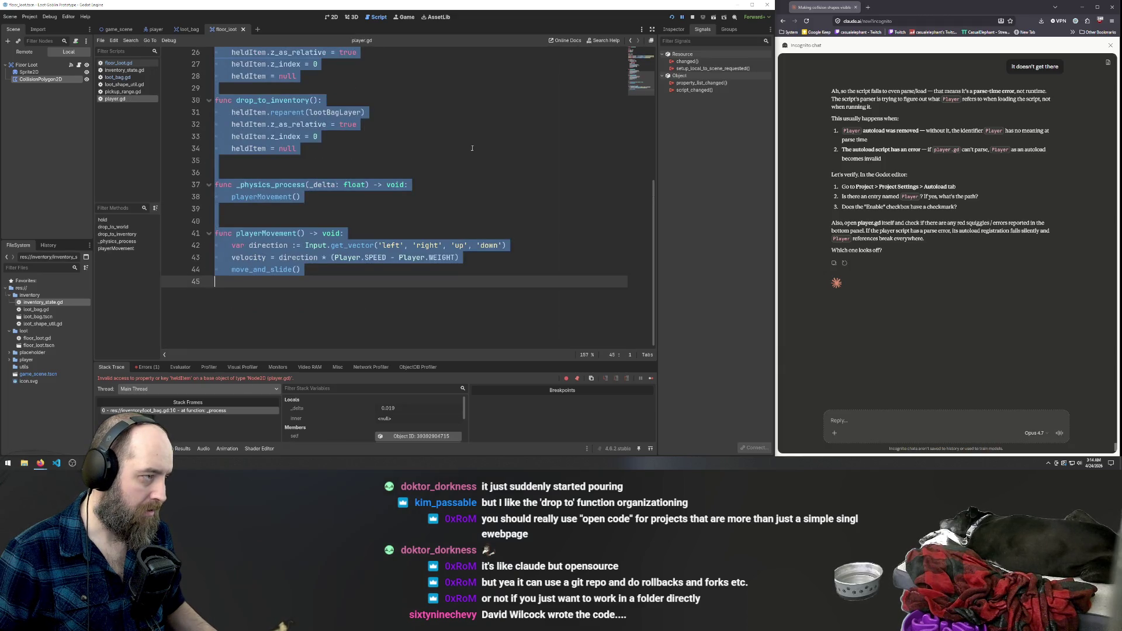
left_click(472, 148)
Run the game to test holding loot, then cycle through the player, floor_loot and game_scene tabs.
key("F5")
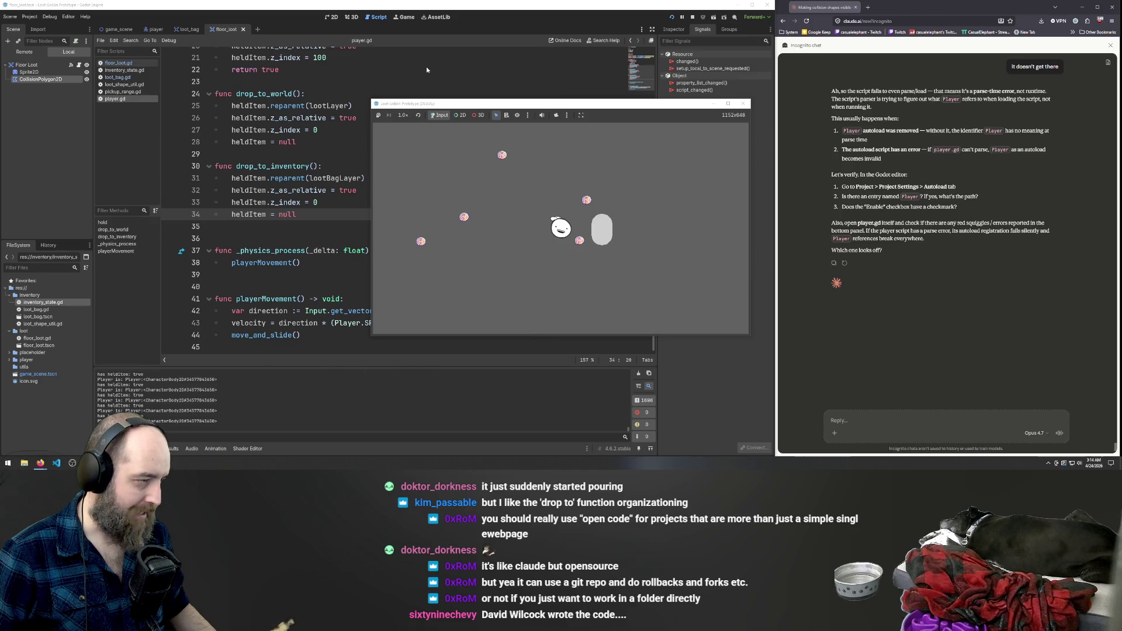
left_click(305, 94)
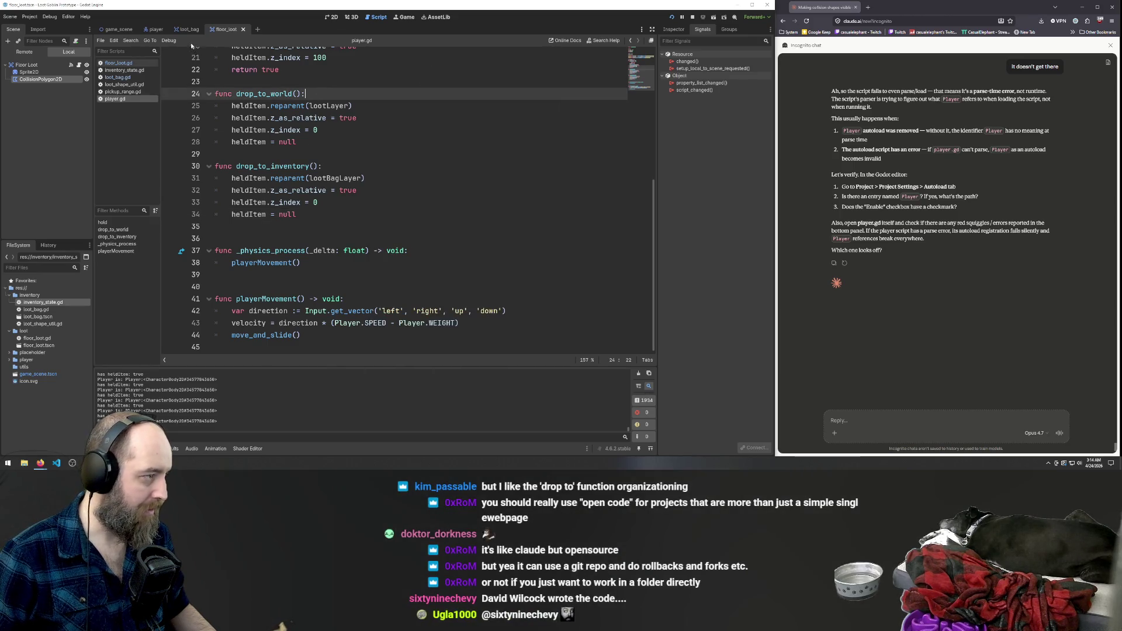
left_click(163, 29)
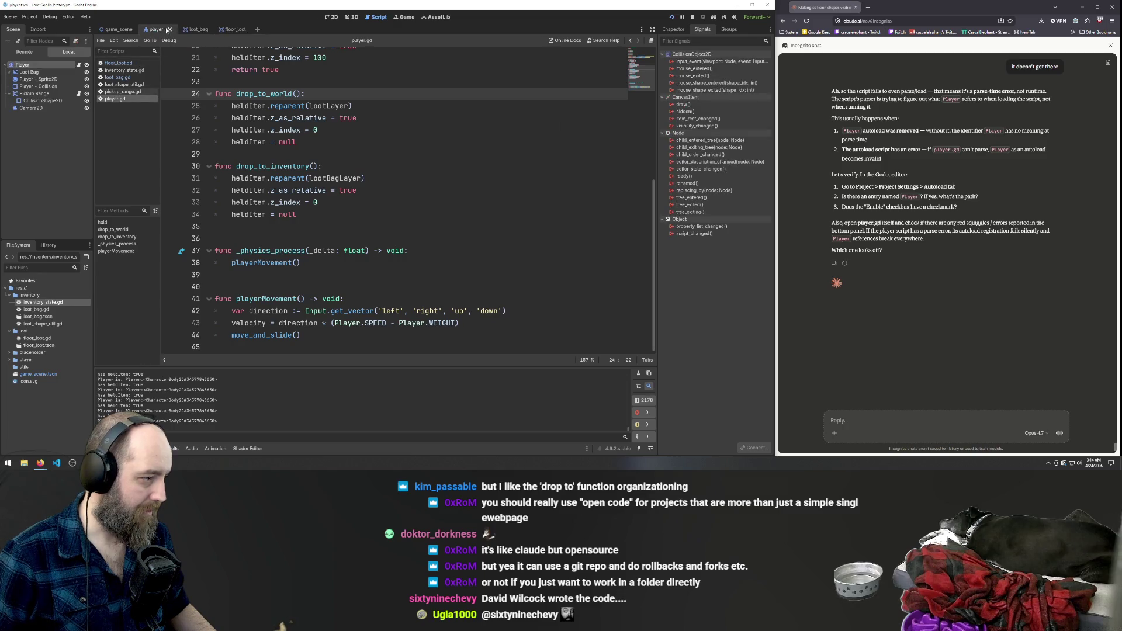
left_click(226, 30)
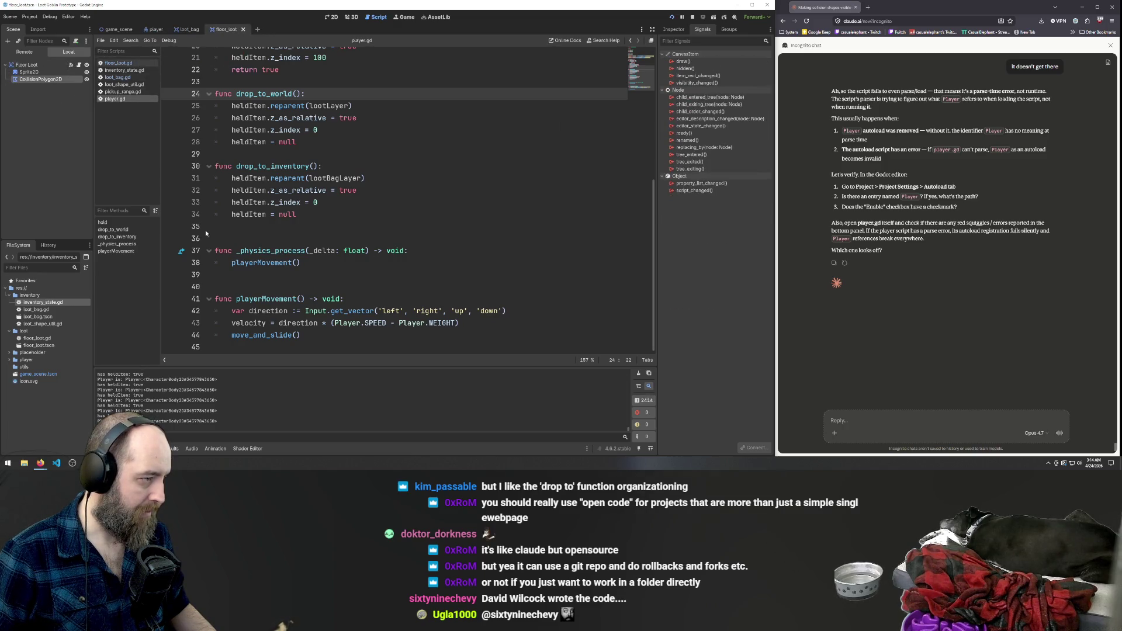
left_click(116, 29)
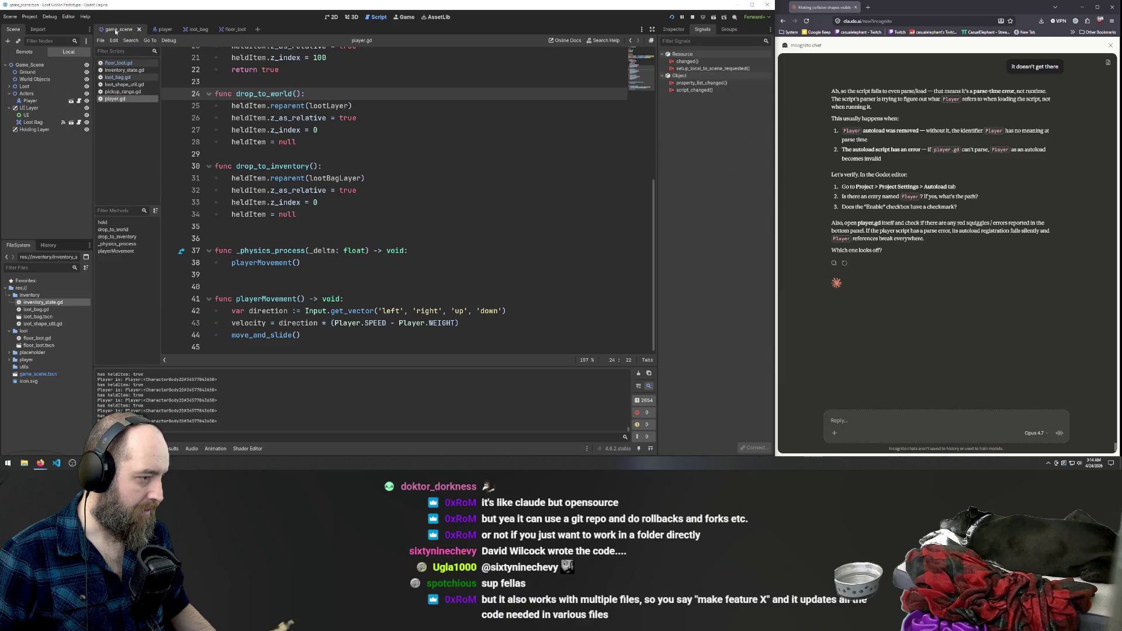
Inspect the click condition on line 43 of floor_loot.gd, then return to loot_bag.gd.
left_click(120, 63)
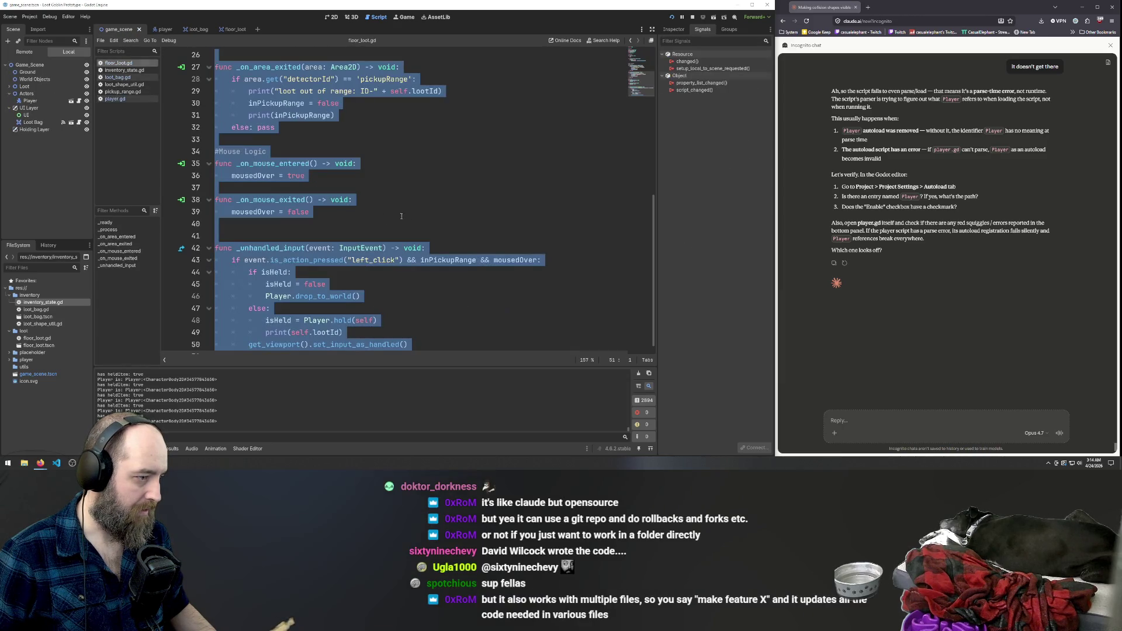
left_click(542, 260)
key("Return")
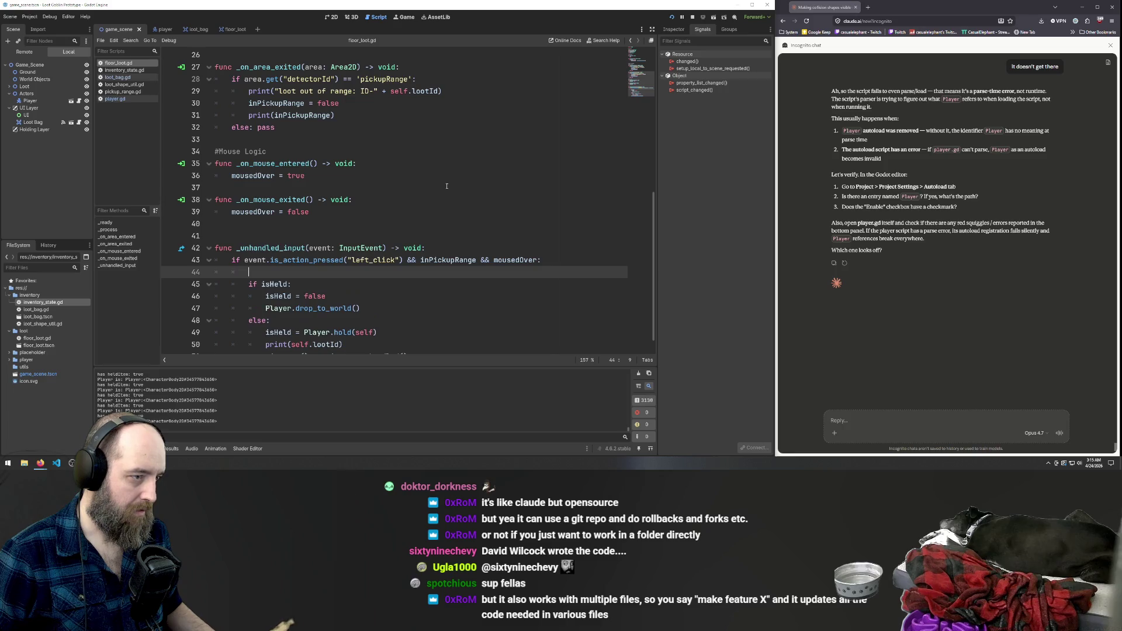
key("BackSpace")
key("BackSpace")
key("BackSpace")
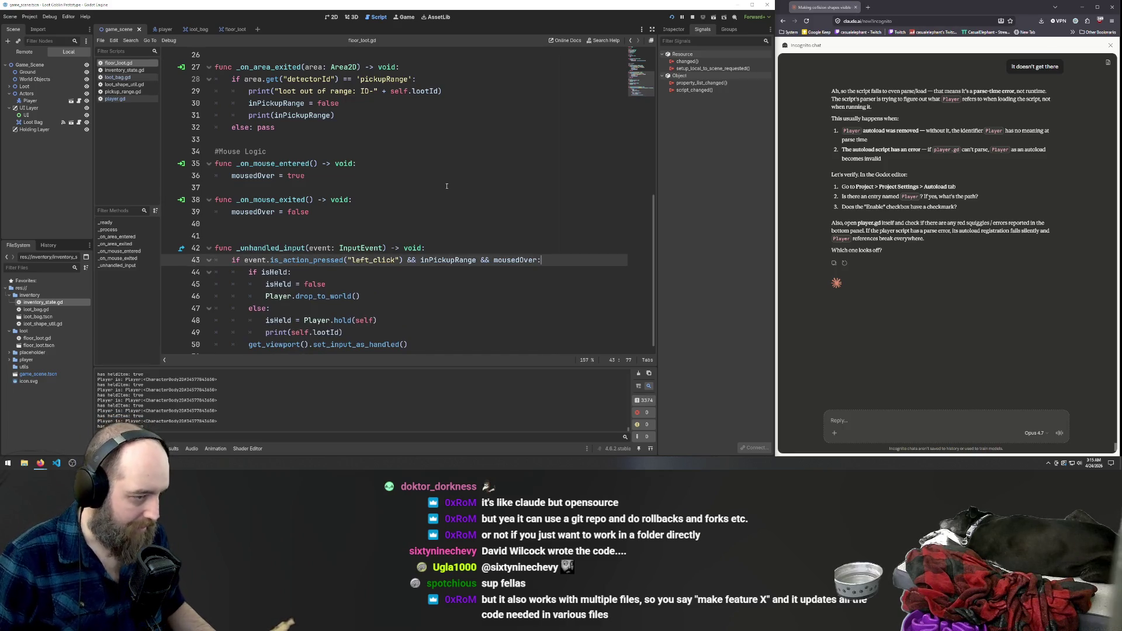
scroll(202, 85, "down", 1)
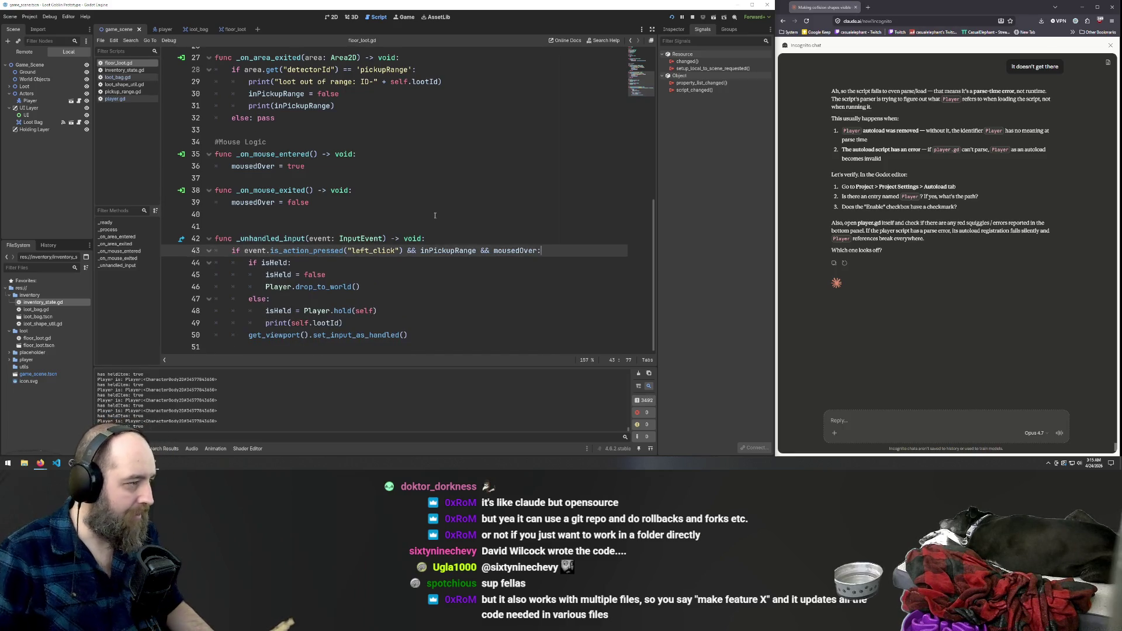
left_click(118, 77)
left_click(411, 139)
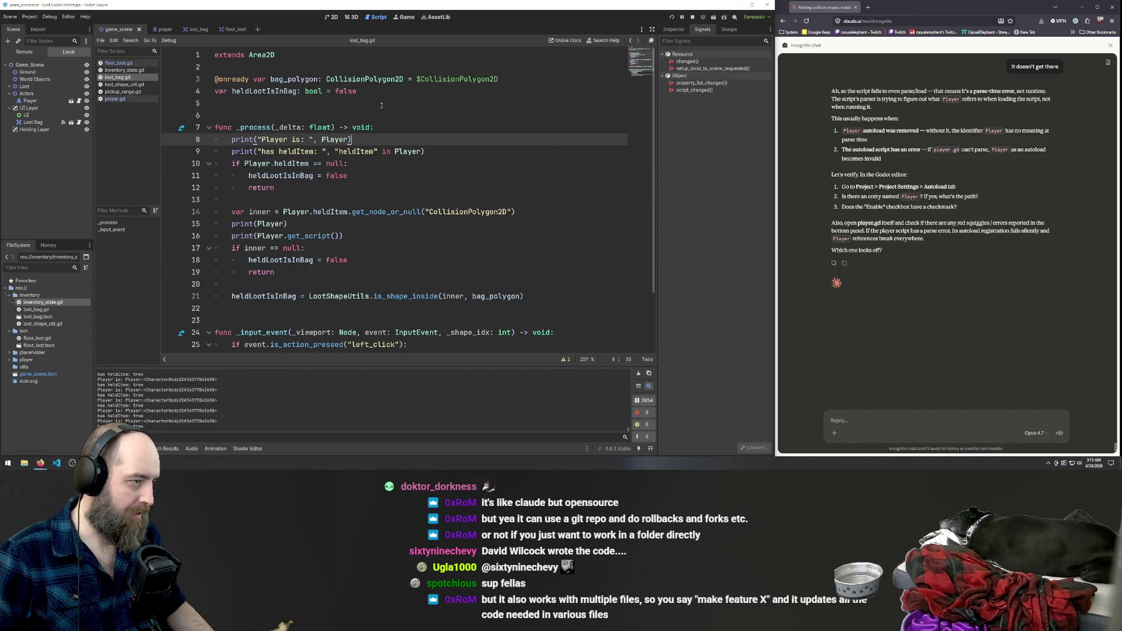
left_click(287, 98)
left_click(232, 152)
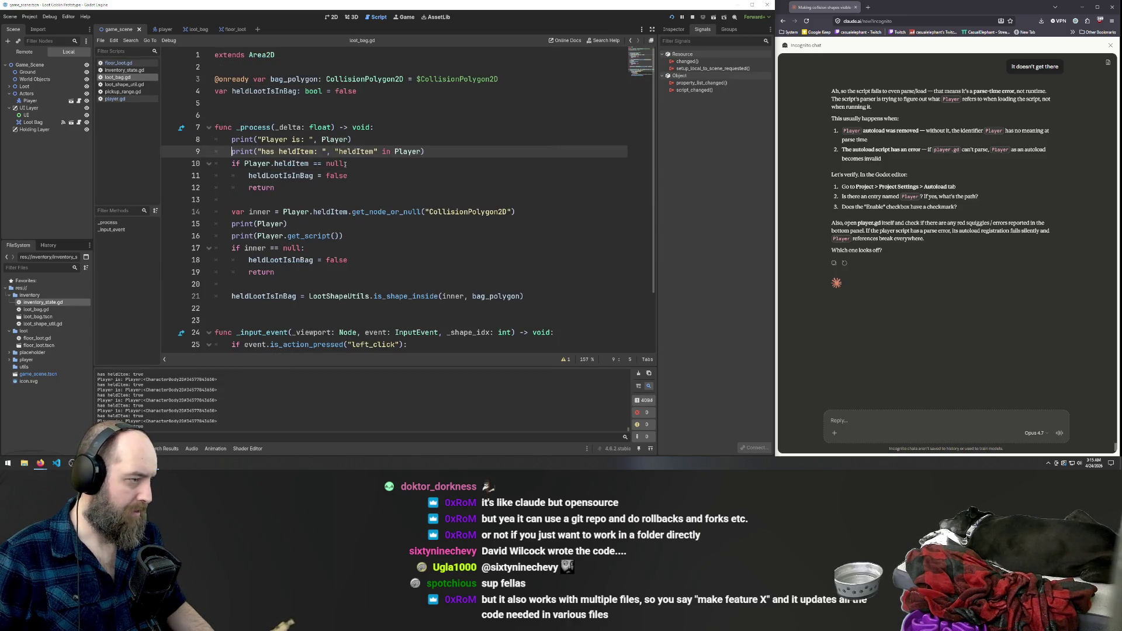
scroll(424, 150, "down", 2)
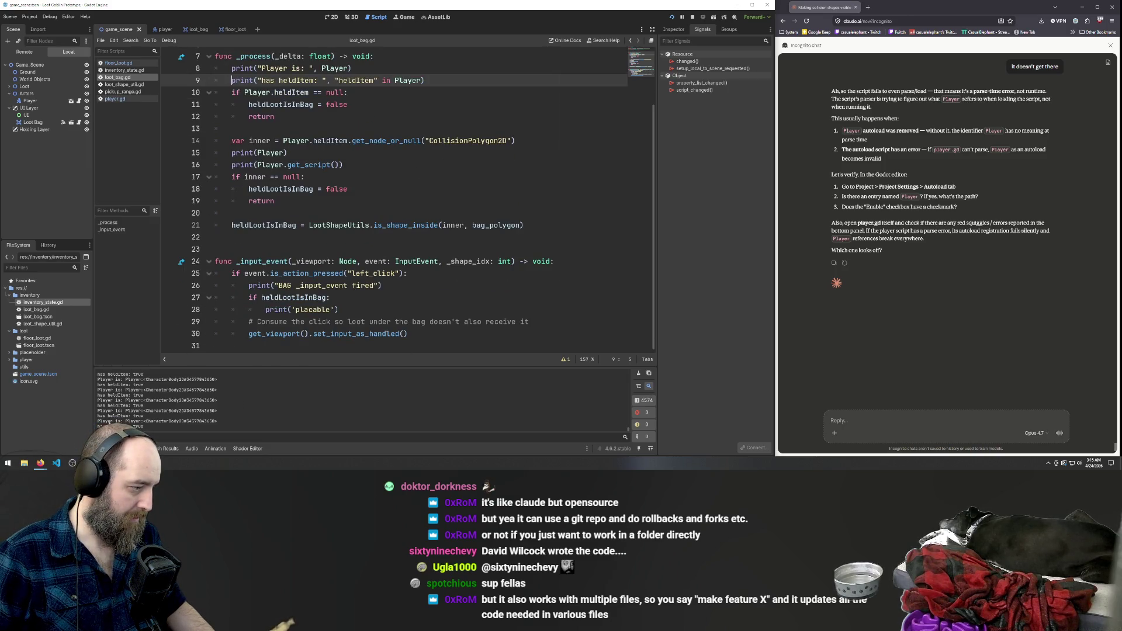
left_click(358, 189)
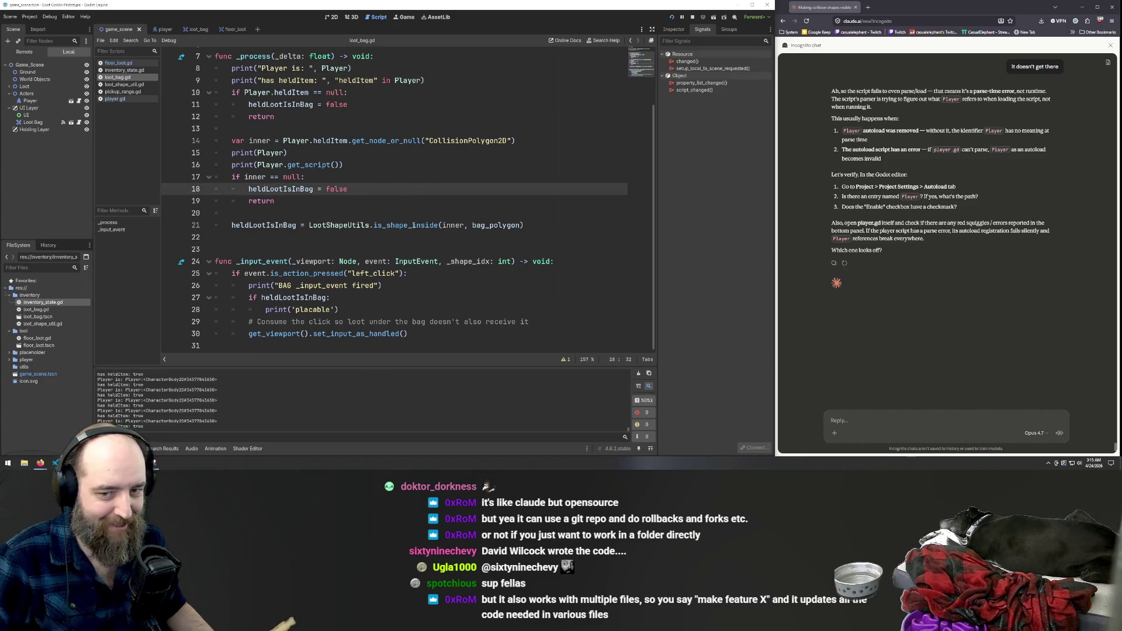
scroll(273, 128, "up", 2)
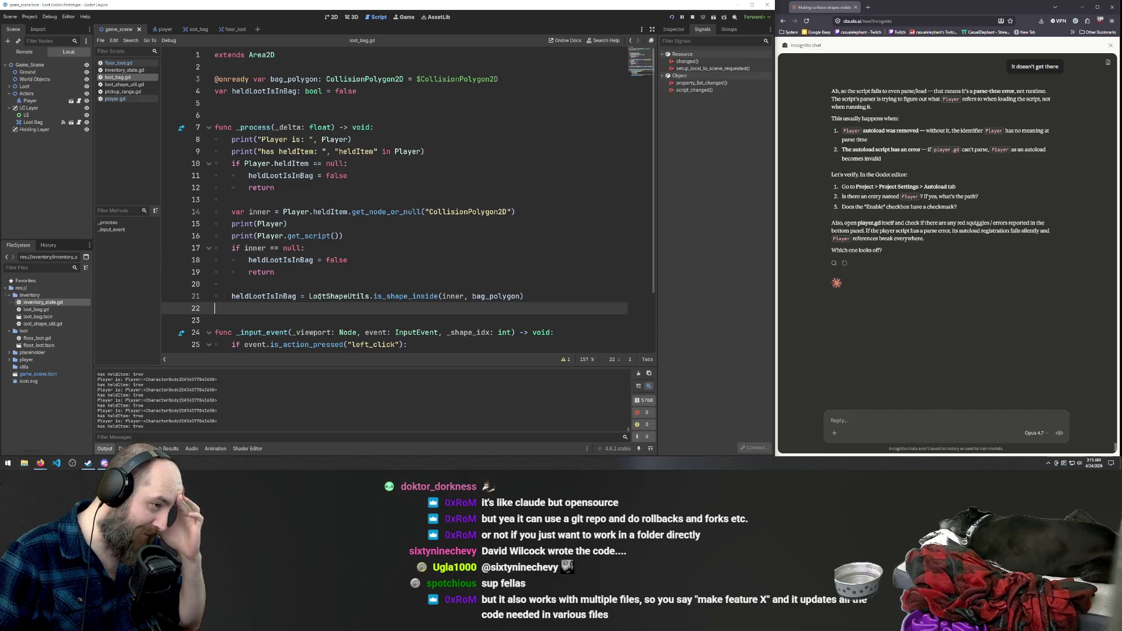
double_click(339, 296)
triple_click(326, 296)
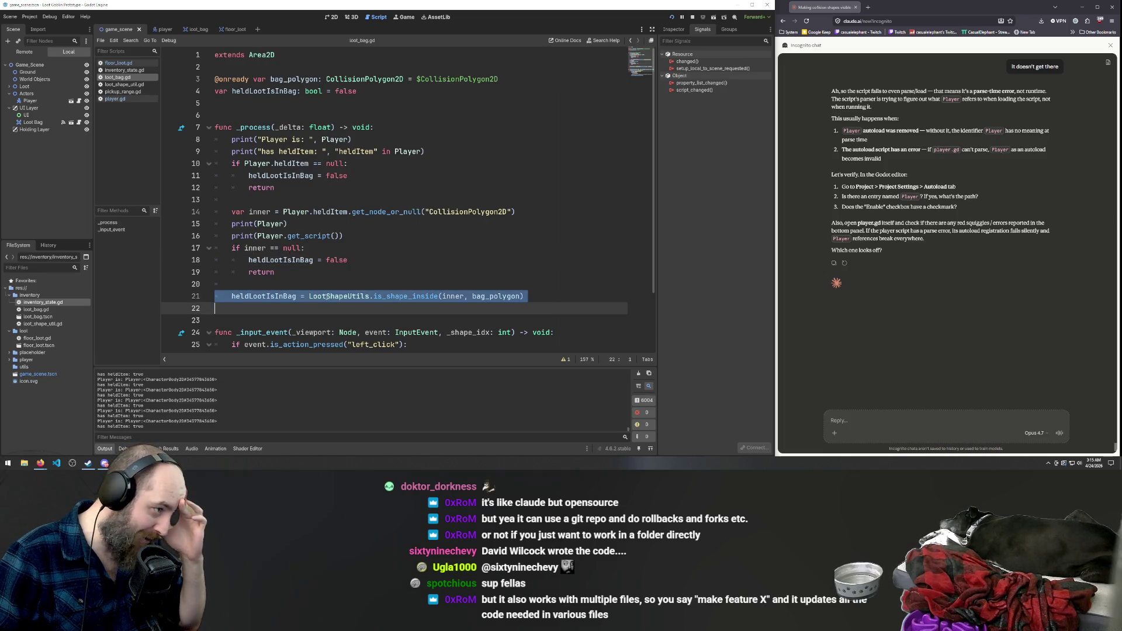
double_click(327, 296)
left_click(318, 333)
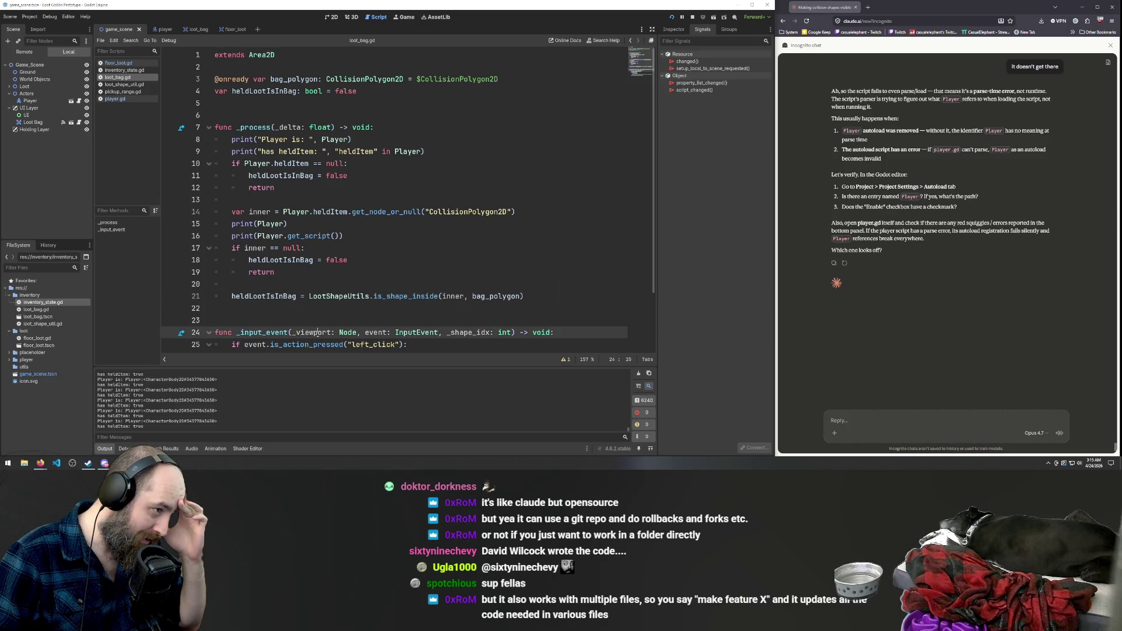
scroll(312, 315, "down", 2)
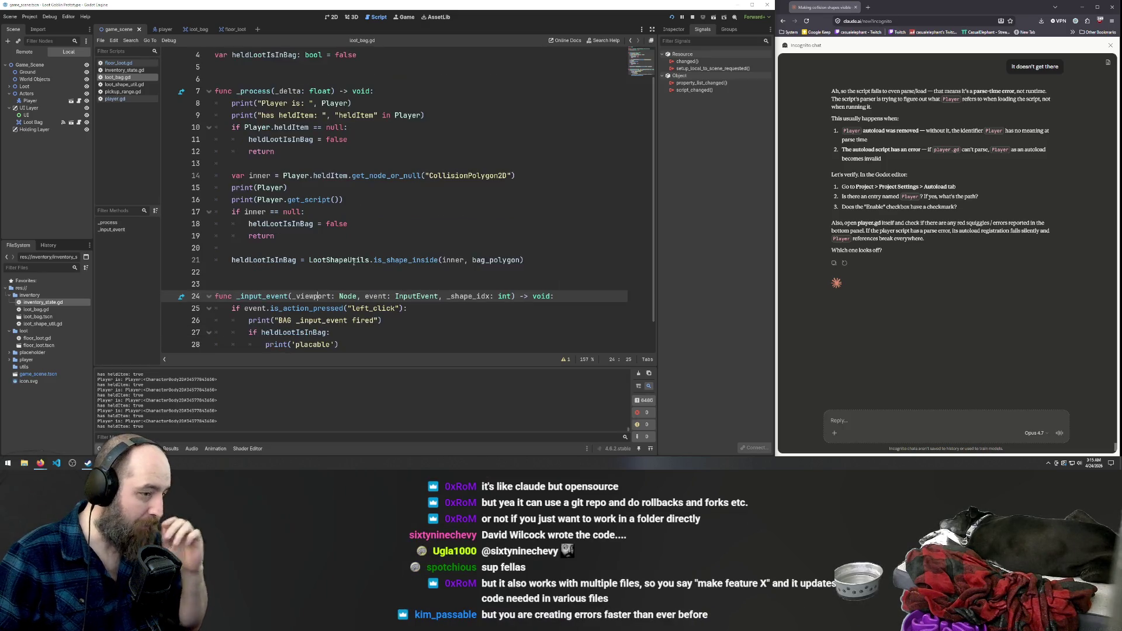
scroll(361, 256, "up", 2)
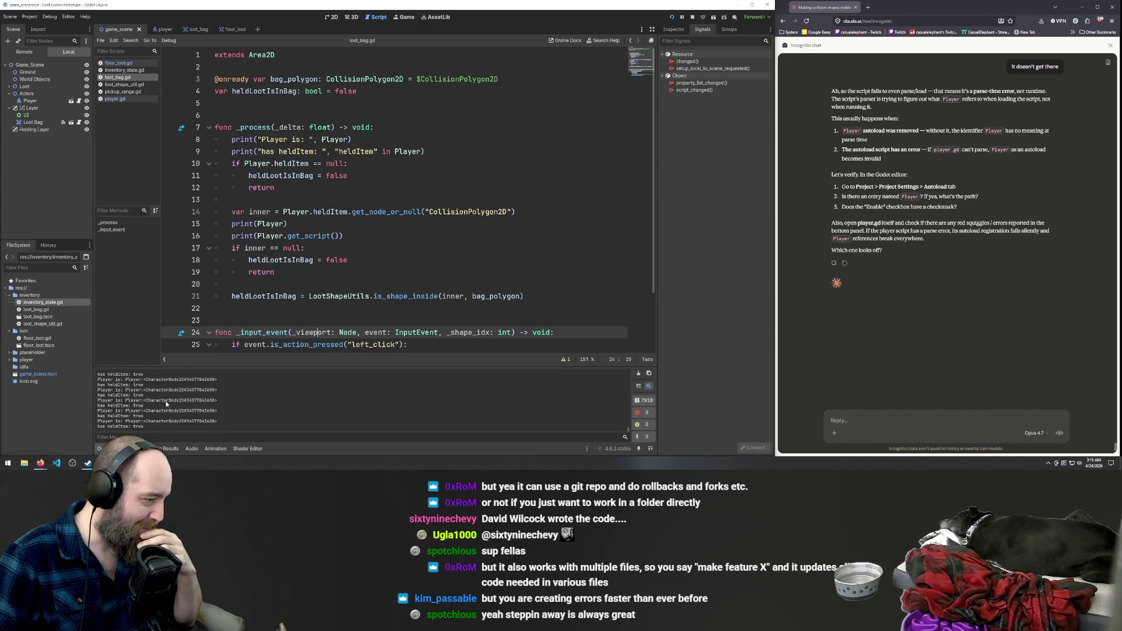
double_click(119, 421)
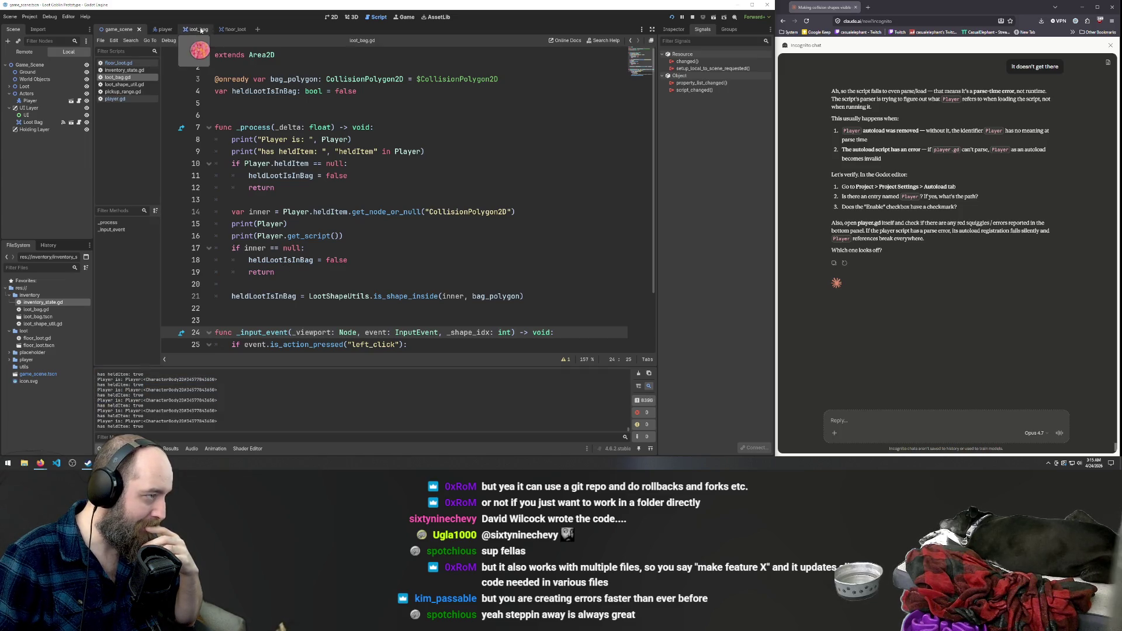
Browse floor_loot.gd, inventory_state.gd, loot_bag.gd and loot_shape_util.gd.
left_click(128, 63)
scroll(333, 170, "up", 5)
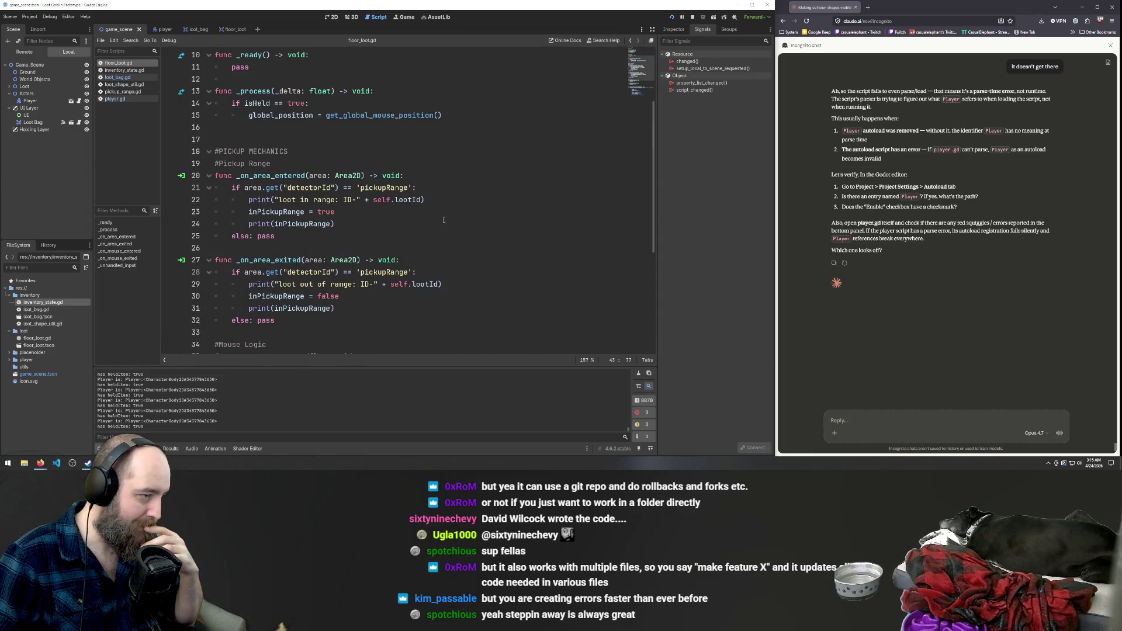
scroll(421, 212, "down", 5)
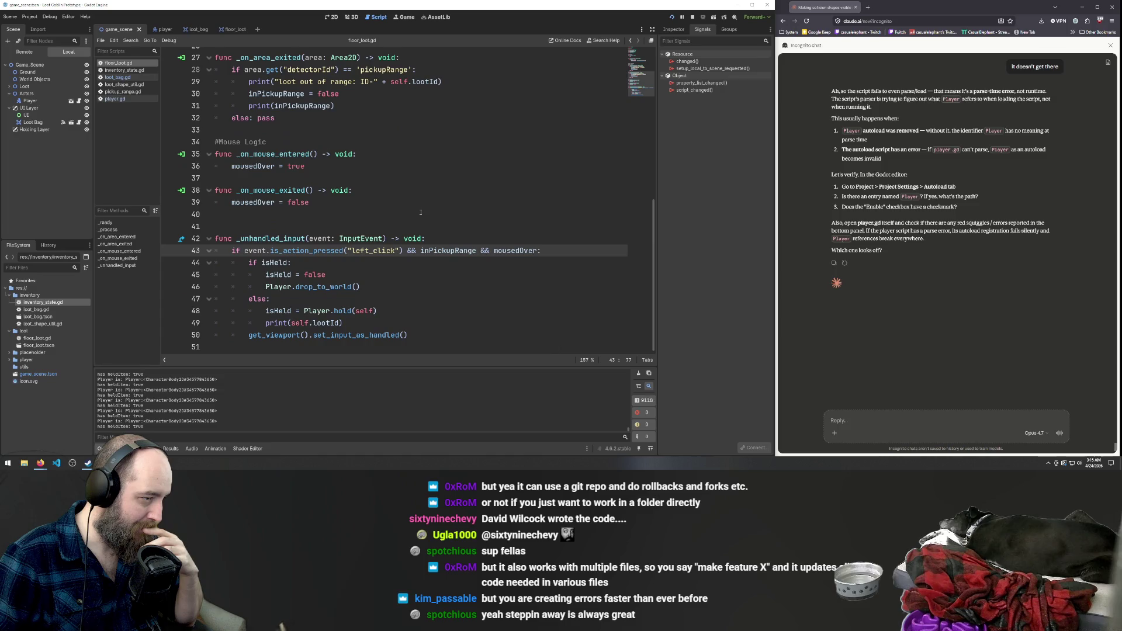
left_click(123, 70)
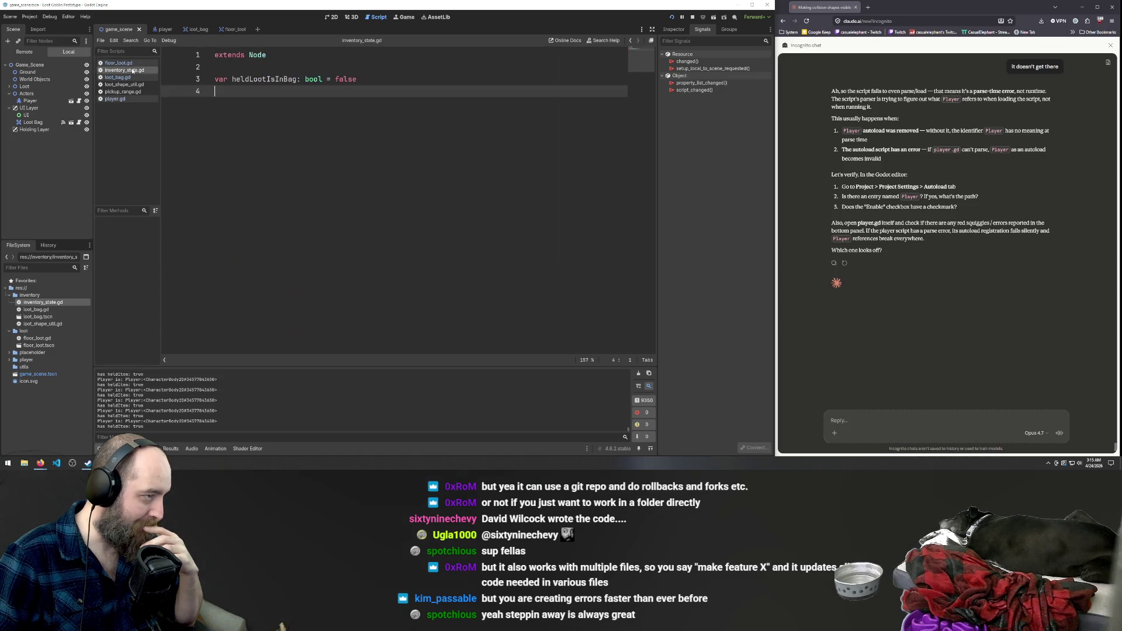
left_click(117, 78)
left_click(114, 86)
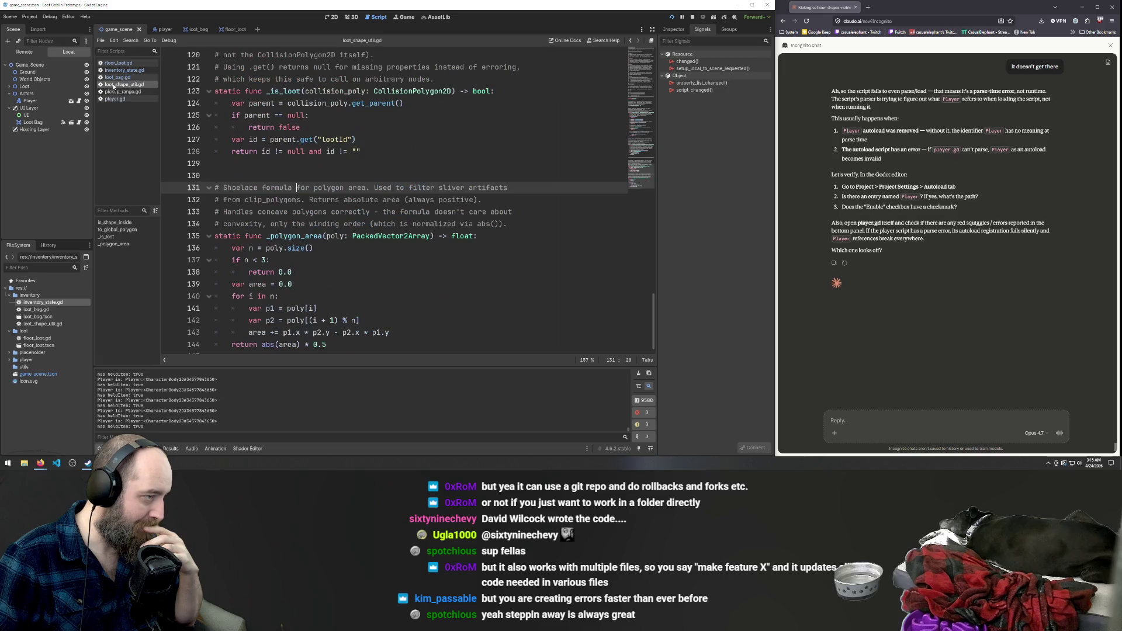
Scroll through player.gd, then bring up floor_loot.gd's mouse-over and click pickup logic.
left_click(114, 99)
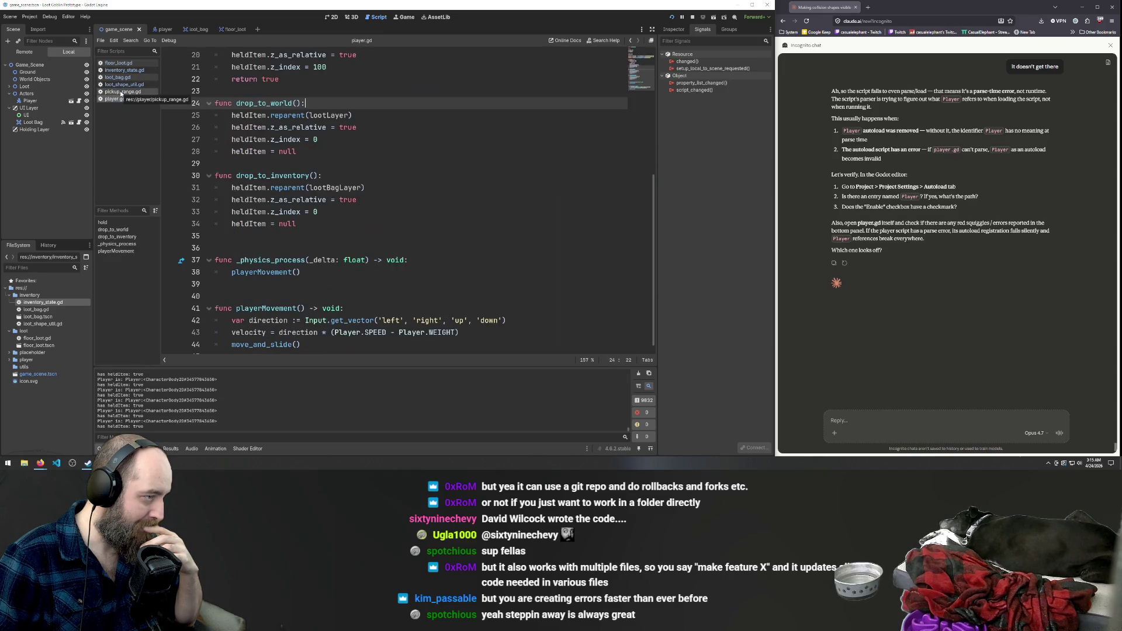
scroll(219, 122, "up", 6)
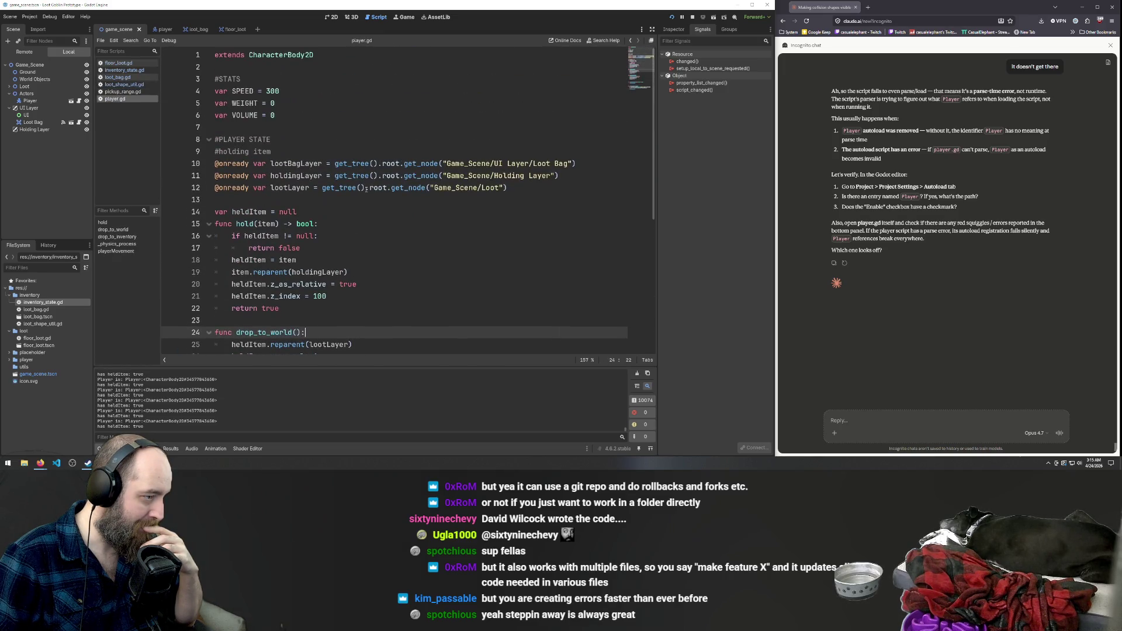
scroll(367, 188, "down", 6)
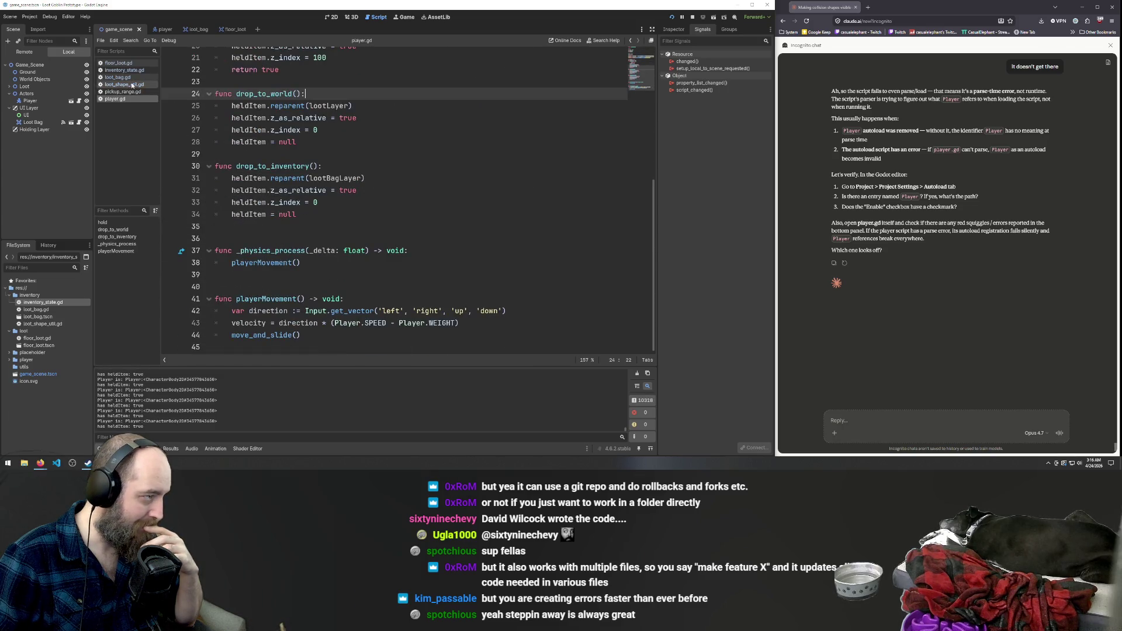
left_click(123, 63)
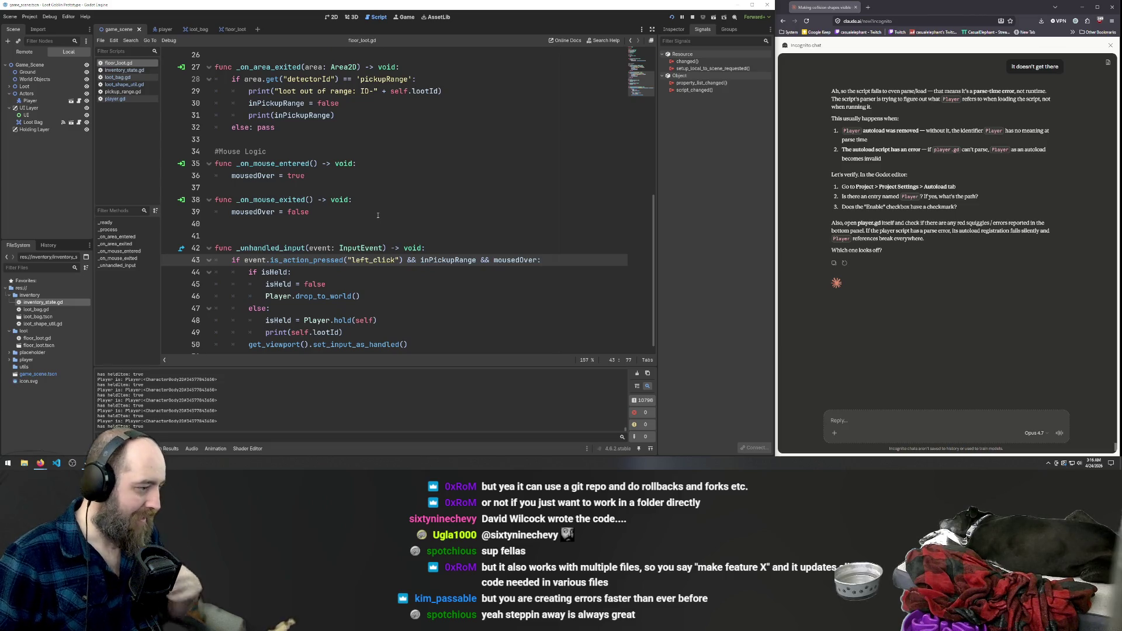
left_click(421, 199)
Search the project for "has held" and open the match, selecting lines 8–9 of loot_bag.gd.
key("ctrl+shift+f")
type("has")
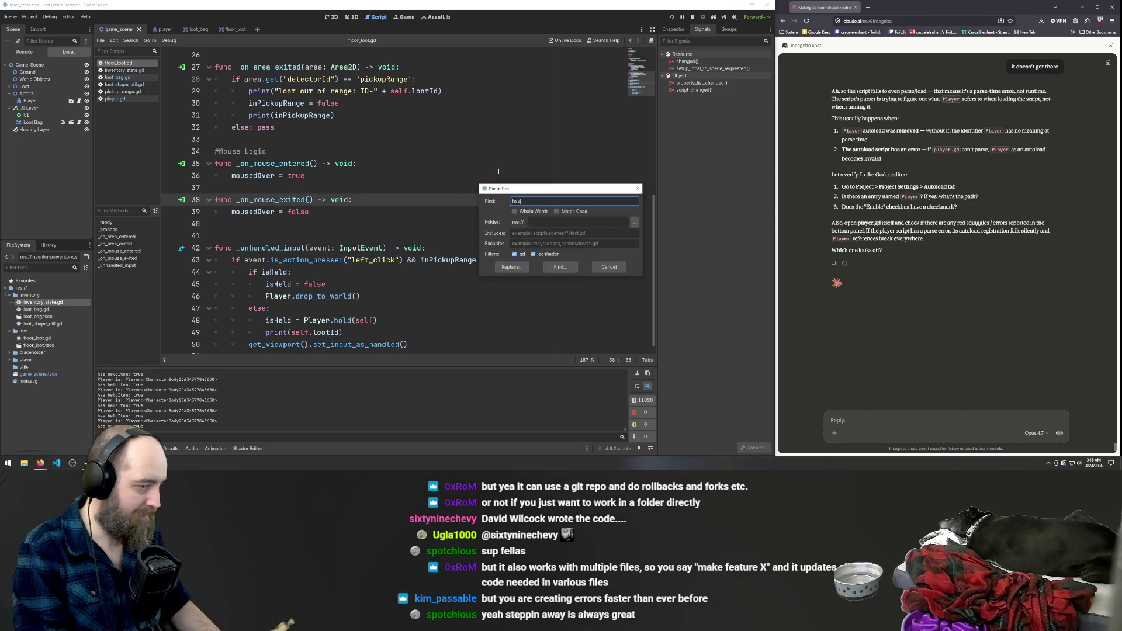
type(" held")
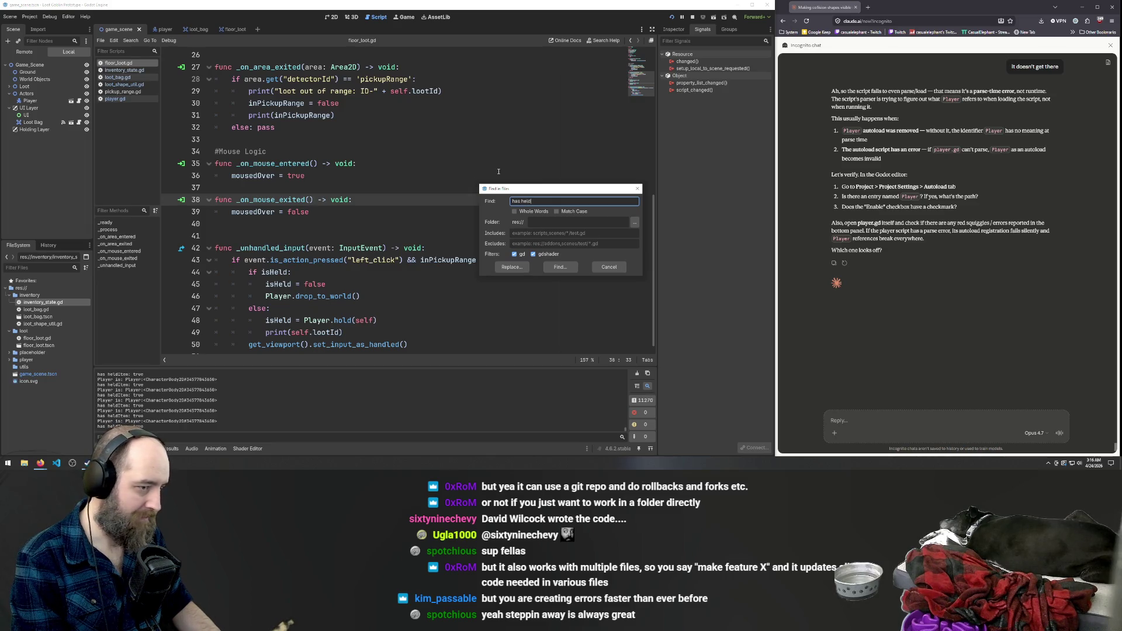
key("Return")
left_click(155, 403)
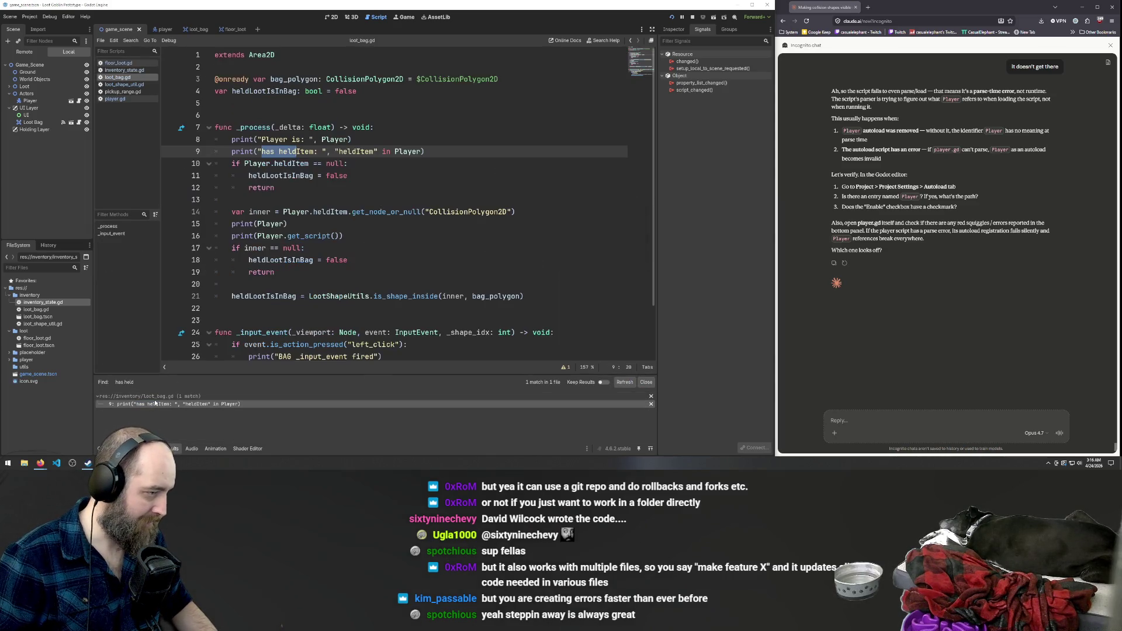
left_click(259, 152)
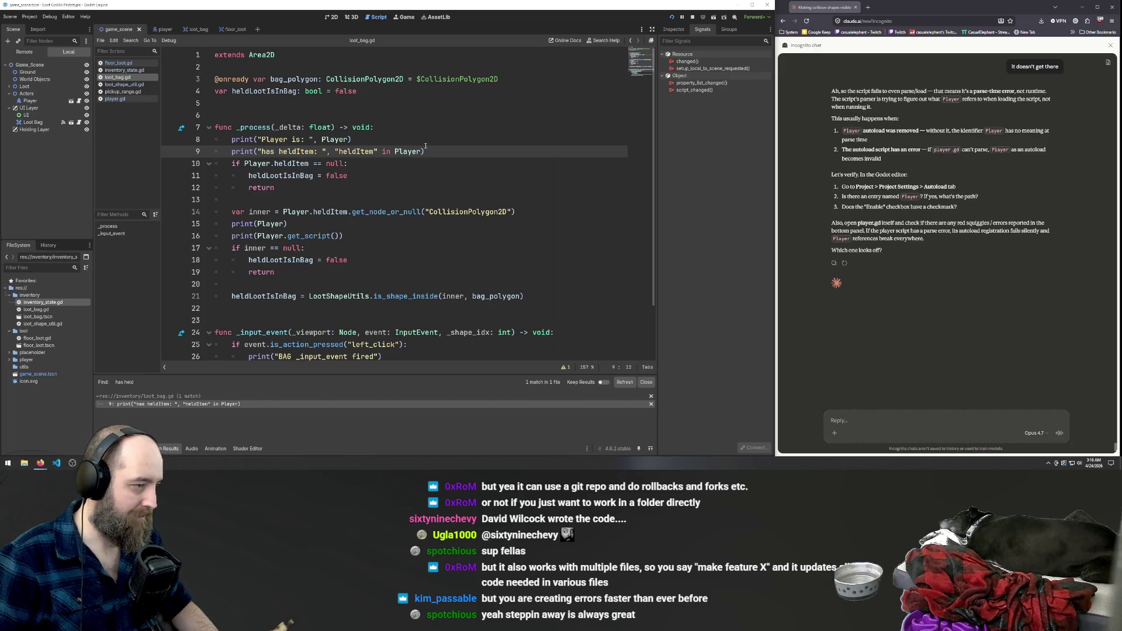
left_click(426, 115)
left_click(460, 151)
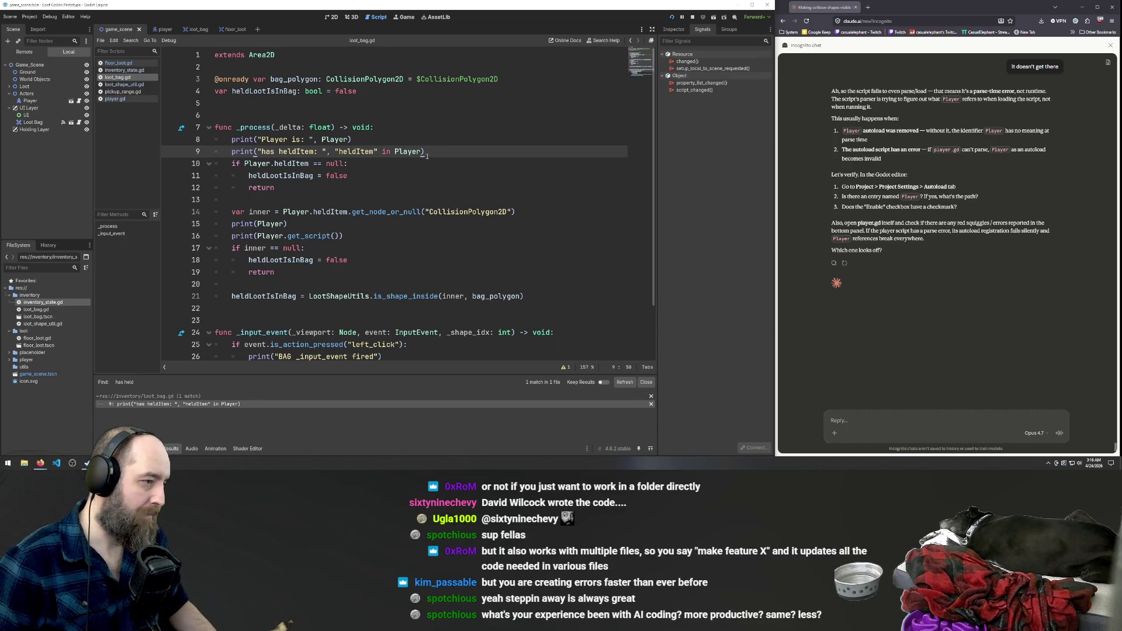
left_click_drag(446, 152, 154, 145)
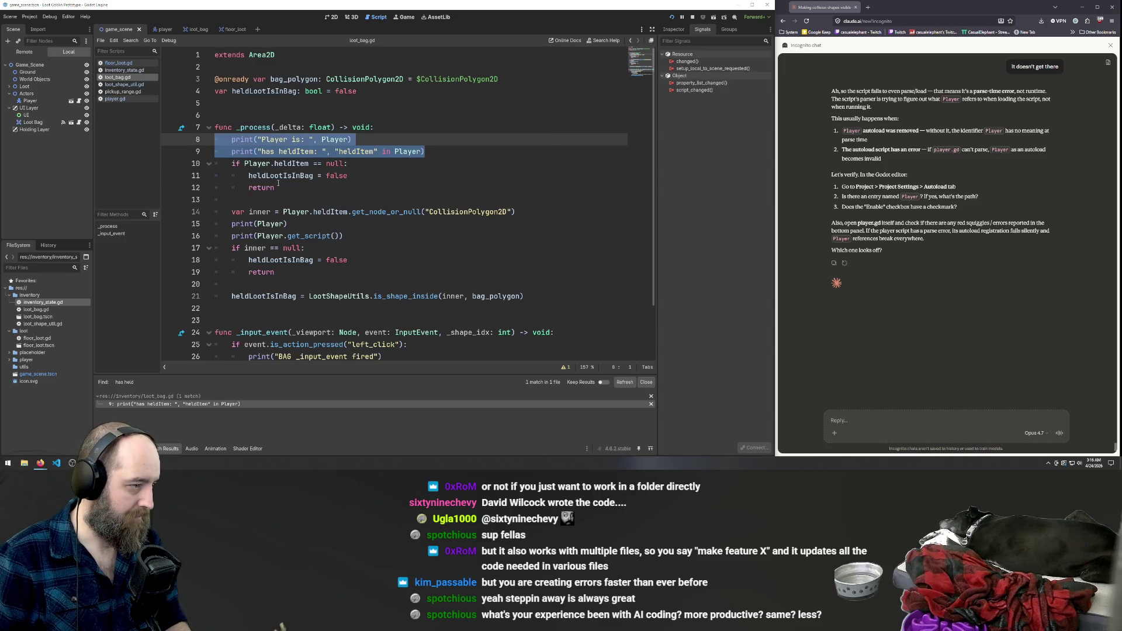
key("BackSpace")
key("BackSpace")
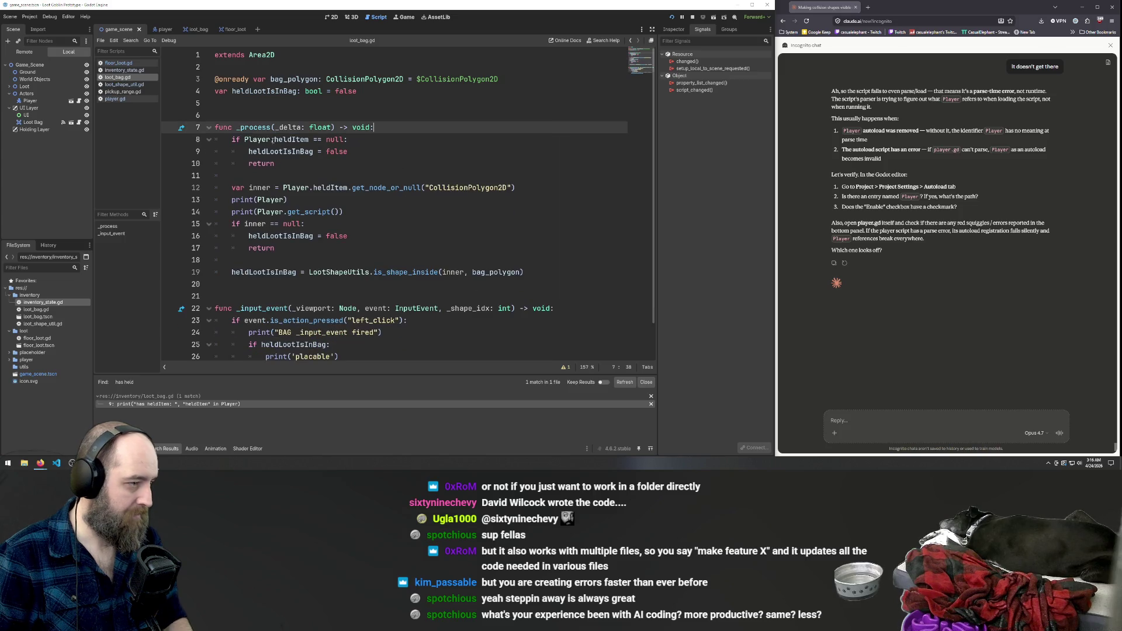
key("Down")
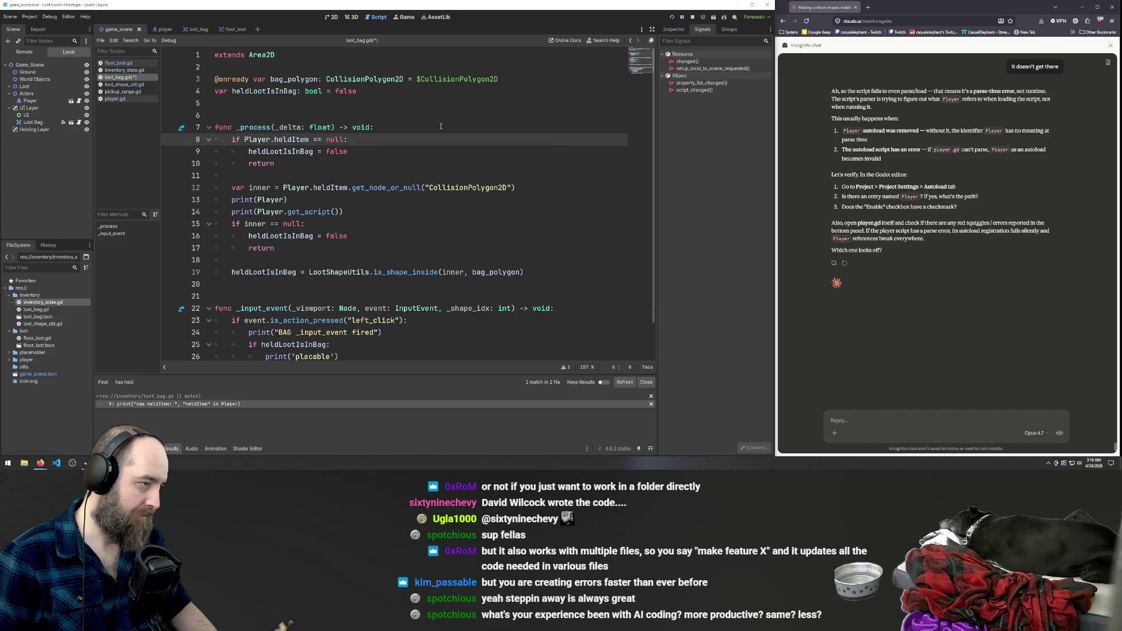
left_click(347, 151)
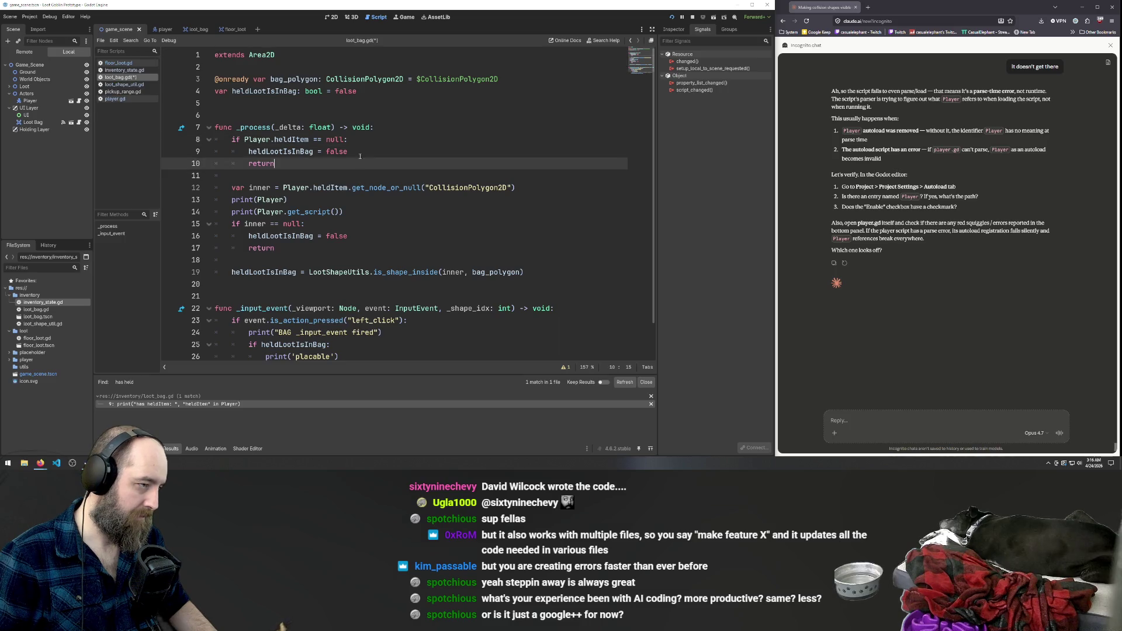
key("ctrl+s")
key("ctrl+z")
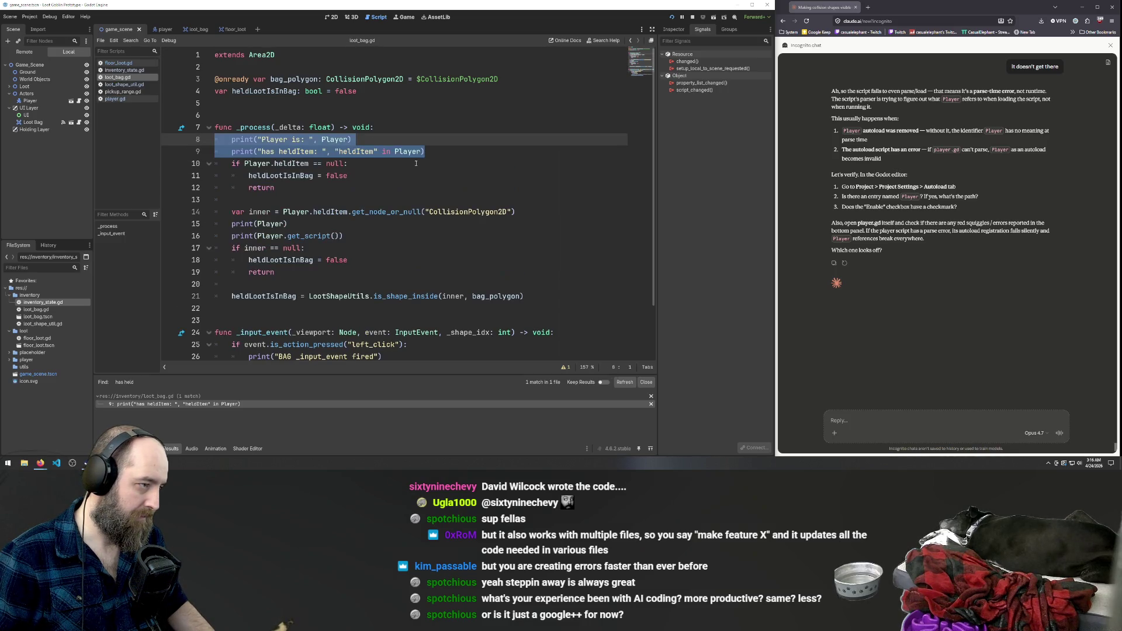
left_click(445, 120)
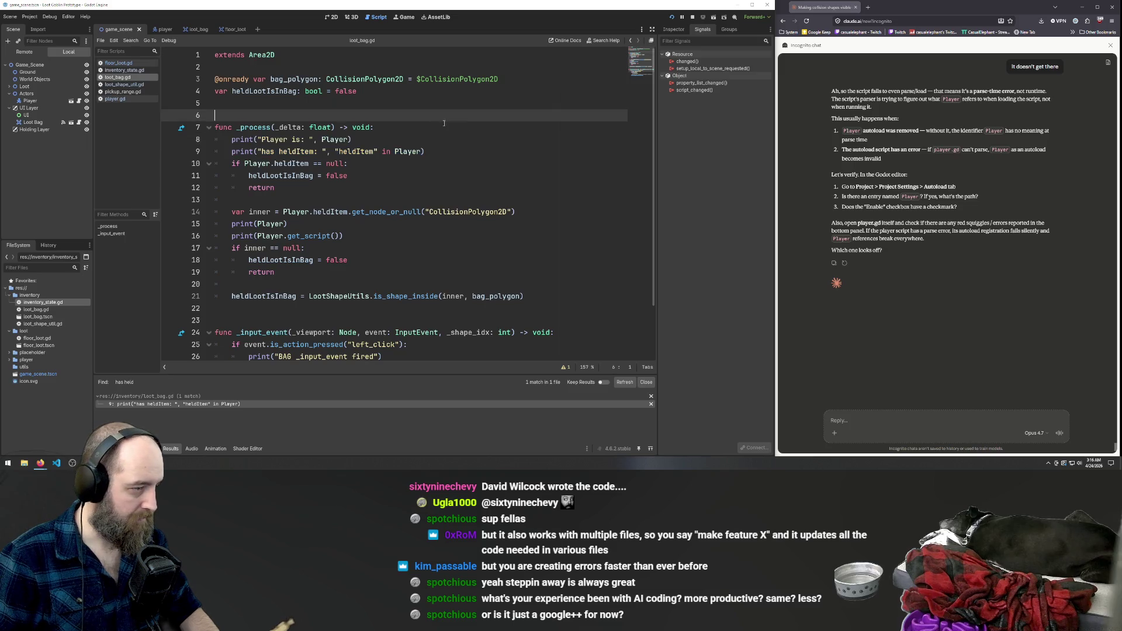
left_click(479, 152)
left_click(430, 129)
left_click(409, 163)
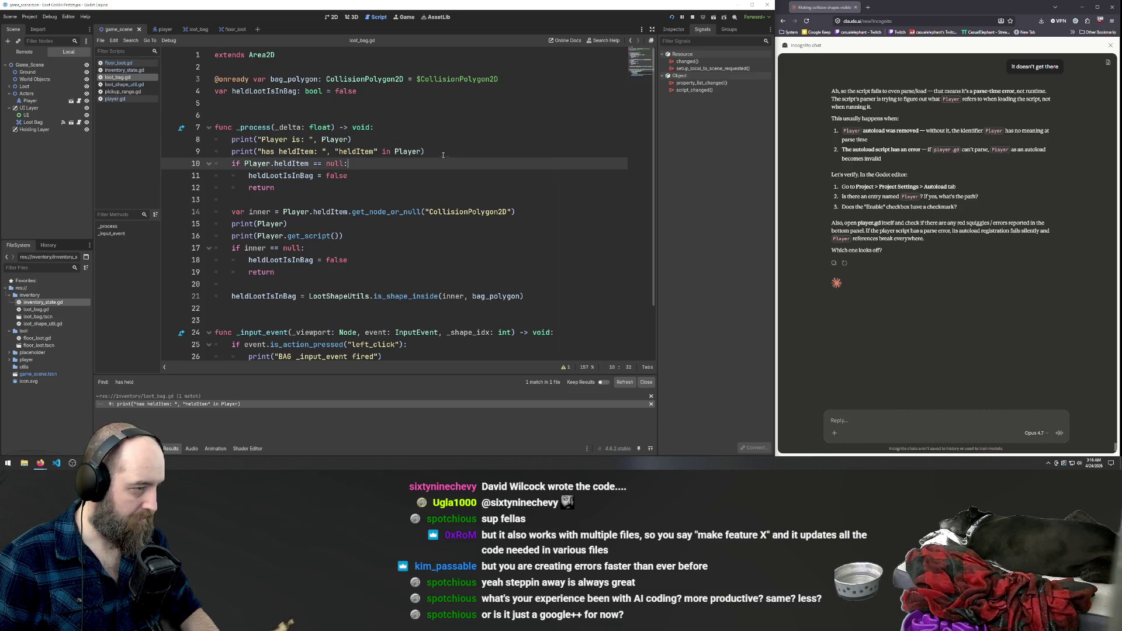
left_click(405, 140)
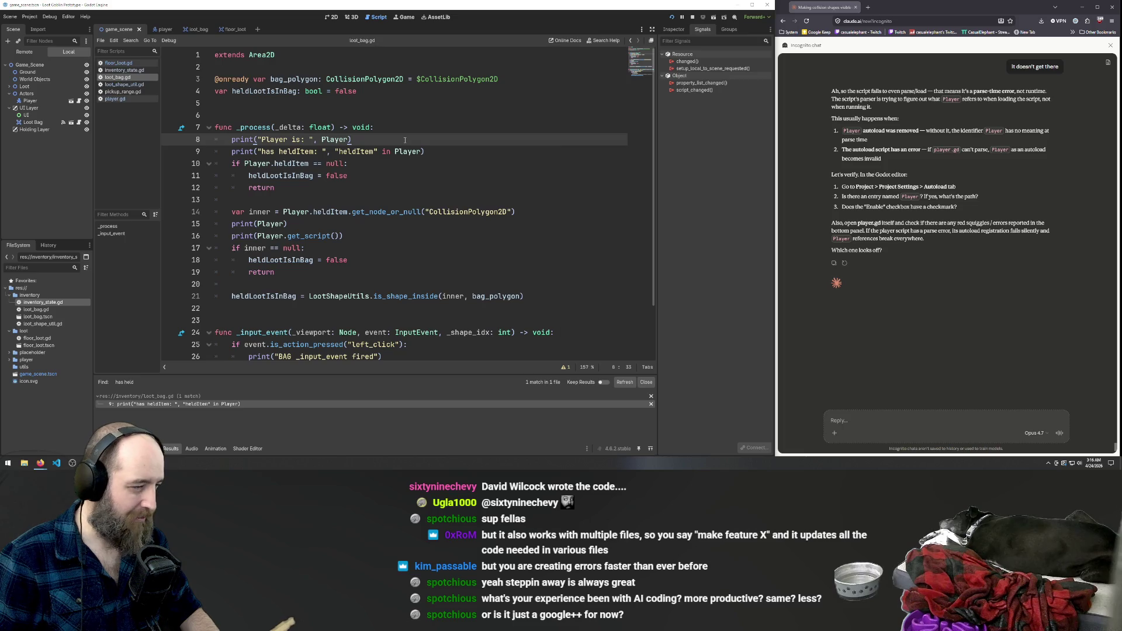
left_click_drag(438, 150, 152, 149)
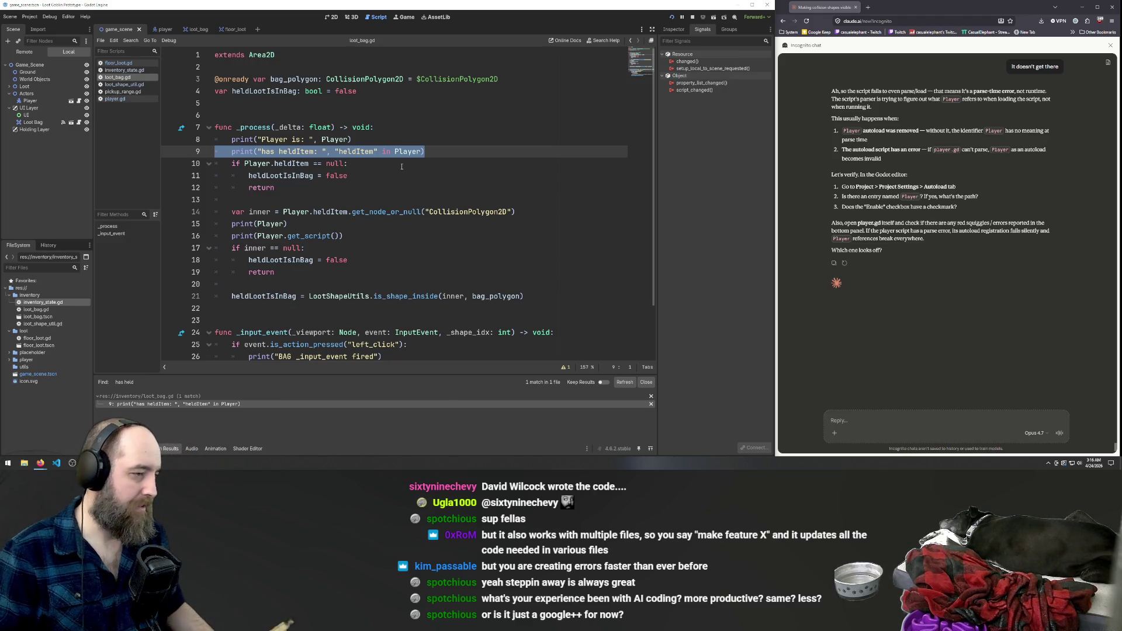
left_click(459, 153)
Test-run the game, then return to the player scene.
key("F5")
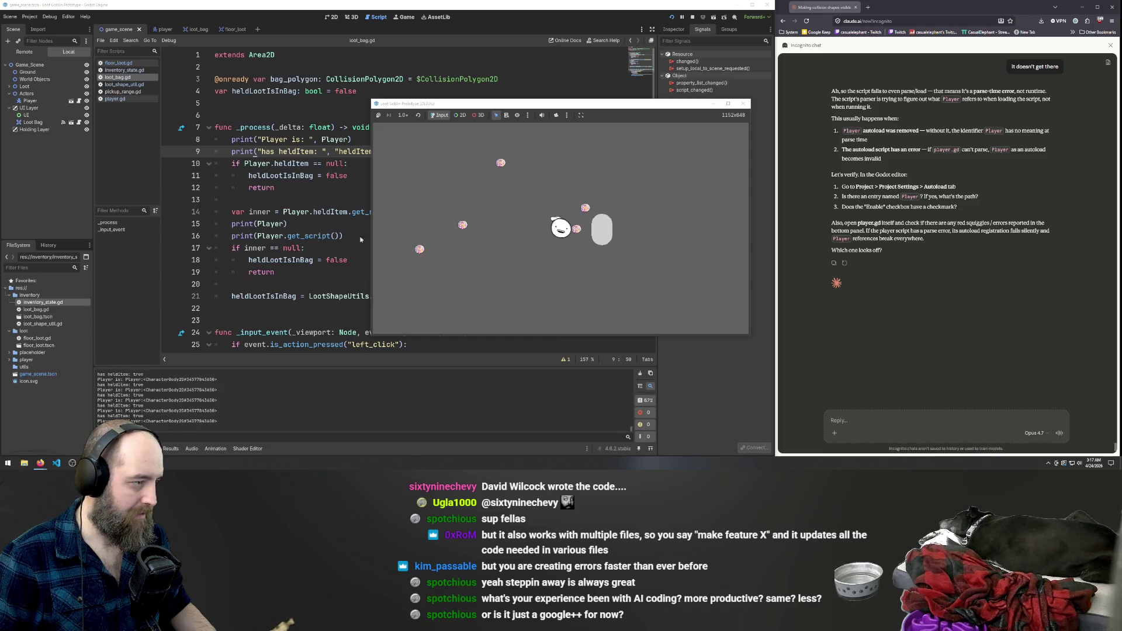
left_click(165, 30)
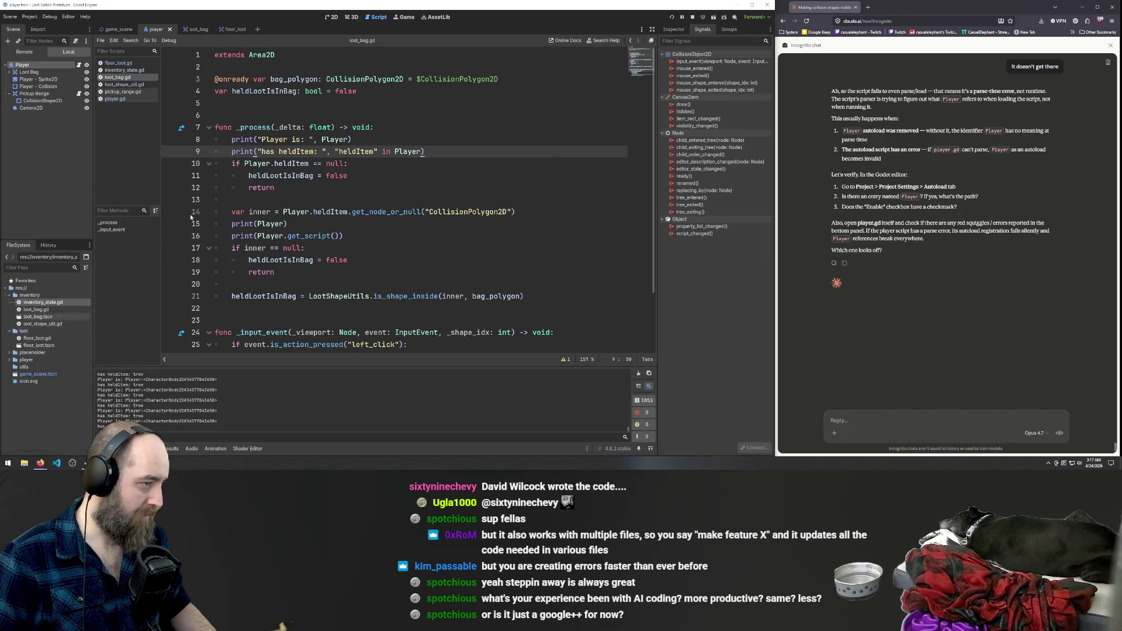
Trace heldItem's uses in player.gd from its null declaration on line 14, select all, and rerun.
left_click(114, 99)
scroll(374, 151, "up", 5)
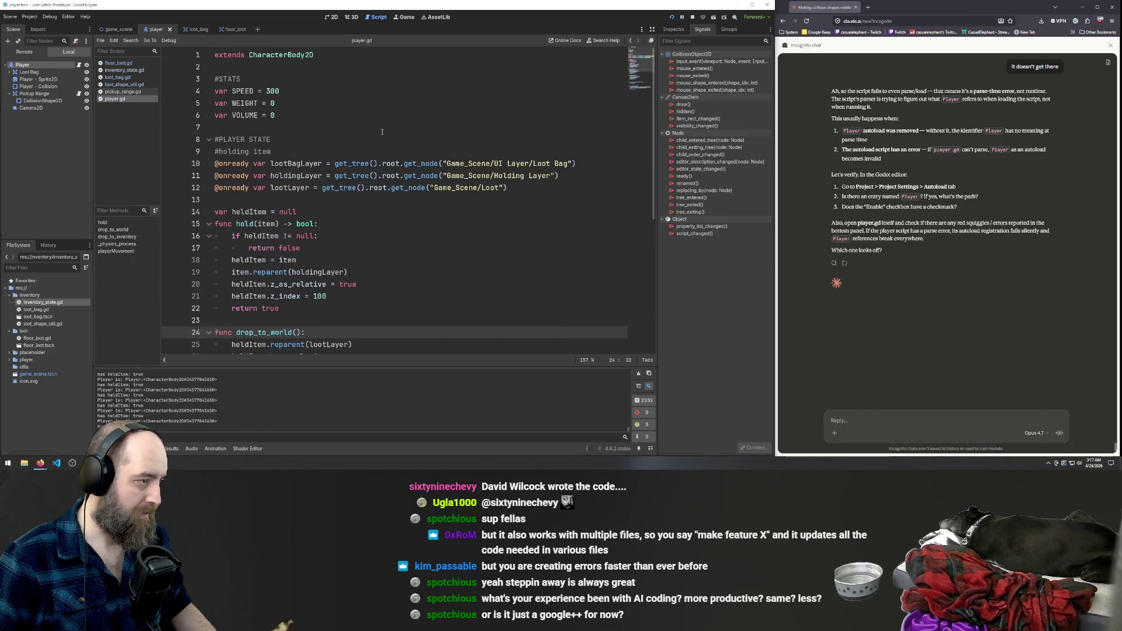
double_click(262, 213)
scroll(327, 204, "down", 3)
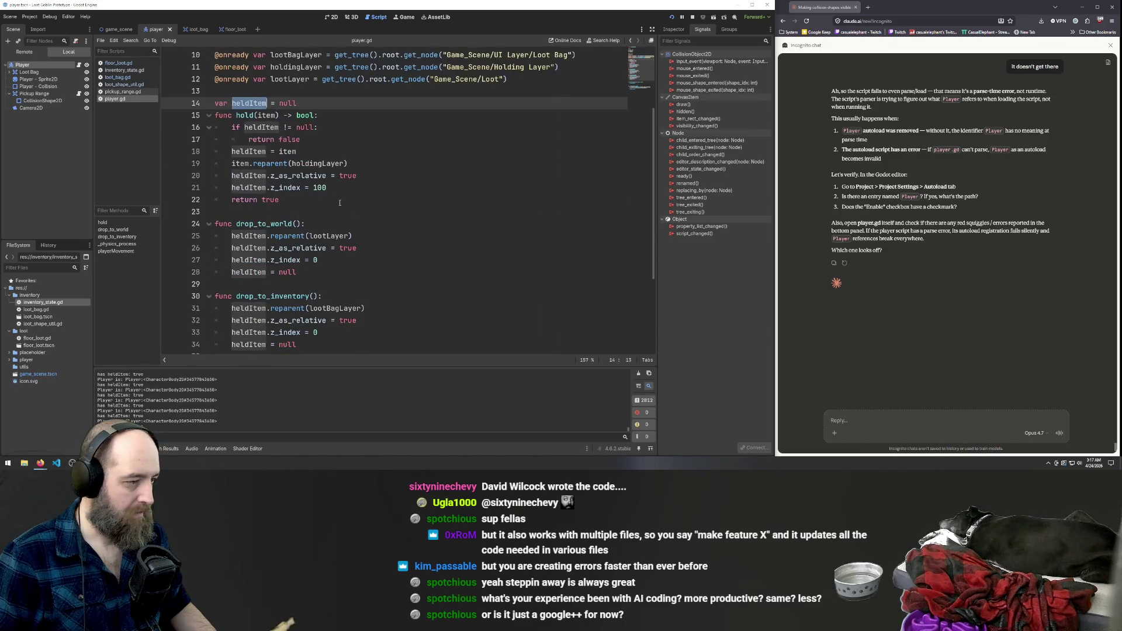
scroll(363, 187, "down", 4)
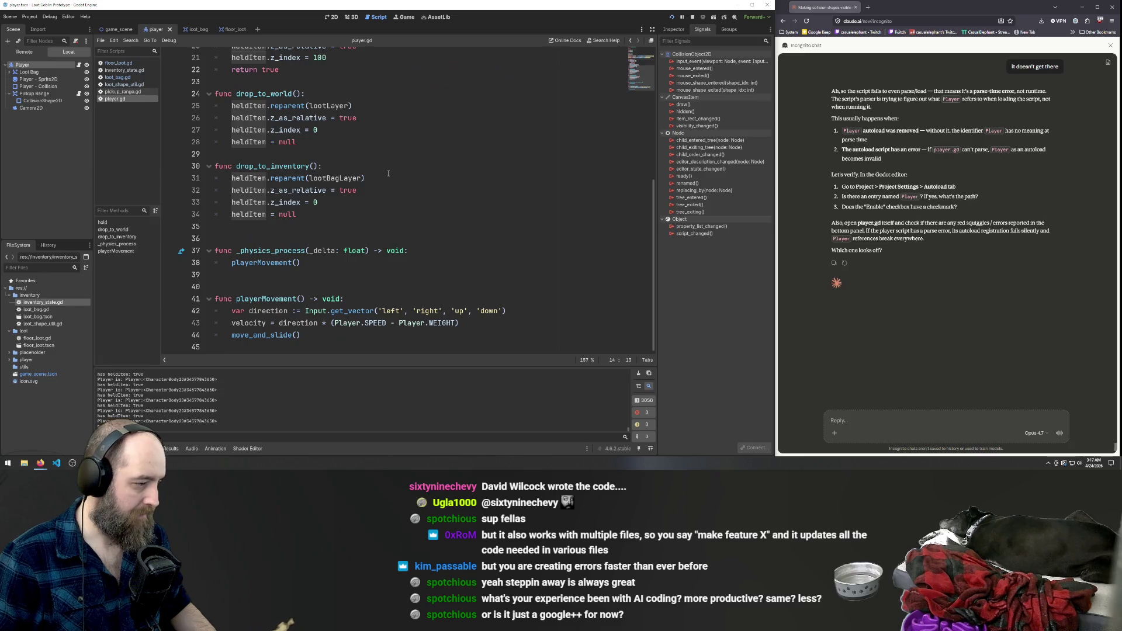
scroll(388, 173, "up", 7)
left_click(323, 265)
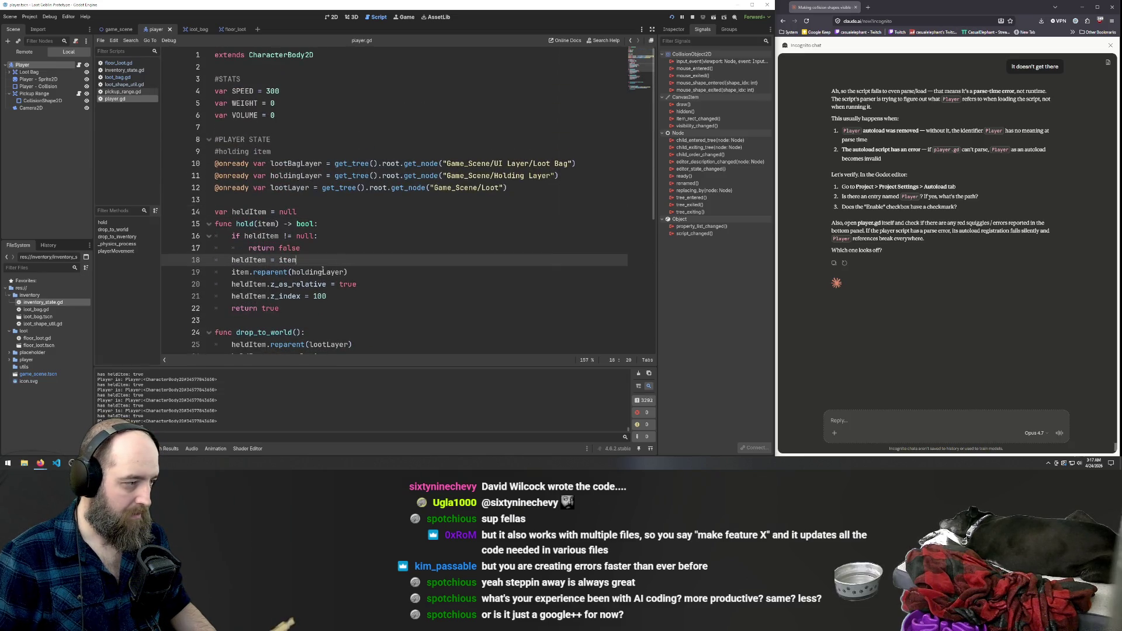
double_click(252, 213)
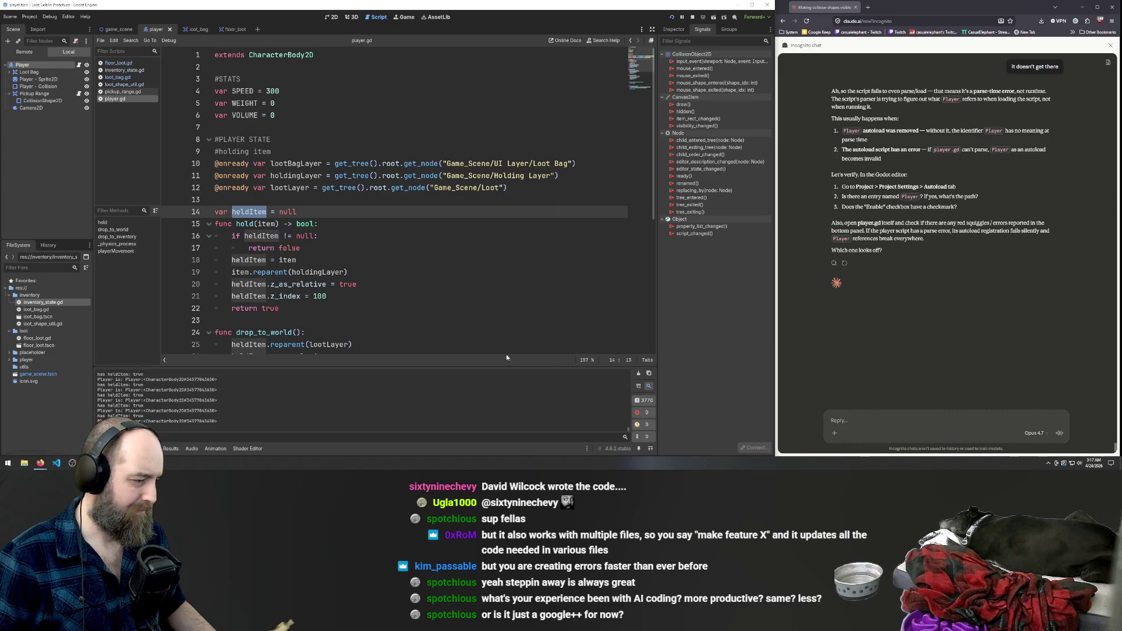
key("ctrl+a")
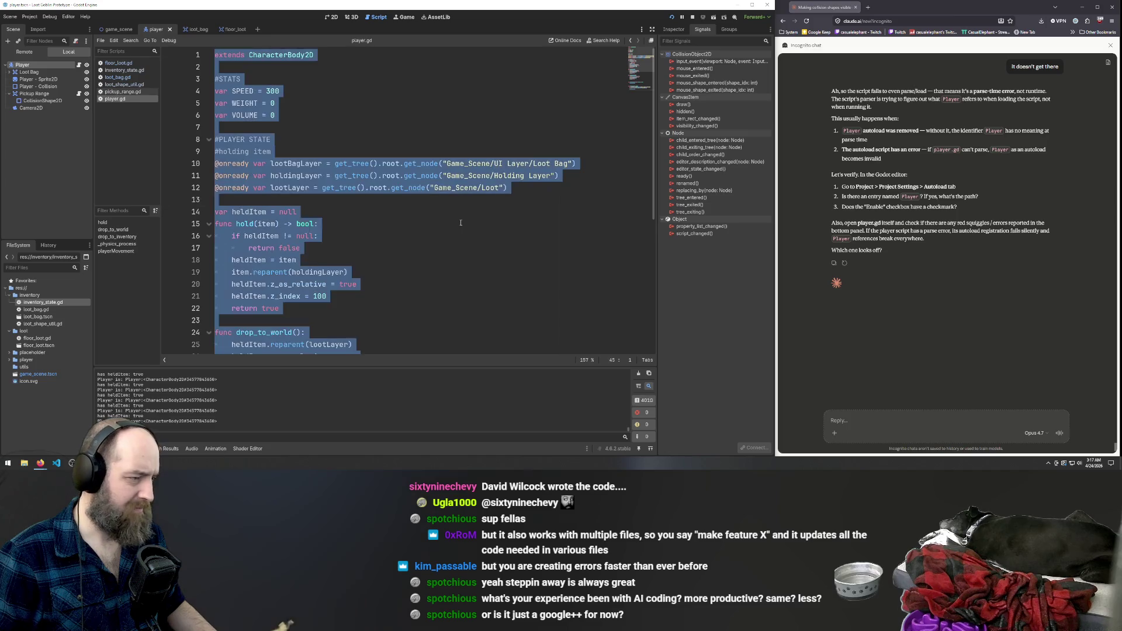
scroll(466, 227, "down", 6)
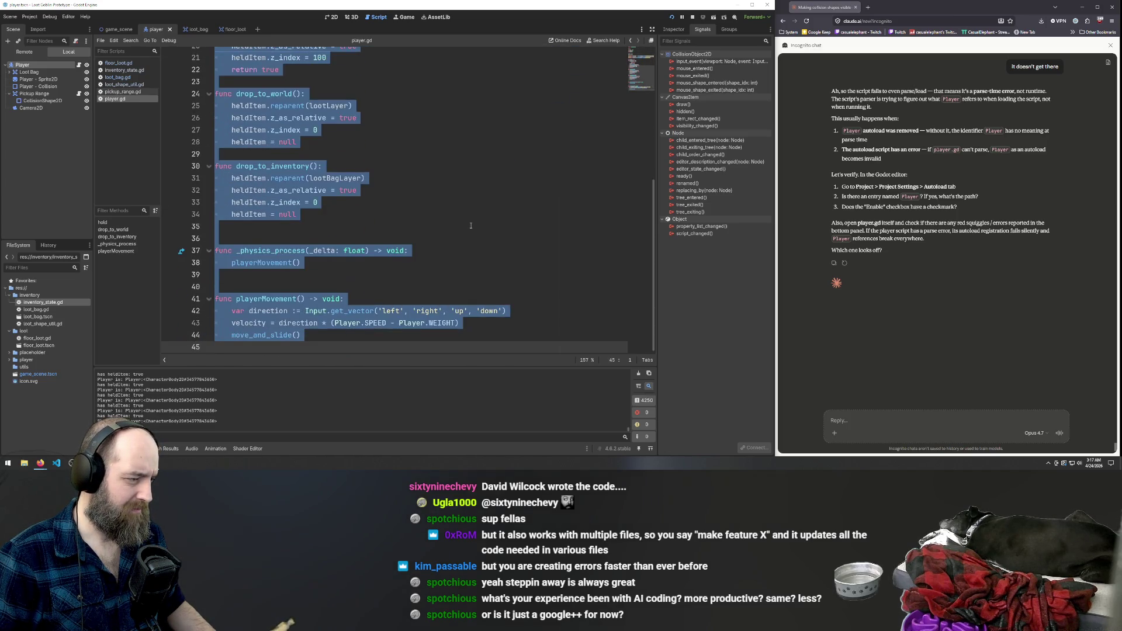
key("F5")
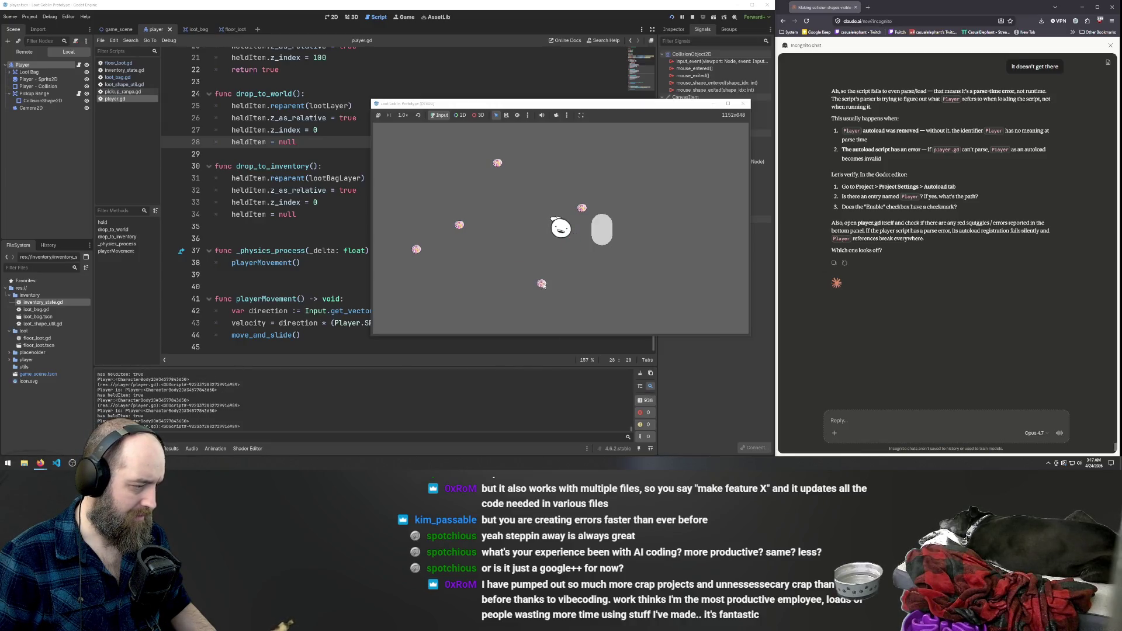
Carry a loot item toward the player while moving right with D, then return to the editor.
left_click_drag(573, 242, 580, 237)
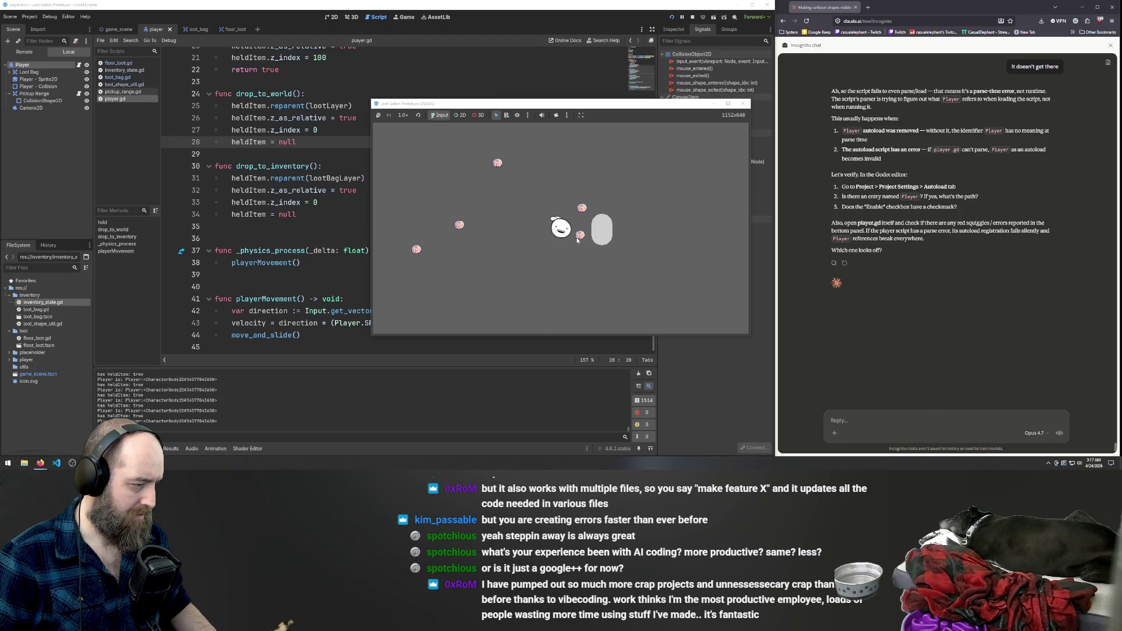
key("d")
mouse_move(576, 237)
left_mouse_down()
mouse_move(574, 262)
mouse_move(575, 197)
mouse_move(576, 232)
left_mouse_up()
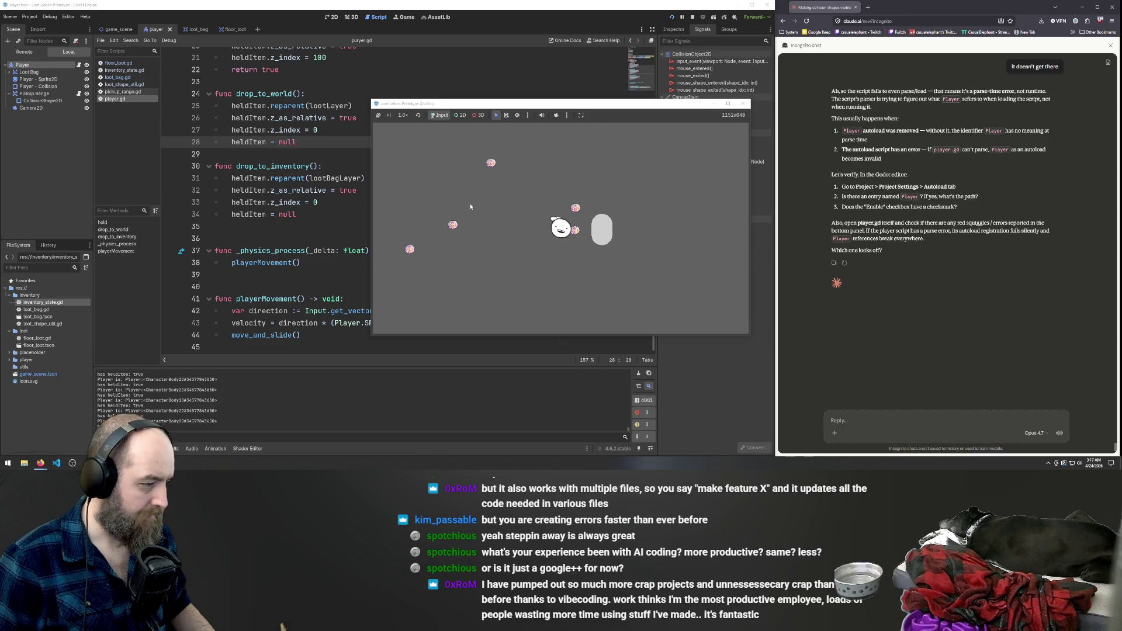
left_click(318, 181)
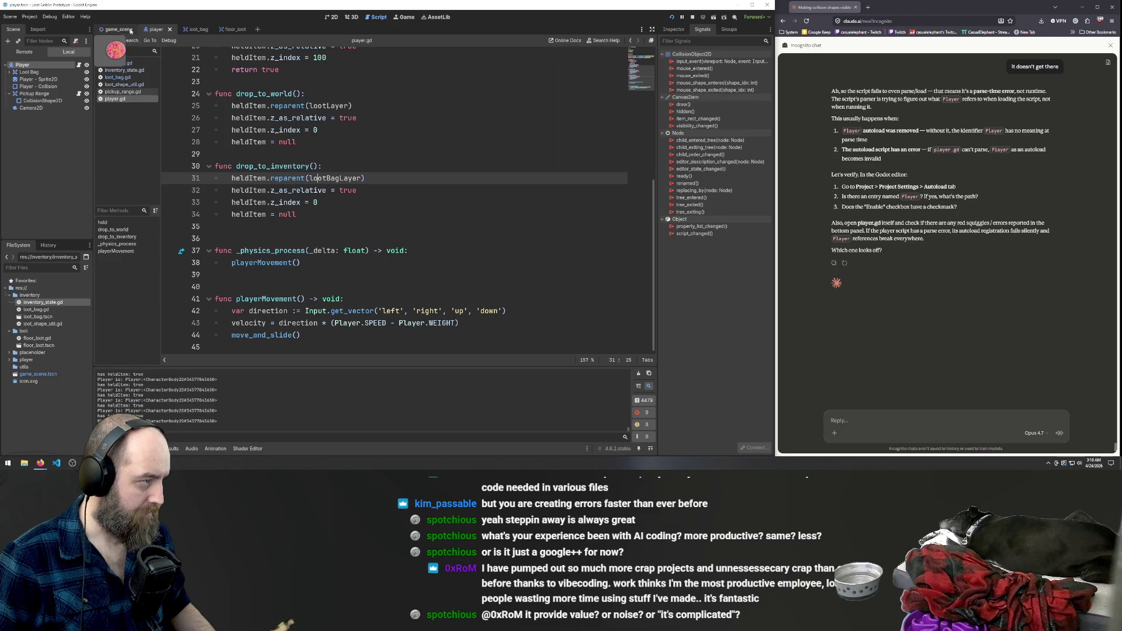
Review the detectorId check on lines 28–29 of floor_loot.gd.
left_click(363, 190)
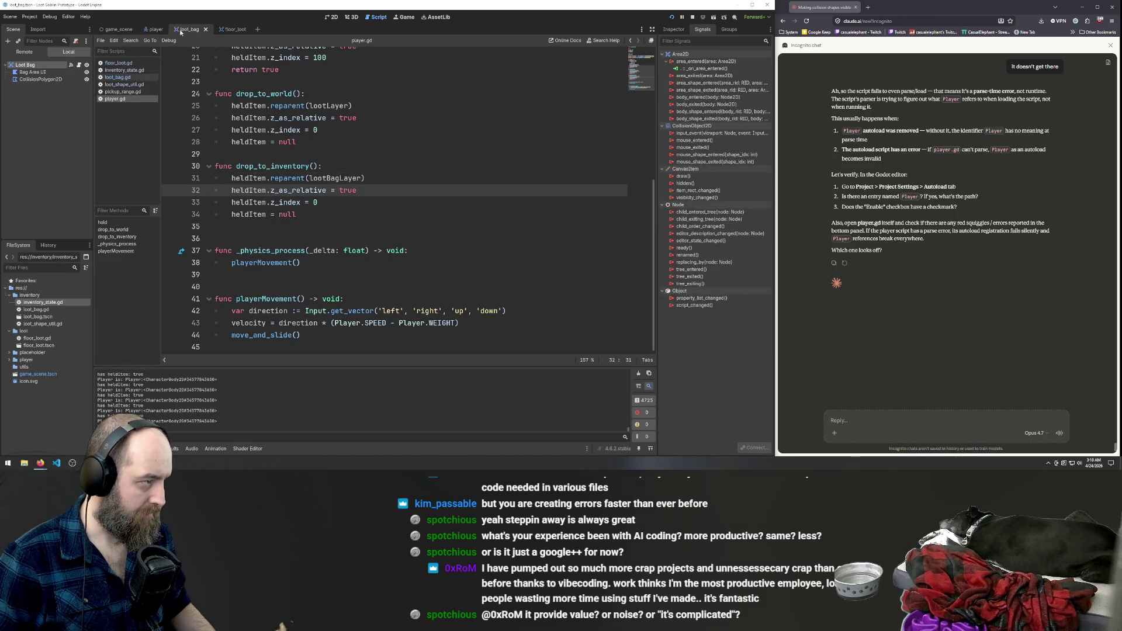
left_click(122, 62)
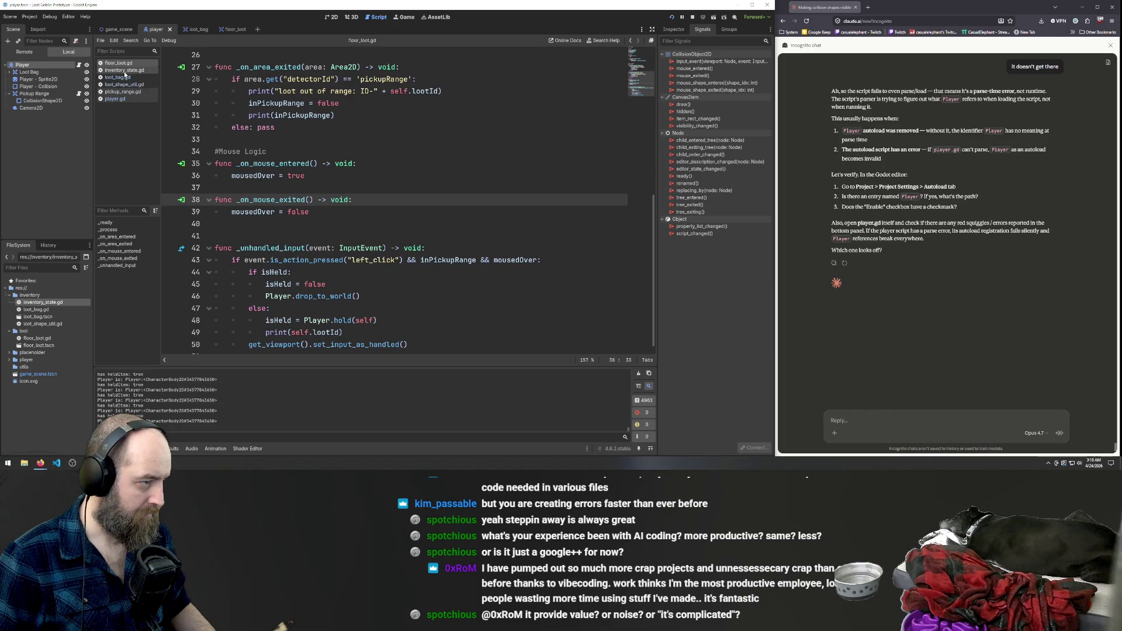
mouse_move(443, 92)
left_mouse_down()
mouse_move(215, 92)
mouse_move(216, 79)
left_mouse_up()
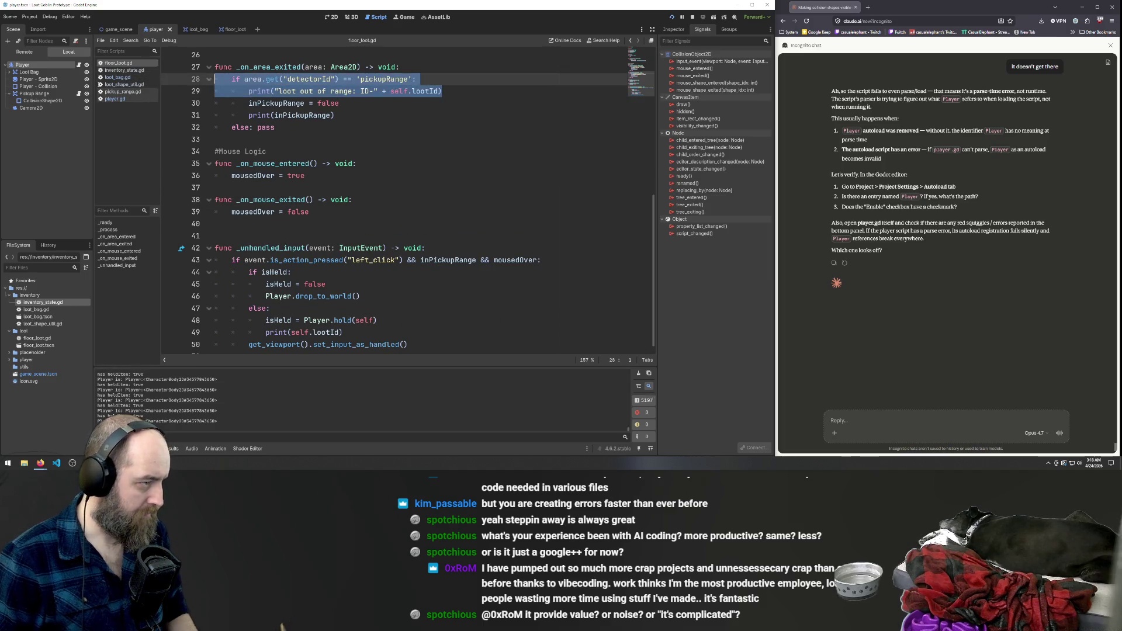
left_click(353, 79)
scroll(350, 189, "up", 2)
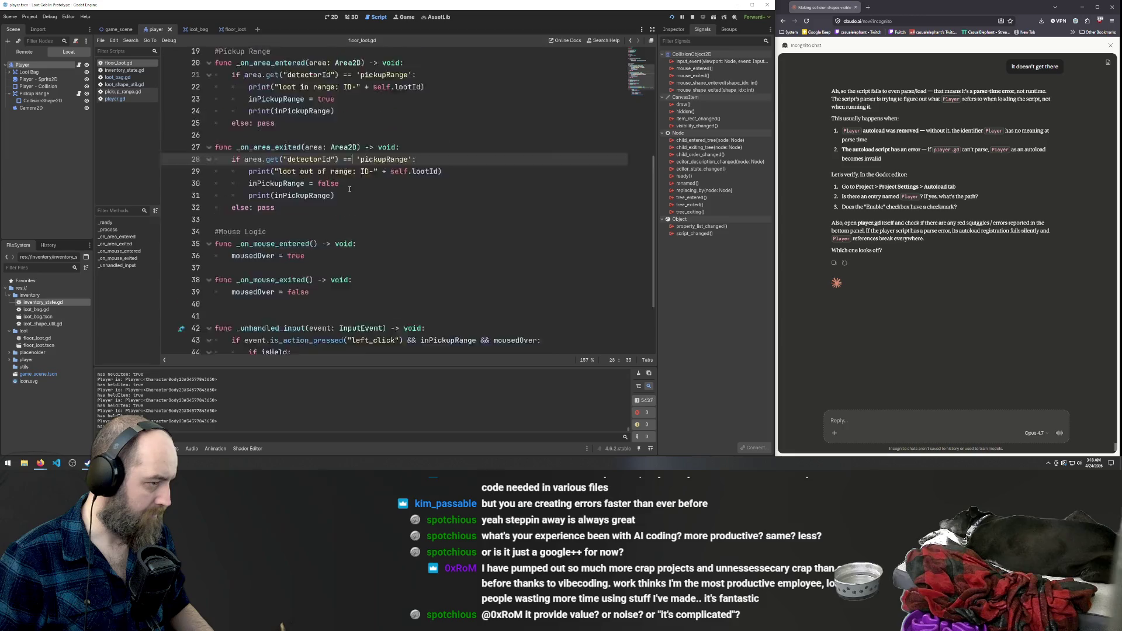
scroll(349, 189, "up", 5)
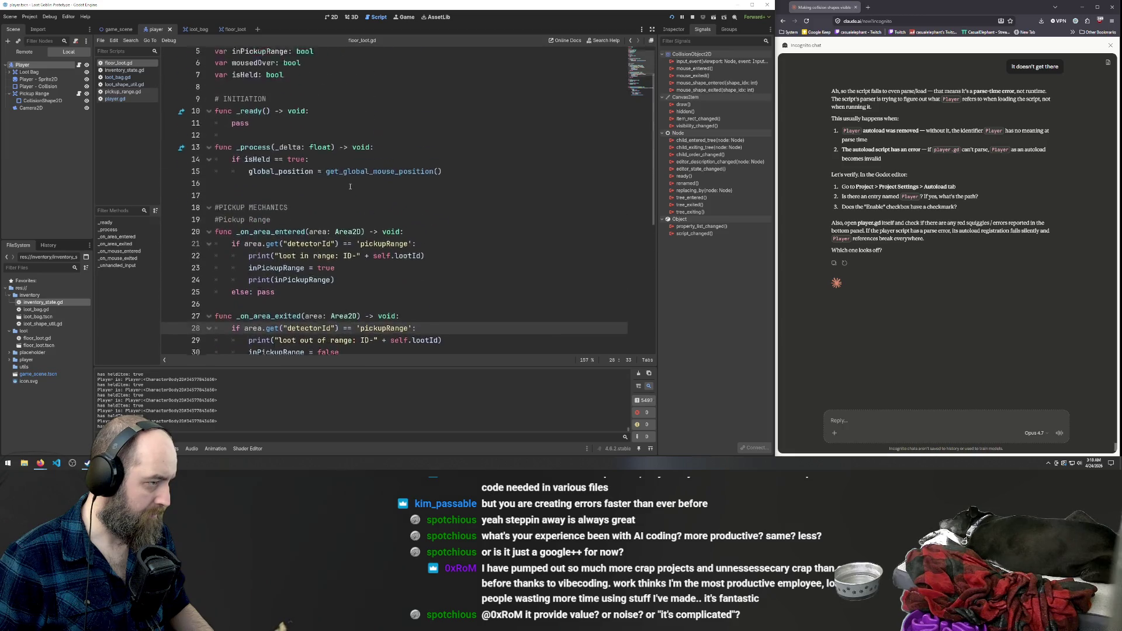
Delete the "Player is" and "has heldItem" debug prints from loot_bag.gd's _process.
left_click(116, 77)
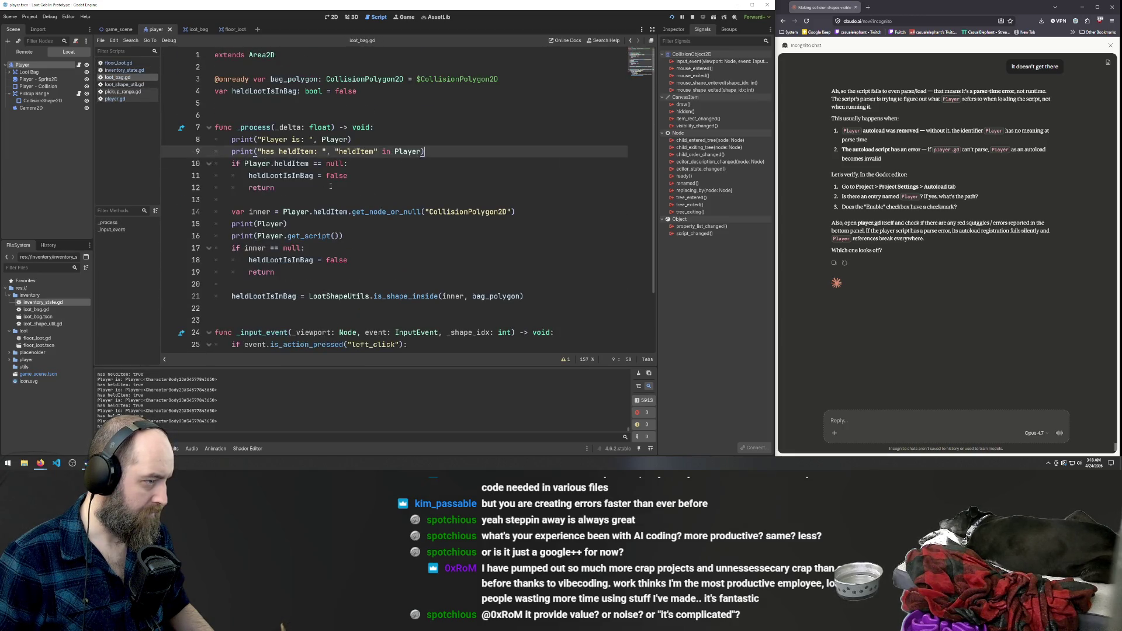
left_click_drag(427, 151, 375, 128)
key("BackSpace")
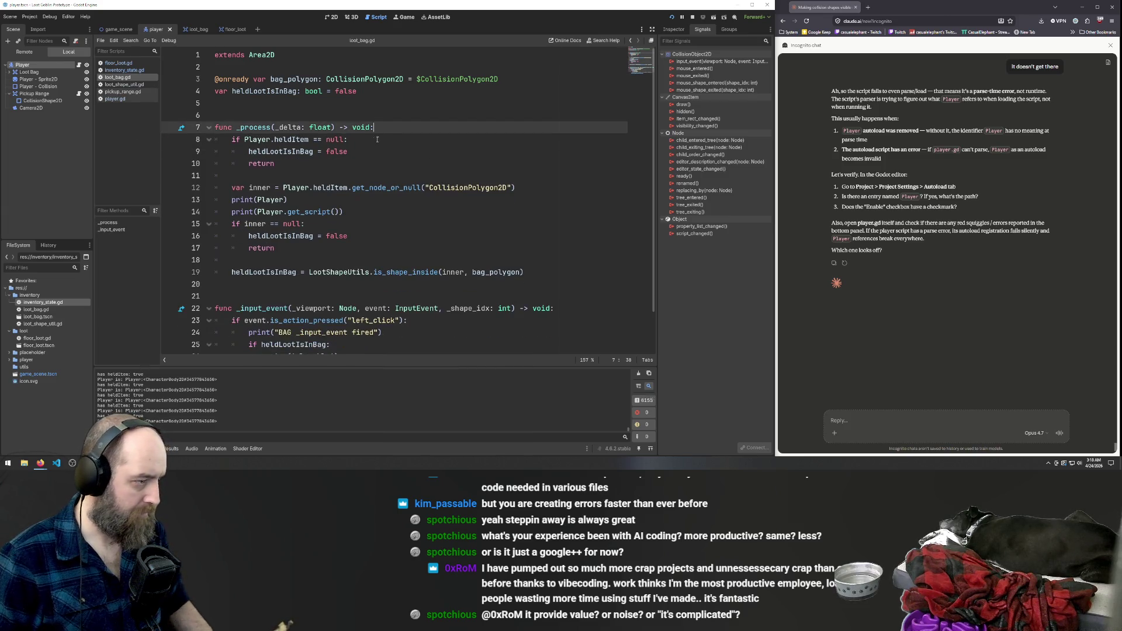
left_click(377, 140)
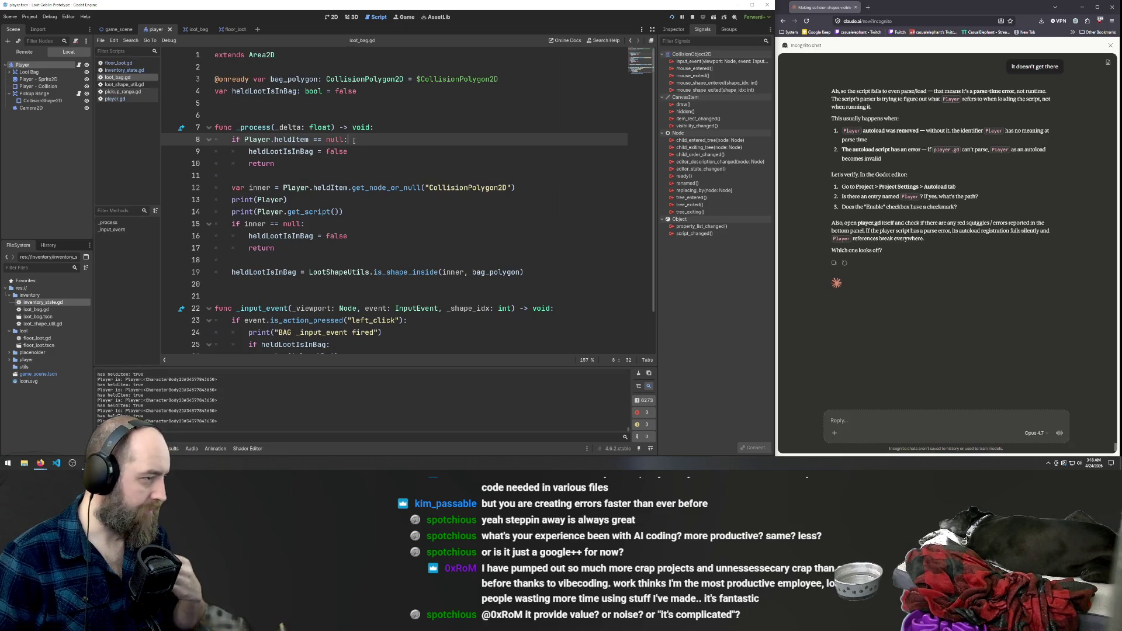
Open player.gd to inspect heldItem and the lootBagLayer reference in drop_to_inventory.
left_click(116, 99)
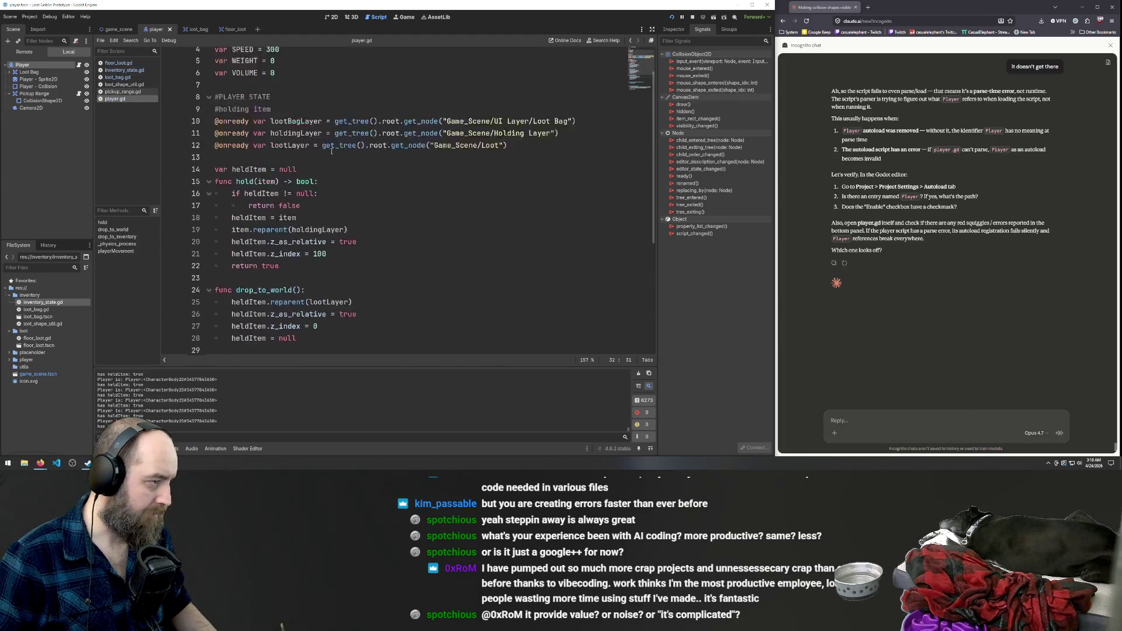
scroll(331, 151, "up", 2)
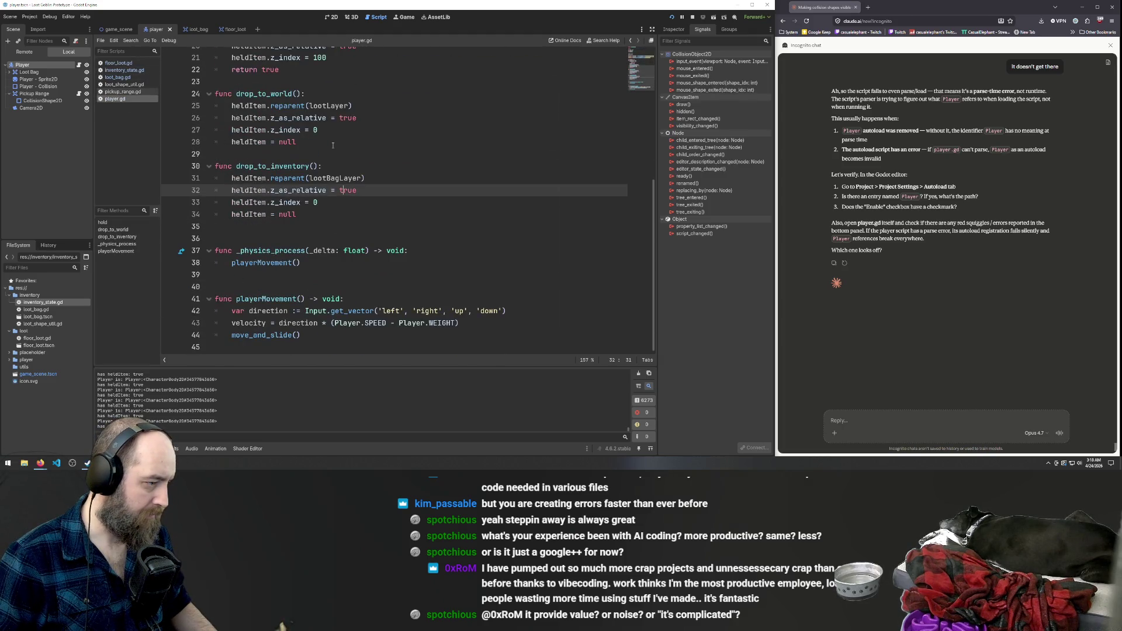
scroll(339, 158, "up", 4)
scroll(351, 176, "up", 3)
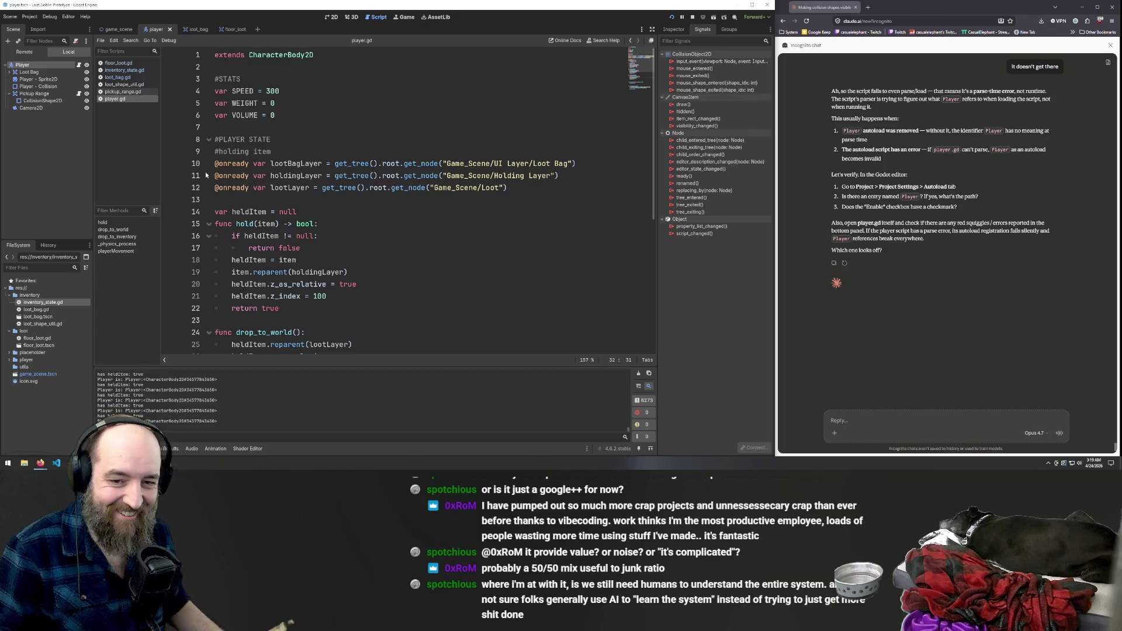
scroll(392, 179, "down", 2)
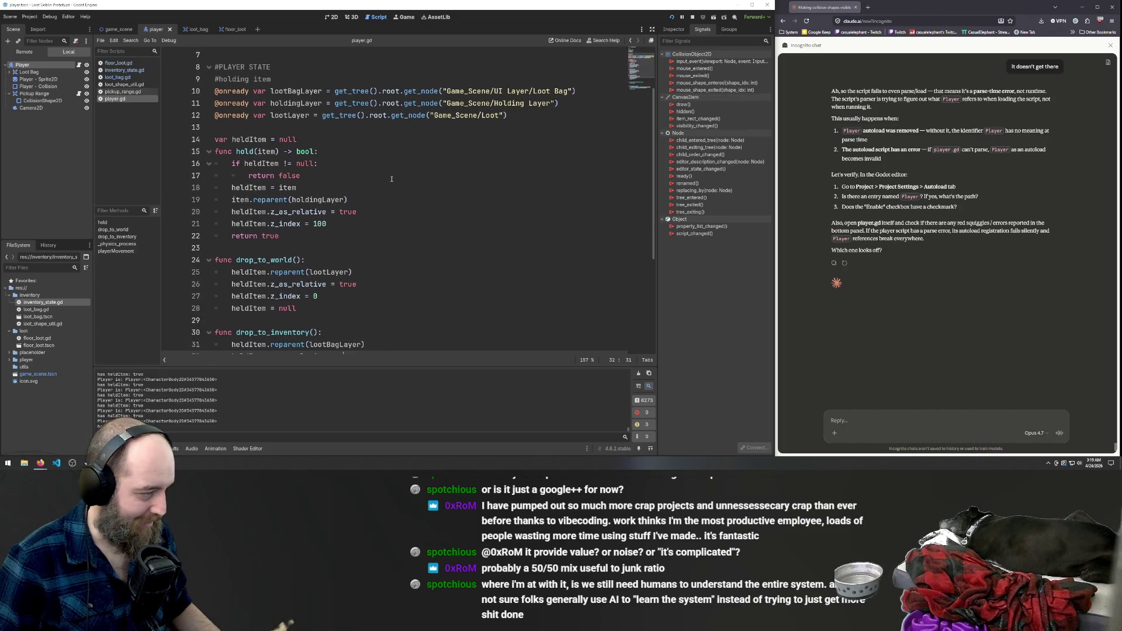
scroll(346, 238, "down", 3)
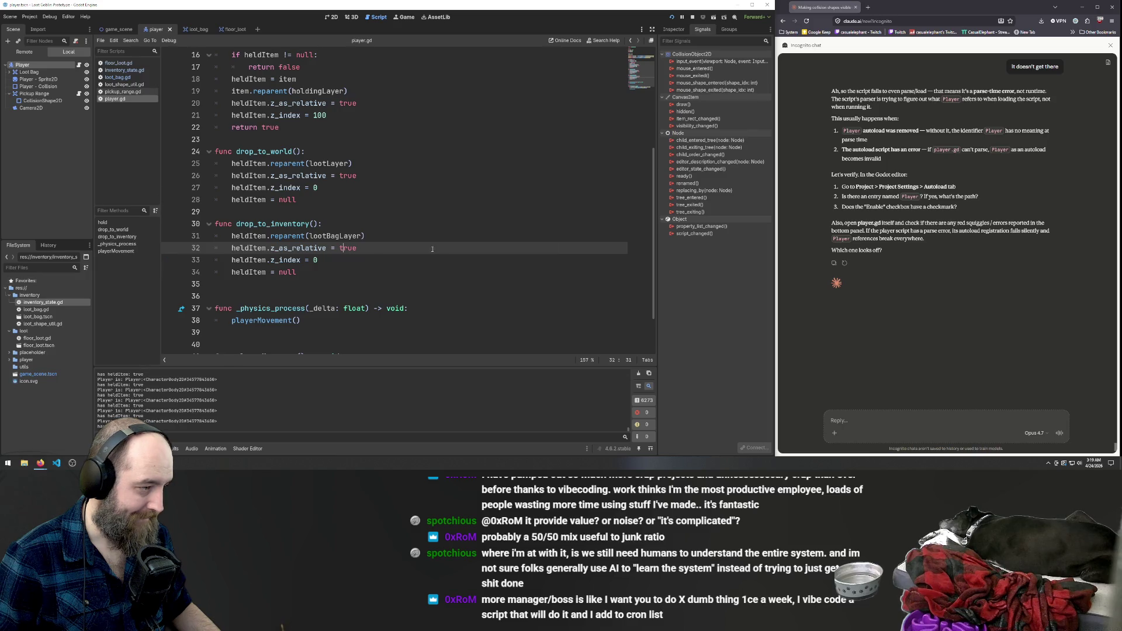
left_click(325, 236)
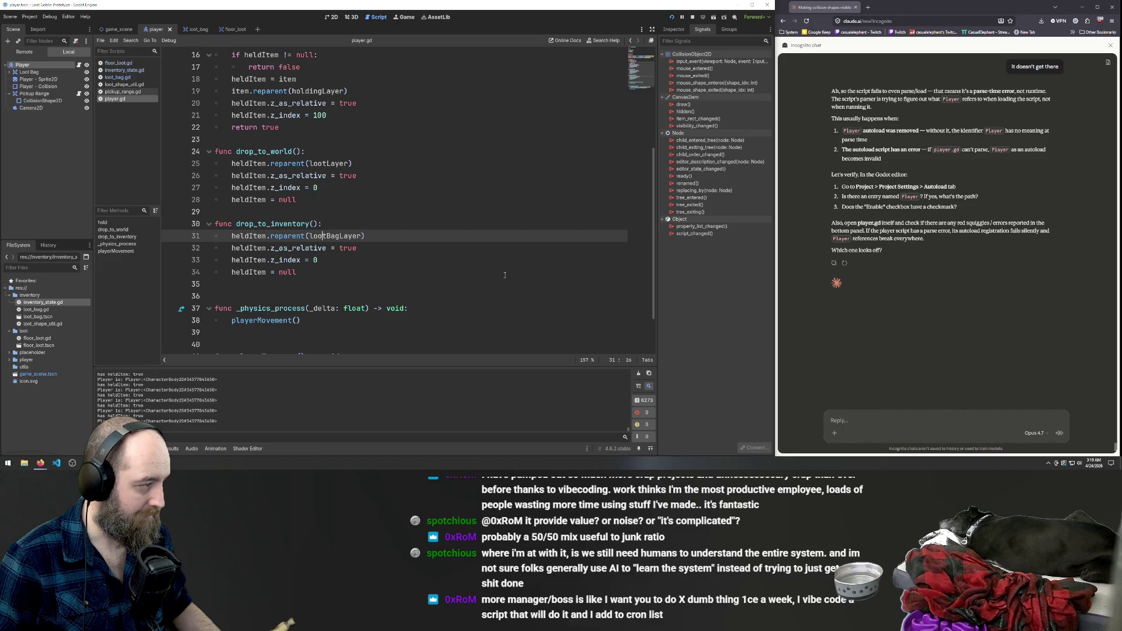
double_click(348, 236)
scroll(437, 251, "down", 2)
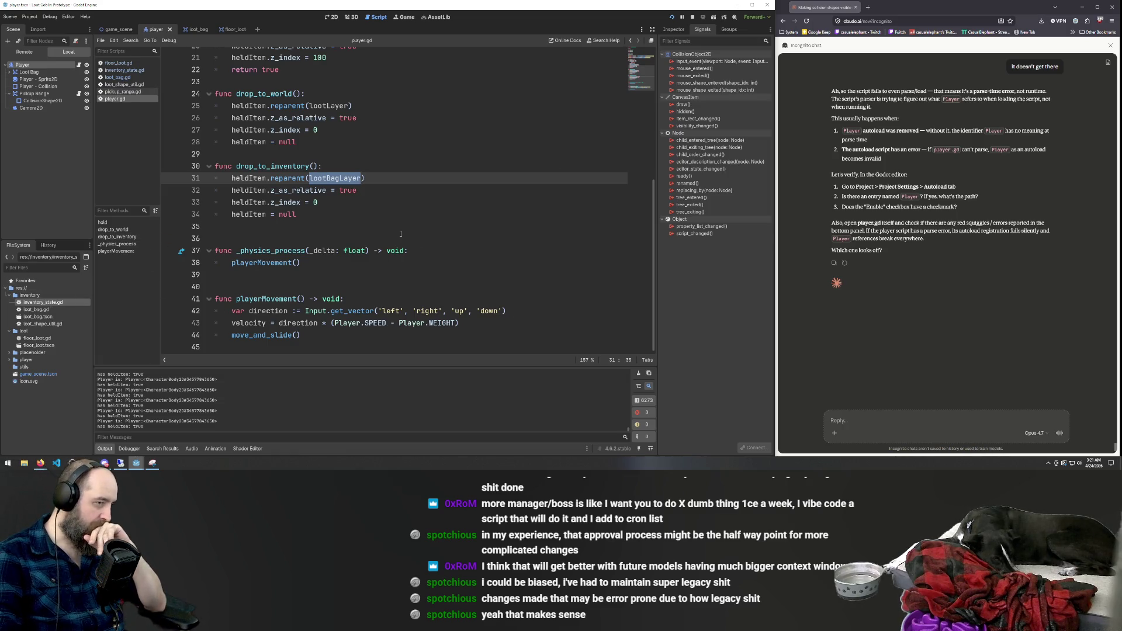
scroll(368, 261, "up", 6)
Review player.gd's drop functions and deselect the lootBagLayer reference.
scroll(343, 229, "down", 6)
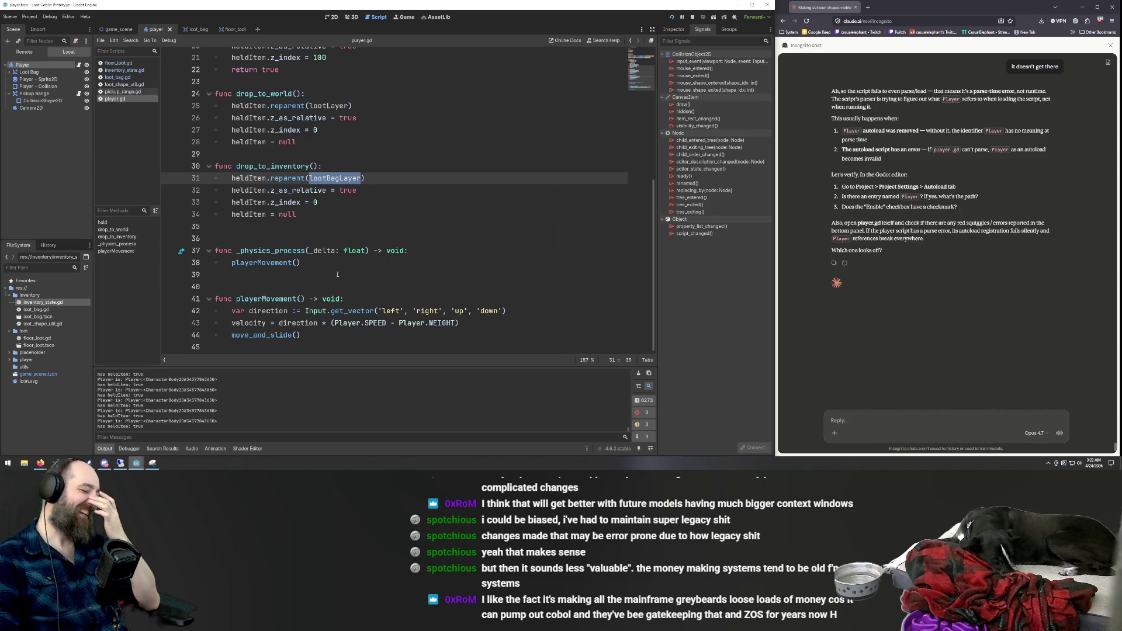
mouse_move(339, 313)
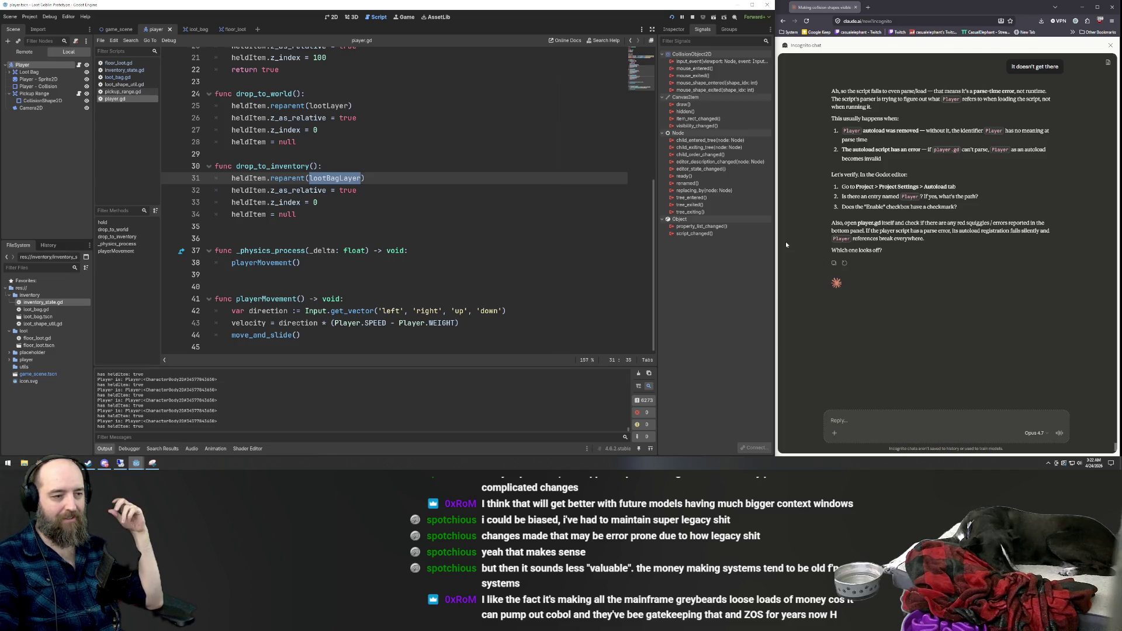
scroll(359, 203, "up", 5)
scroll(360, 202, "down", 5)
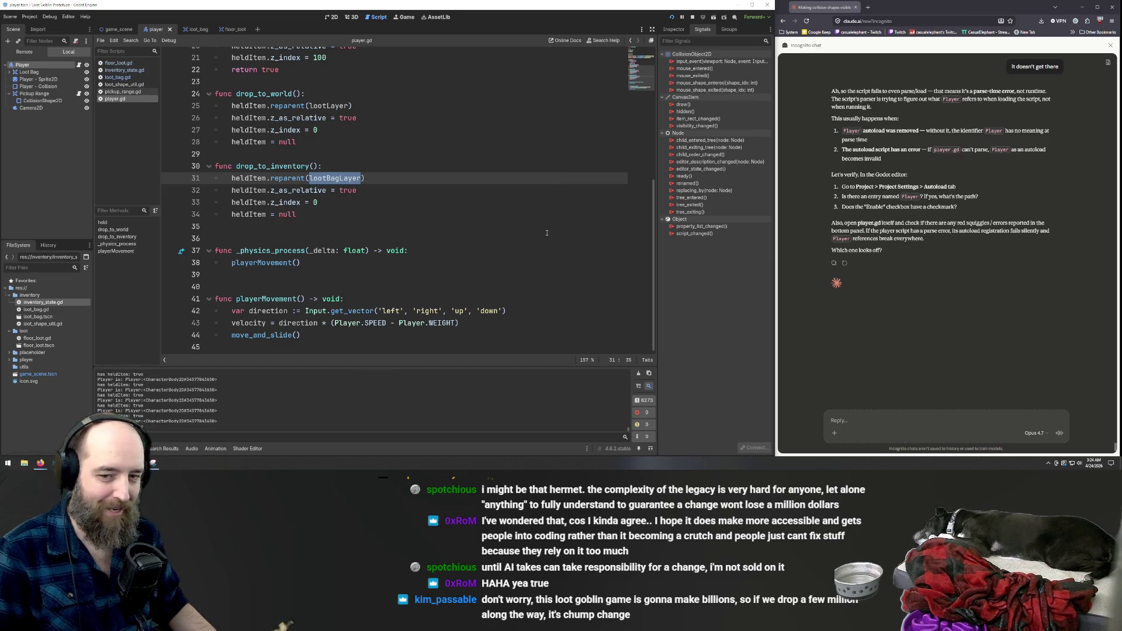
left_click(429, 230)
Test-run the game, drag a loot item down-left, then stop it.
key("F5")
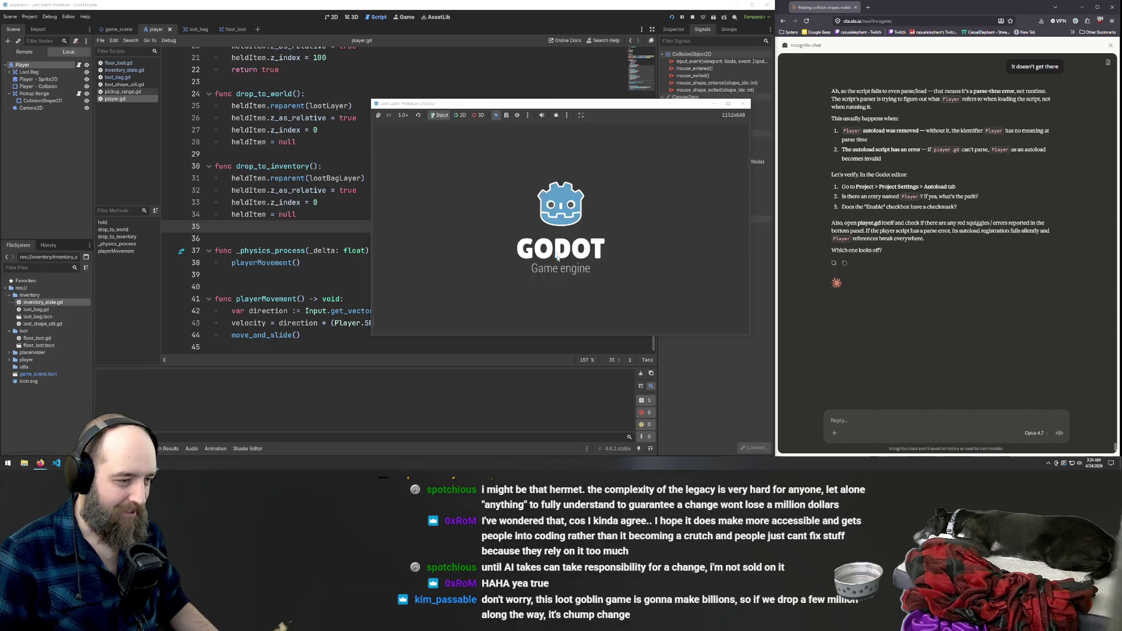
left_click_drag(575, 240, 553, 289)
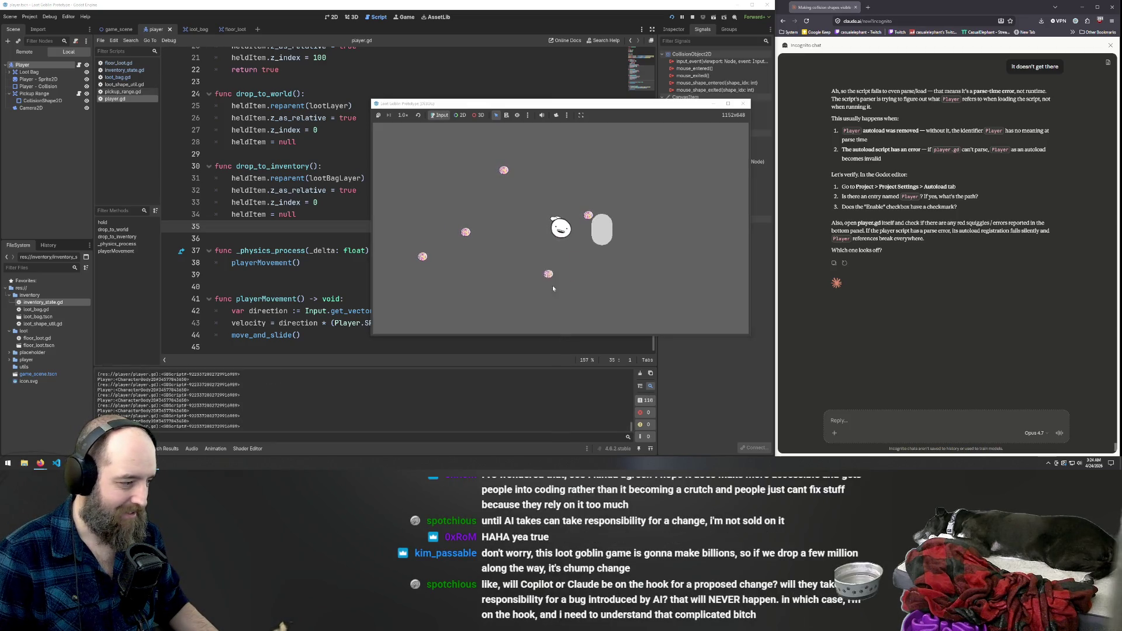
key("F8")
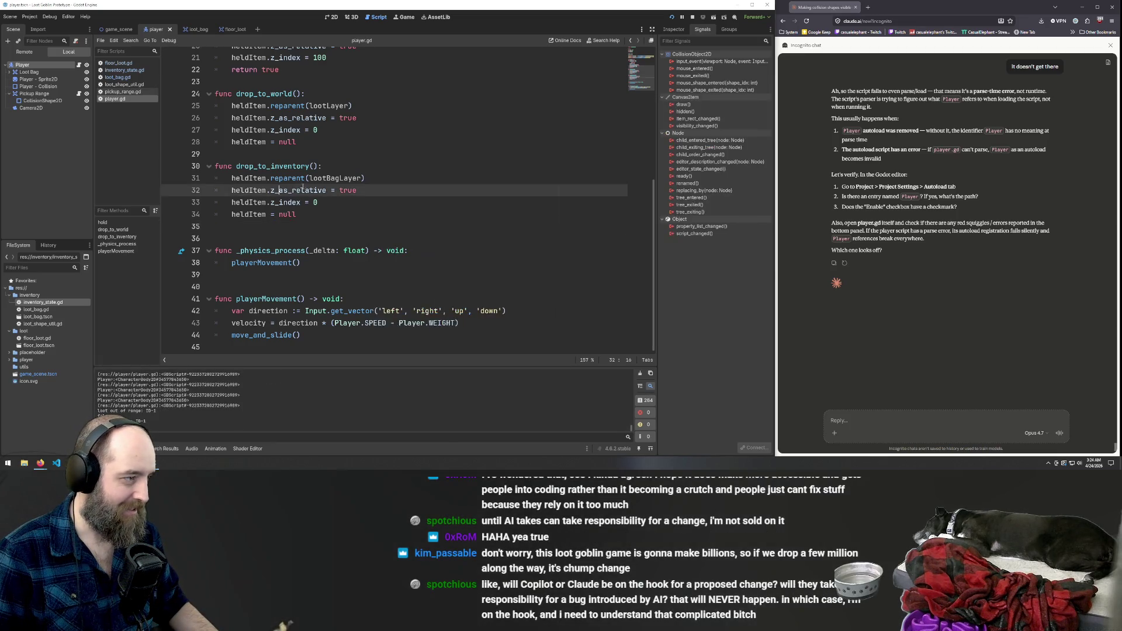
Switch through the loot_bag and floor_loot scenes and look over the project's scripts.
left_click(195, 30)
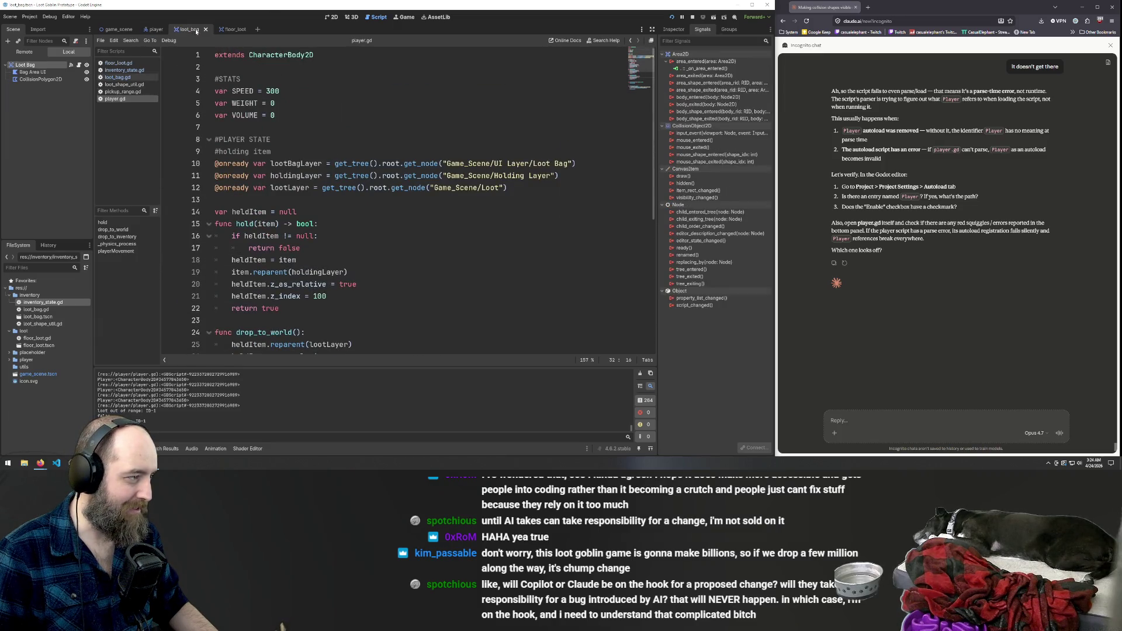
left_click(231, 30)
left_click(118, 64)
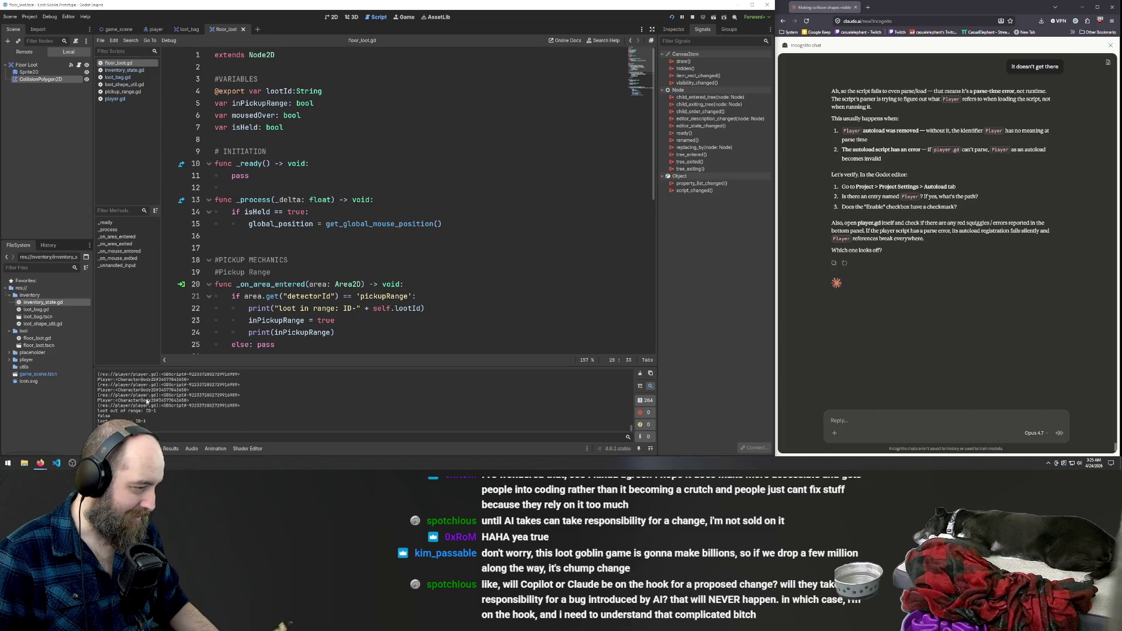
left_click(127, 72)
left_click(126, 77)
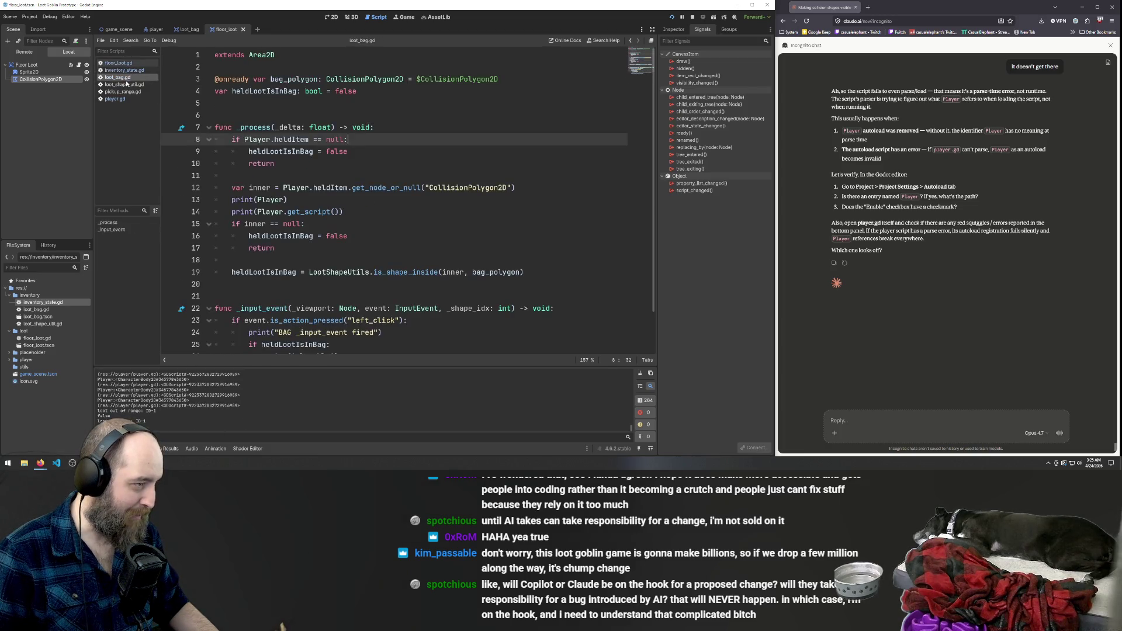
left_click(125, 84)
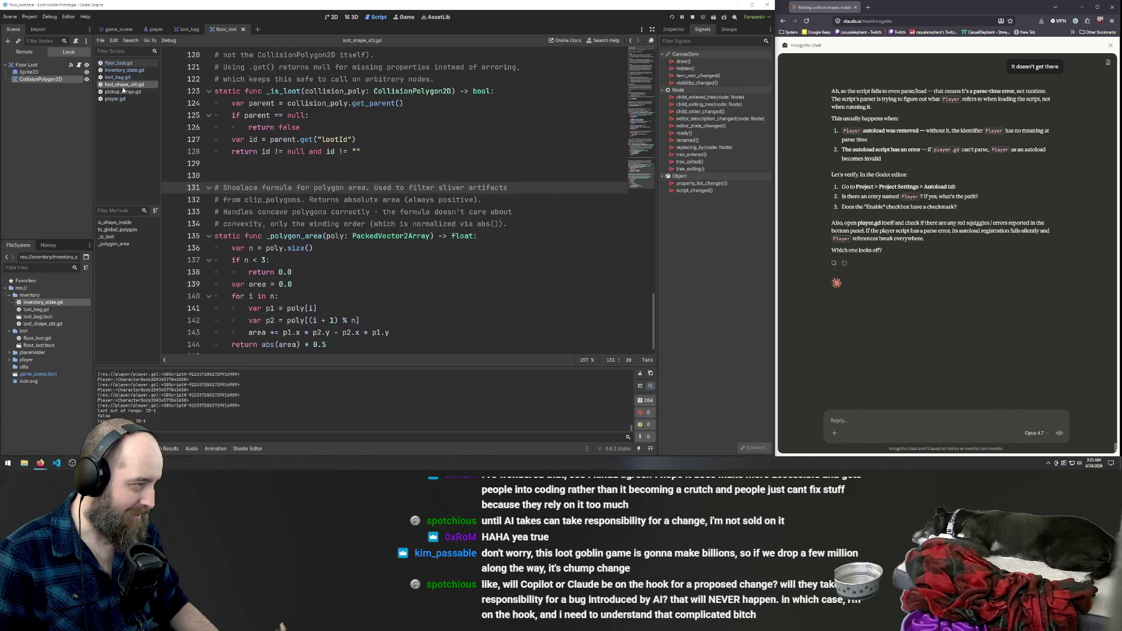
left_click(123, 92)
left_click(119, 99)
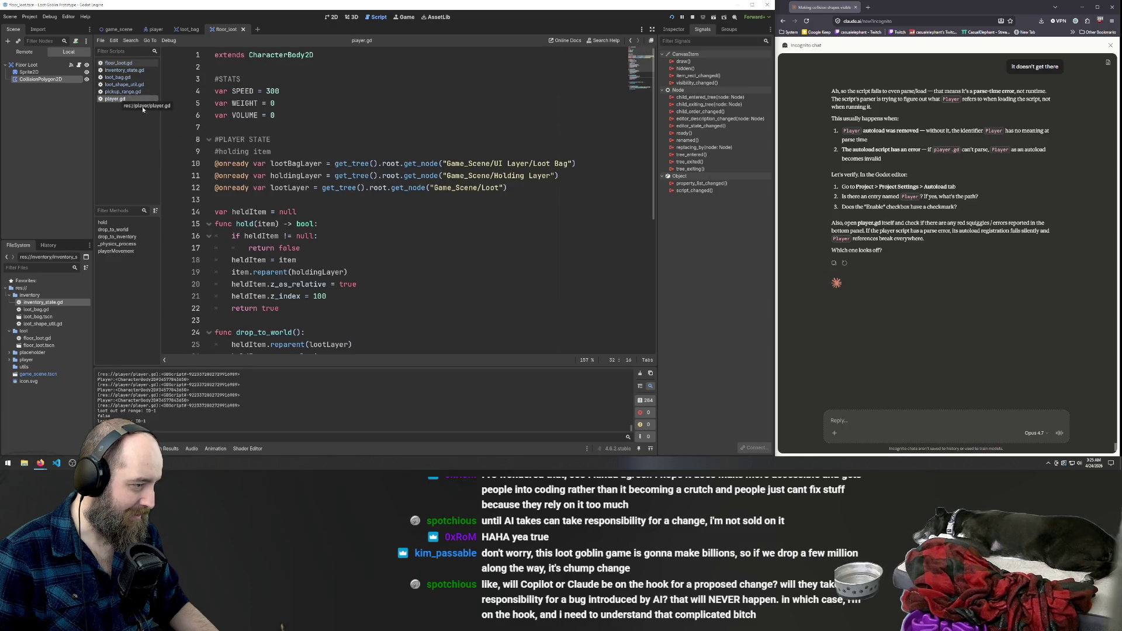
scroll(350, 205, "down", 5)
scroll(351, 205, "up", 5)
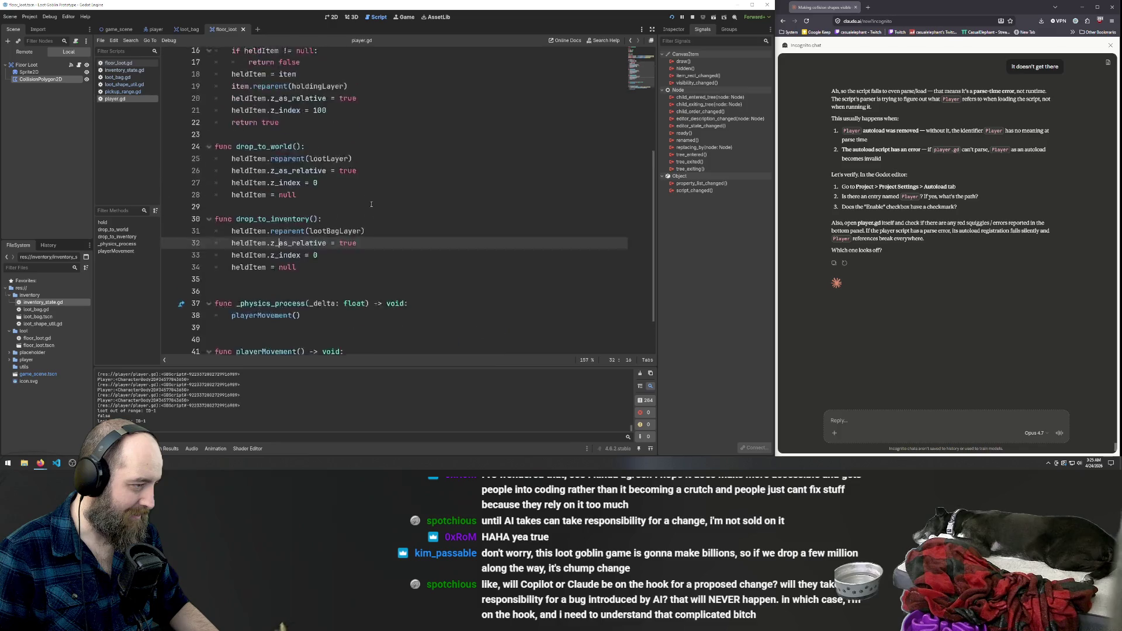
Close the loot_shape_util.gd script from the script list.
left_click(116, 93)
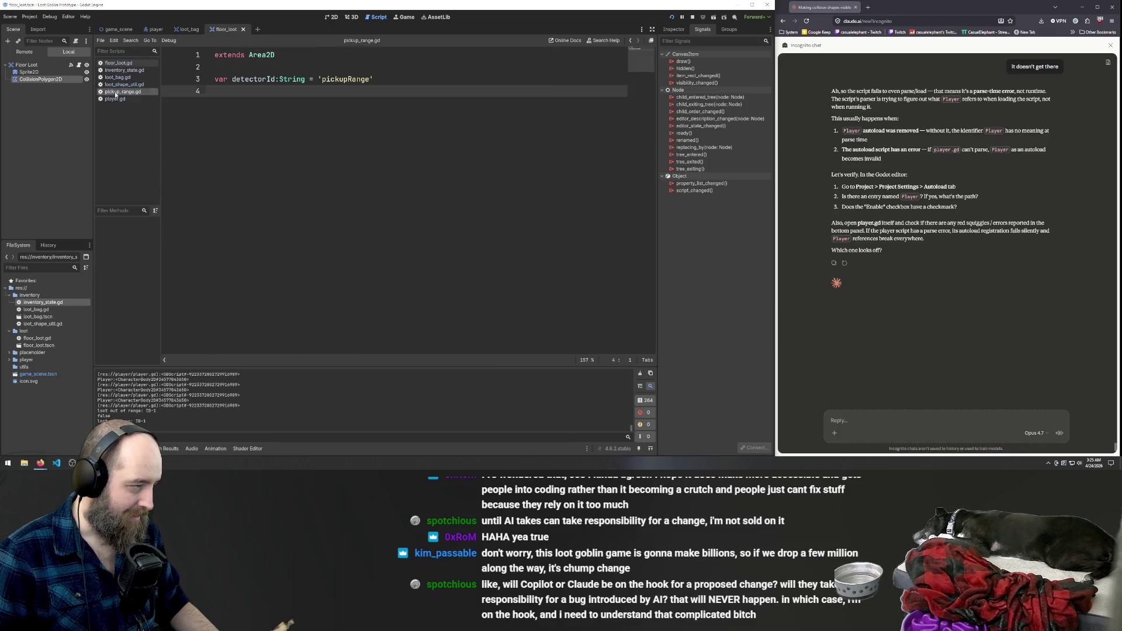
left_click(120, 85)
scroll(375, 142, "up", 15)
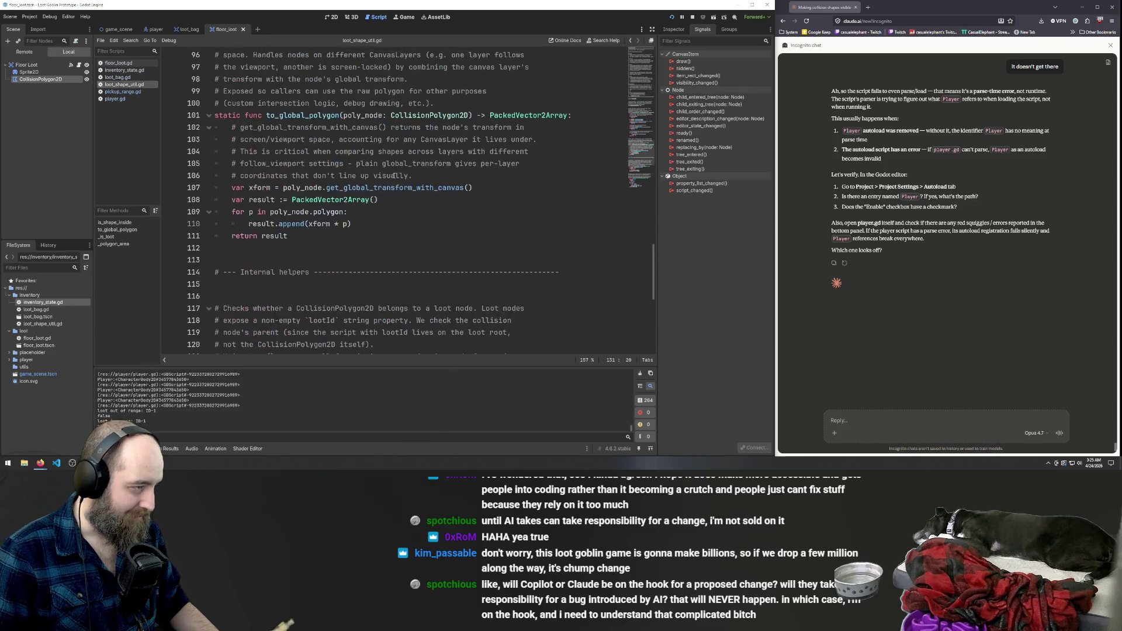
right_click(138, 88)
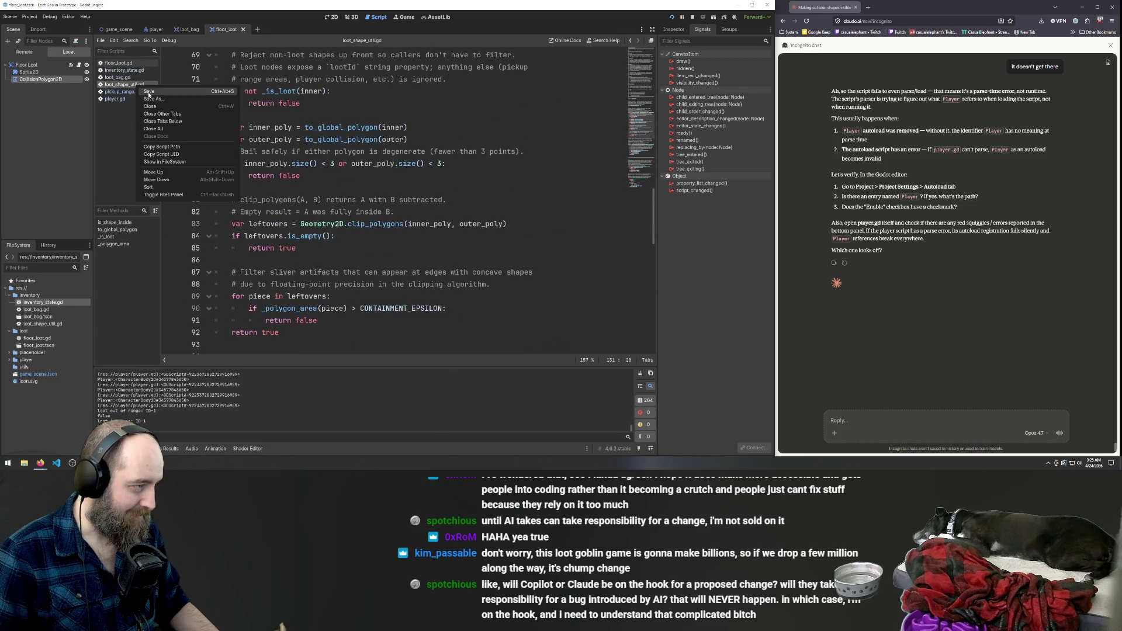
left_click(154, 106)
Look over loot_bag.gd, floor_loot.gd and inventory_state.gd.
left_click(108, 79)
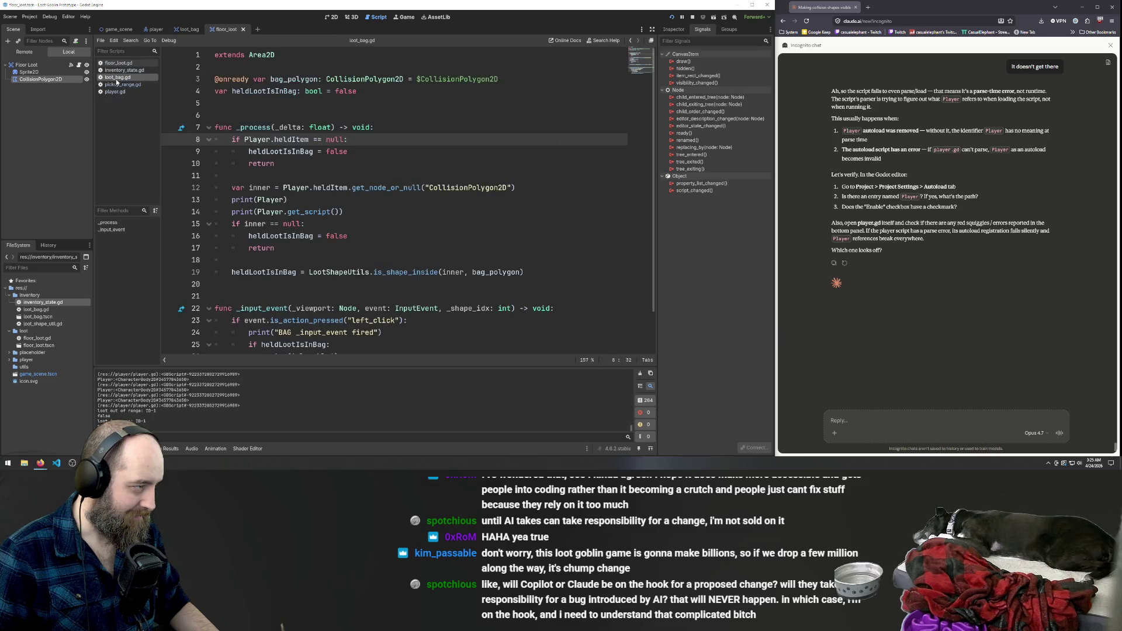
scroll(396, 207, "down", 2)
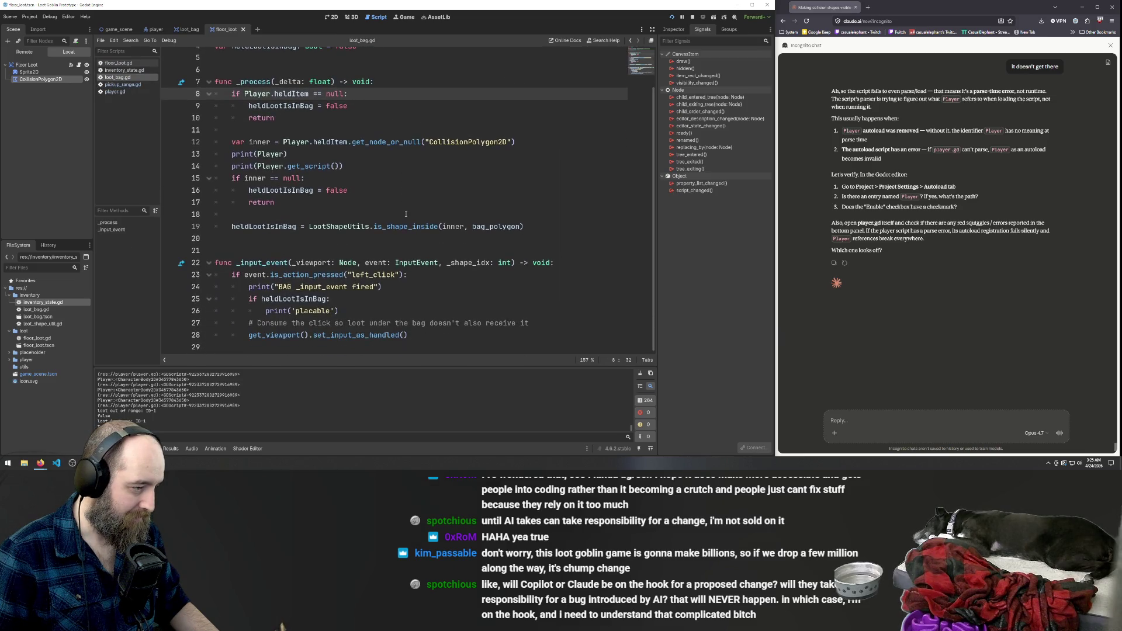
left_click(121, 71)
left_click(118, 64)
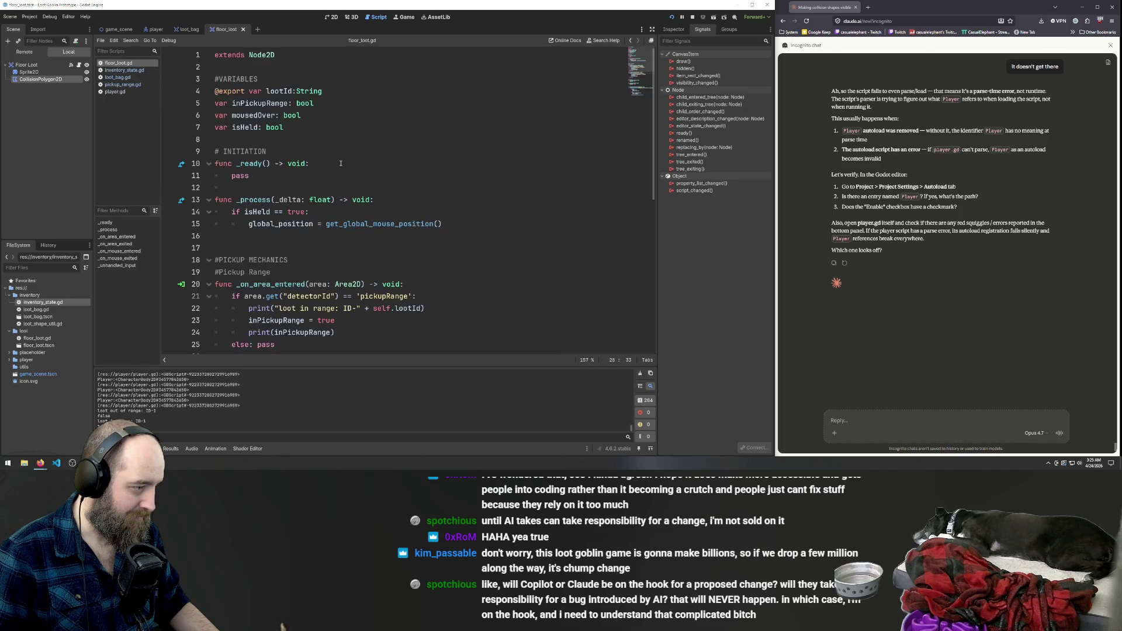
scroll(341, 163, "down", 10)
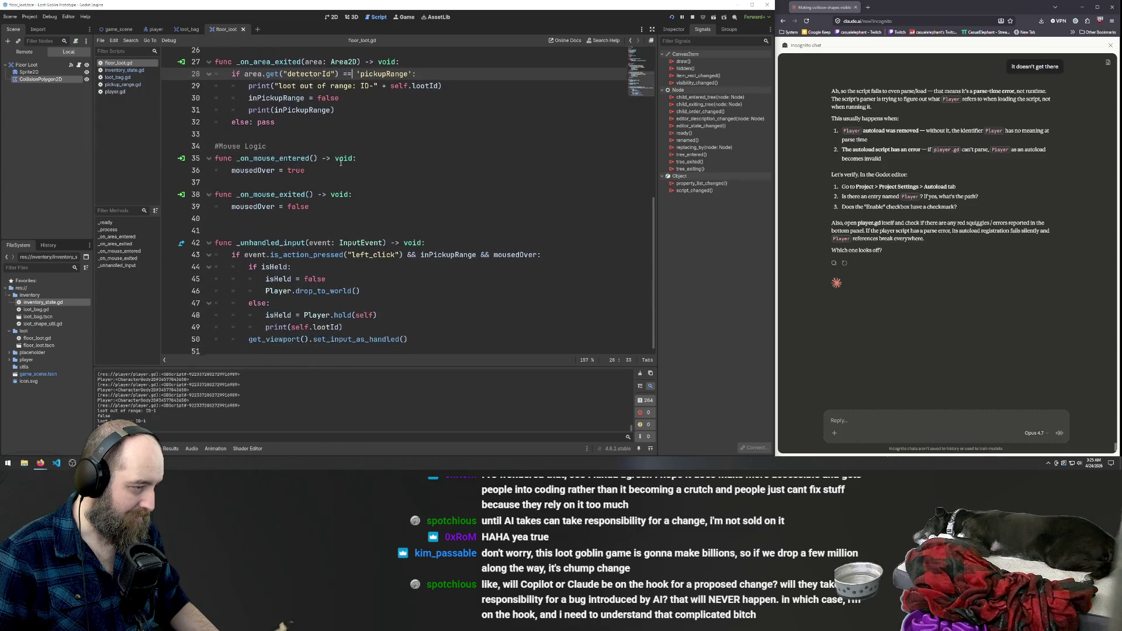
left_click(121, 71)
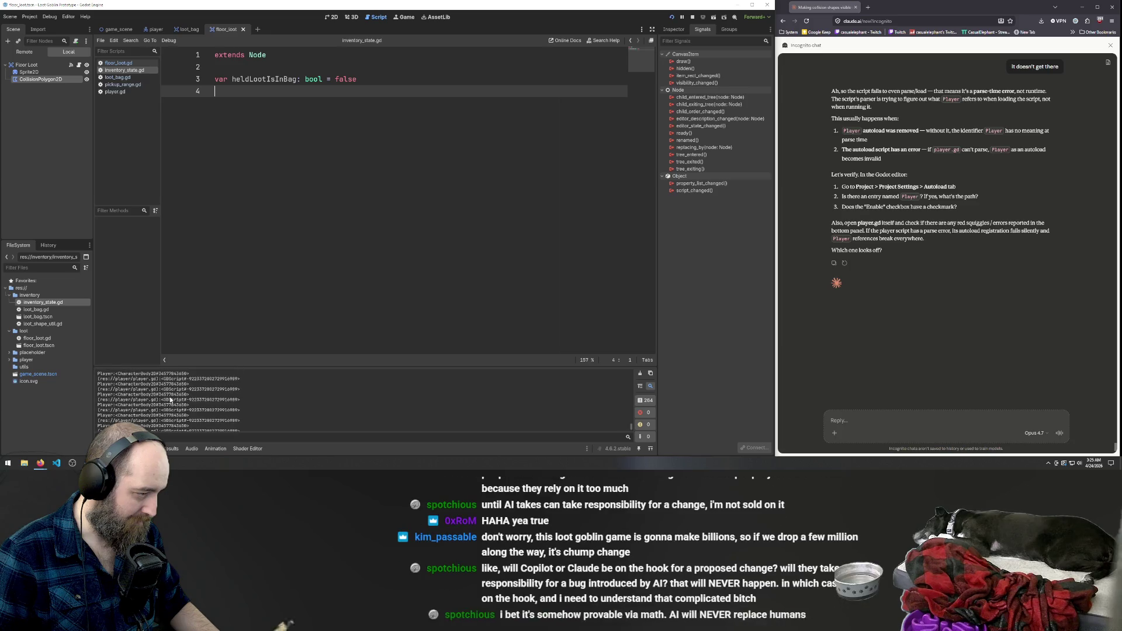
Search all project files for 'player:' and open player.gd.
key("ctrl+shift+f")
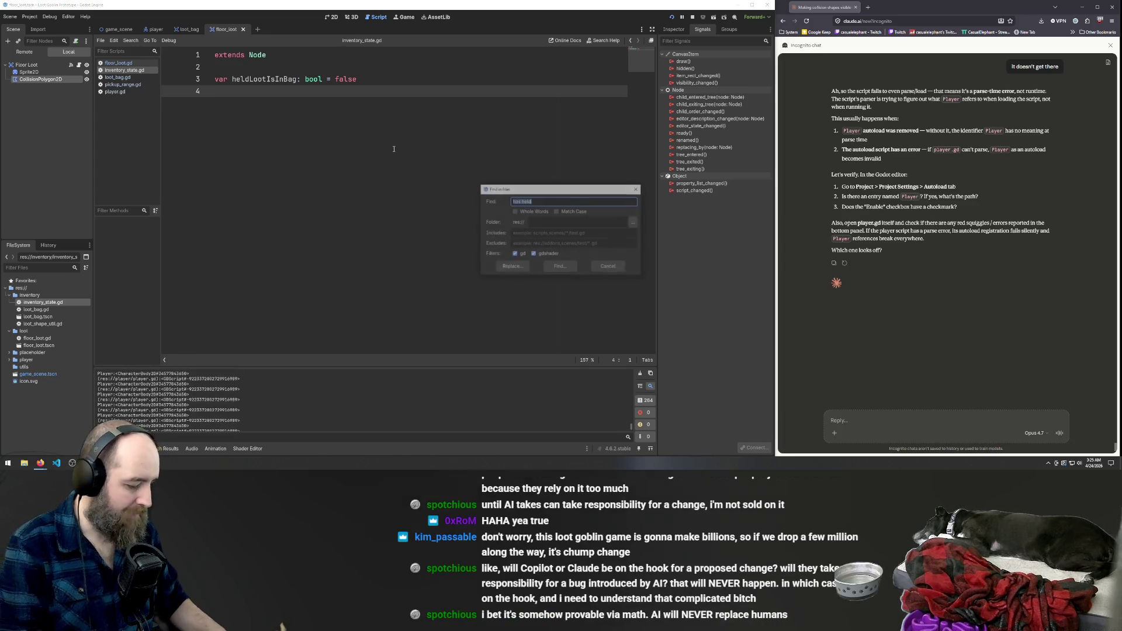
type("player:")
key("Return")
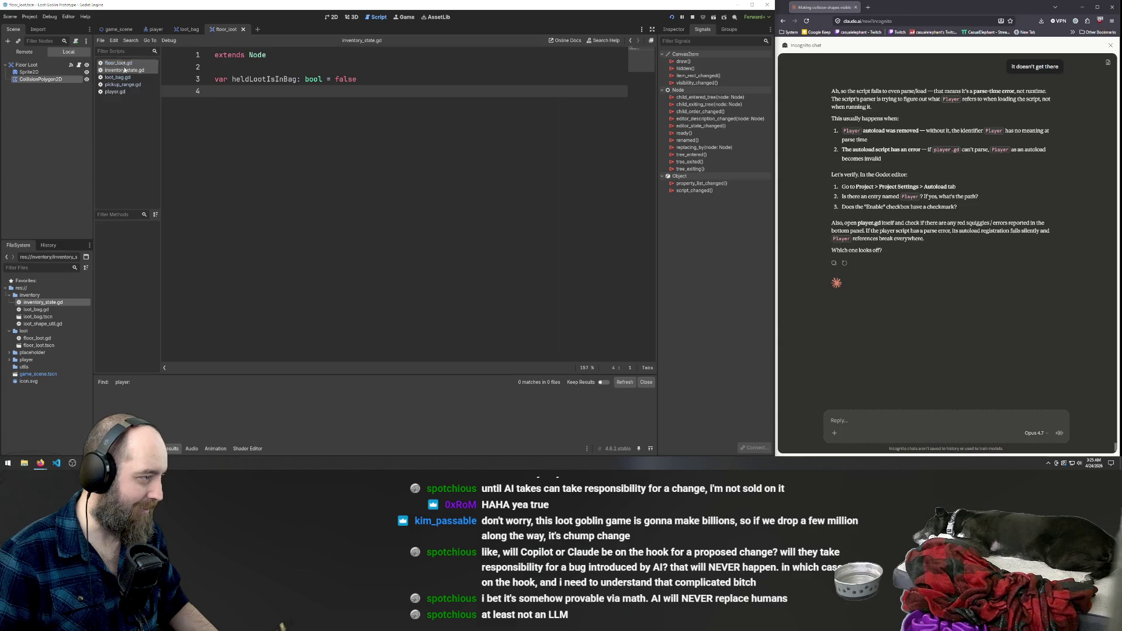
left_click(115, 92)
left_click(361, 131)
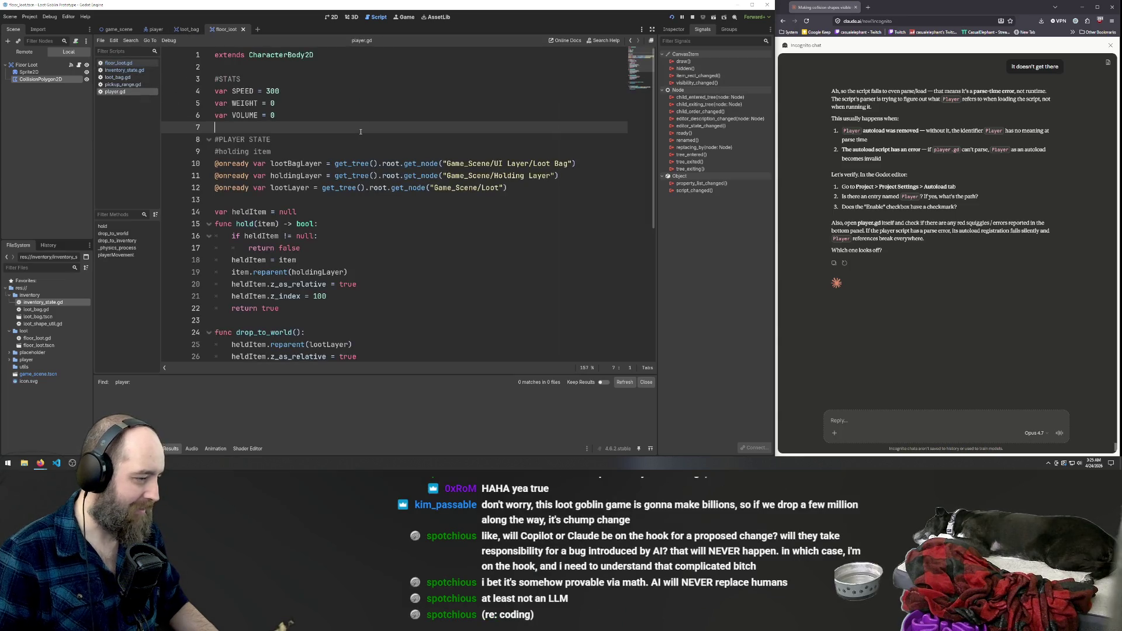
Search the project for 'print' and jump to the loot_bag.gd match.
key("ctrl+shift+f")
type("print")
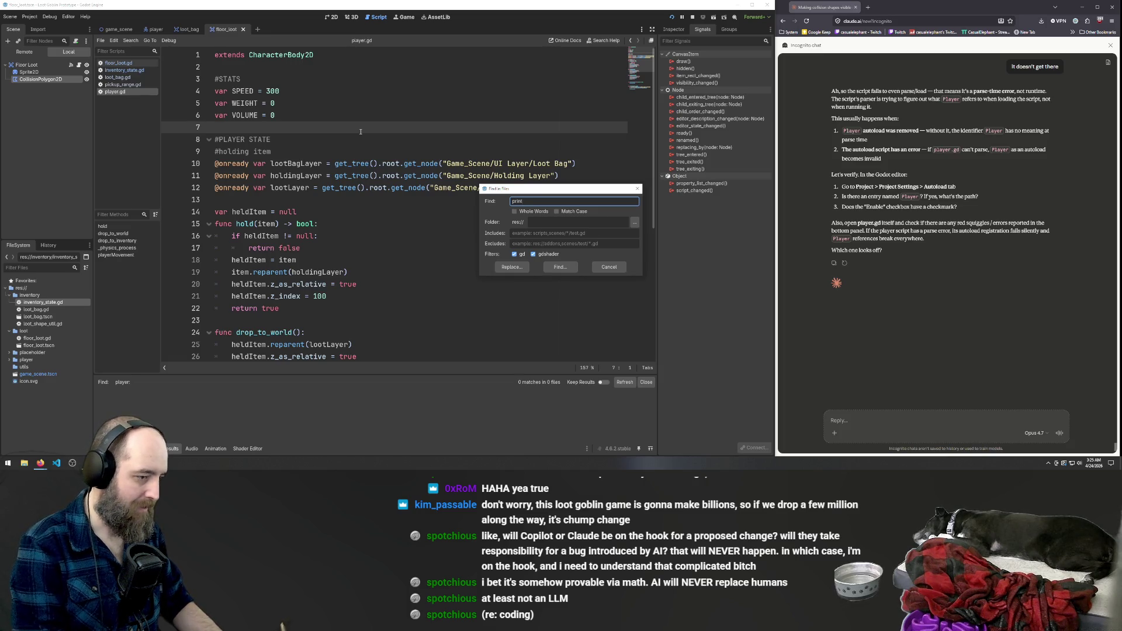
key("Return")
left_click(150, 420)
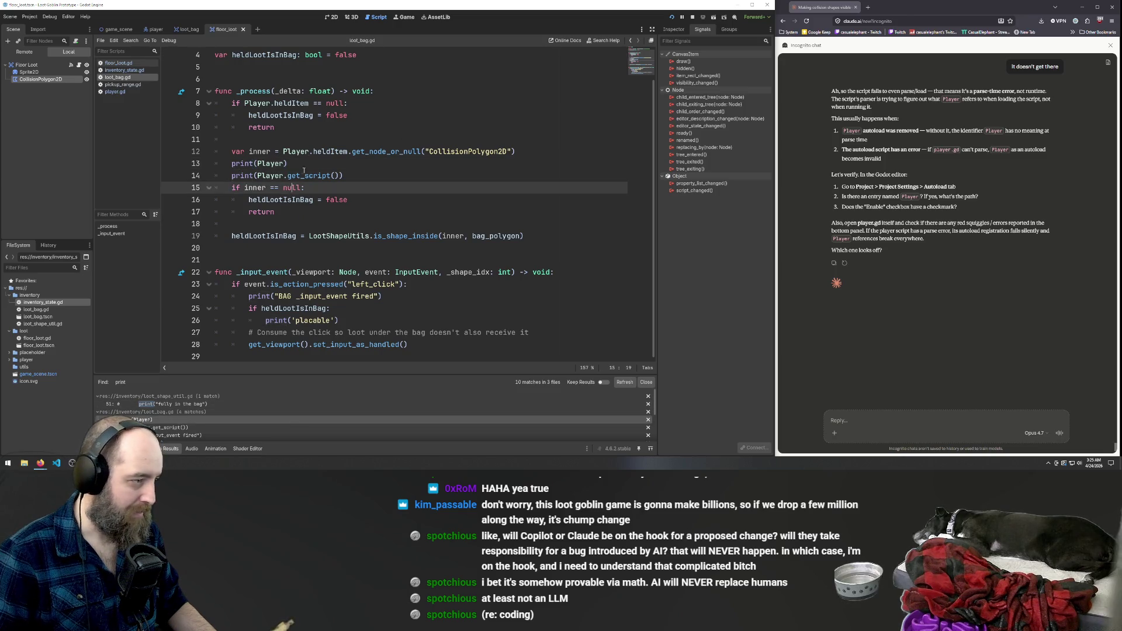
Delete the print(Player) and print(Player.get_script()) debug lines from loot_bag.gd.
key("ctrl+z")
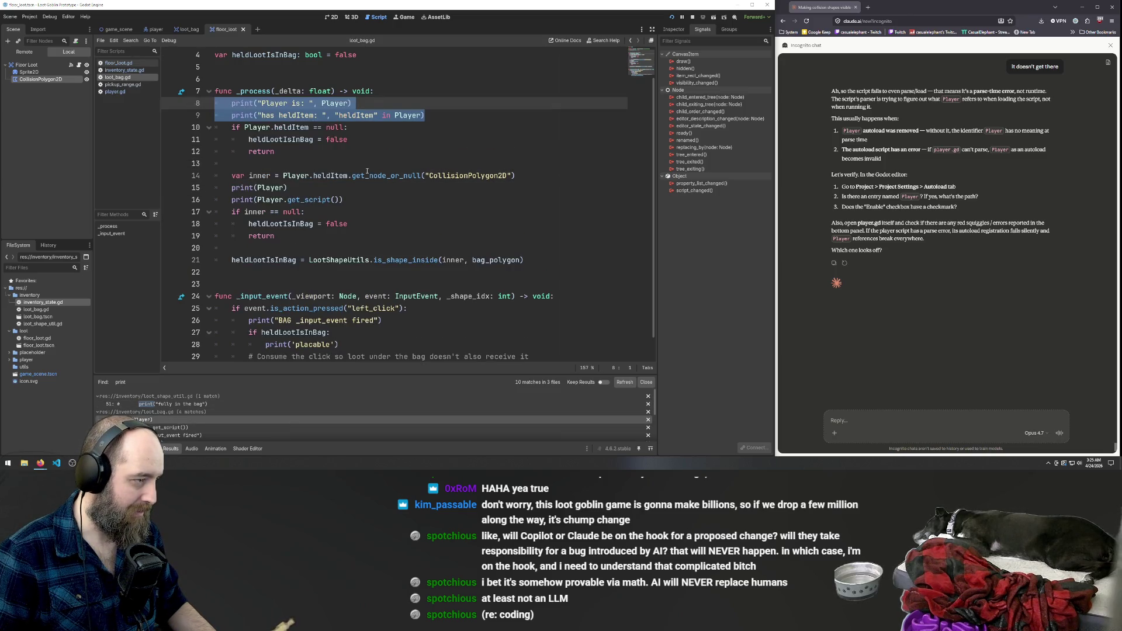
key("ctrl+y")
key("ctrl+z")
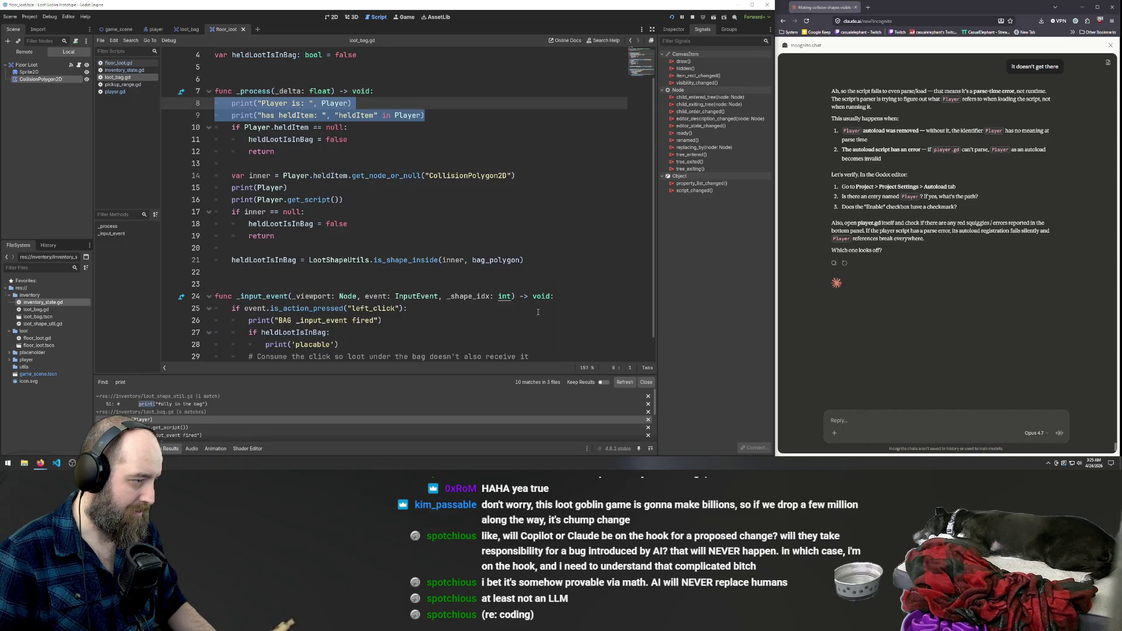
key("ctrl+y")
left_click(356, 178)
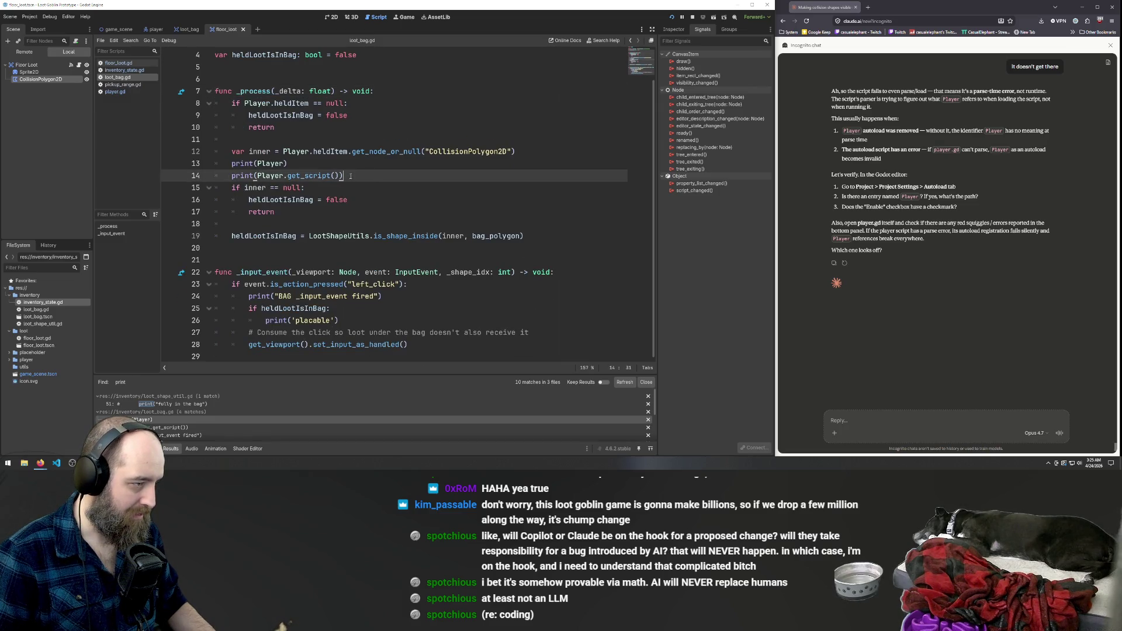
key("shift+Home")
key("shift+Home")
key("shift+Up")
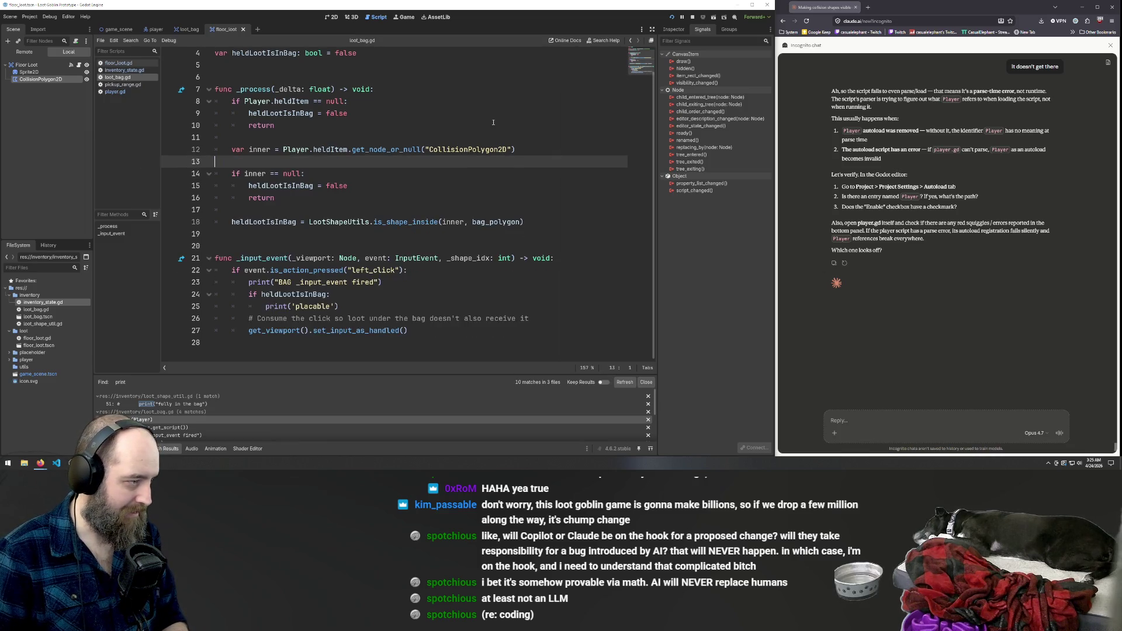
key("BackSpace")
key("BackSpace")
Launch the game with F5 to test the bag.
left_click(460, 117)
left_click(461, 122)
key("F5")
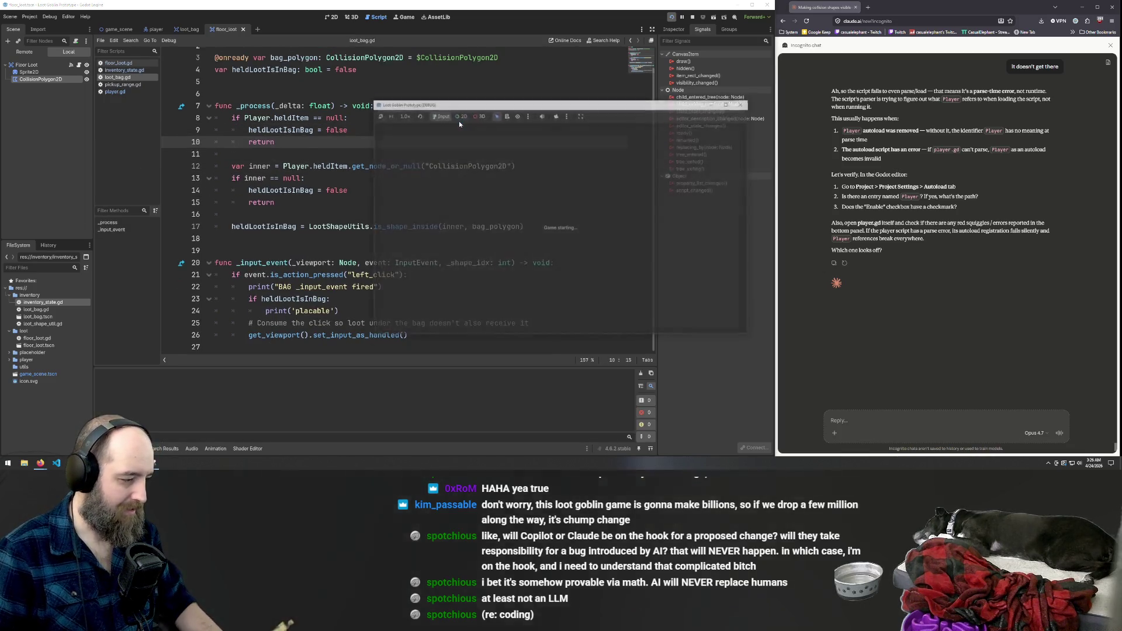
Walk the player up-left and carry a pink loot item into the grey bag.
key("w")
key("a")
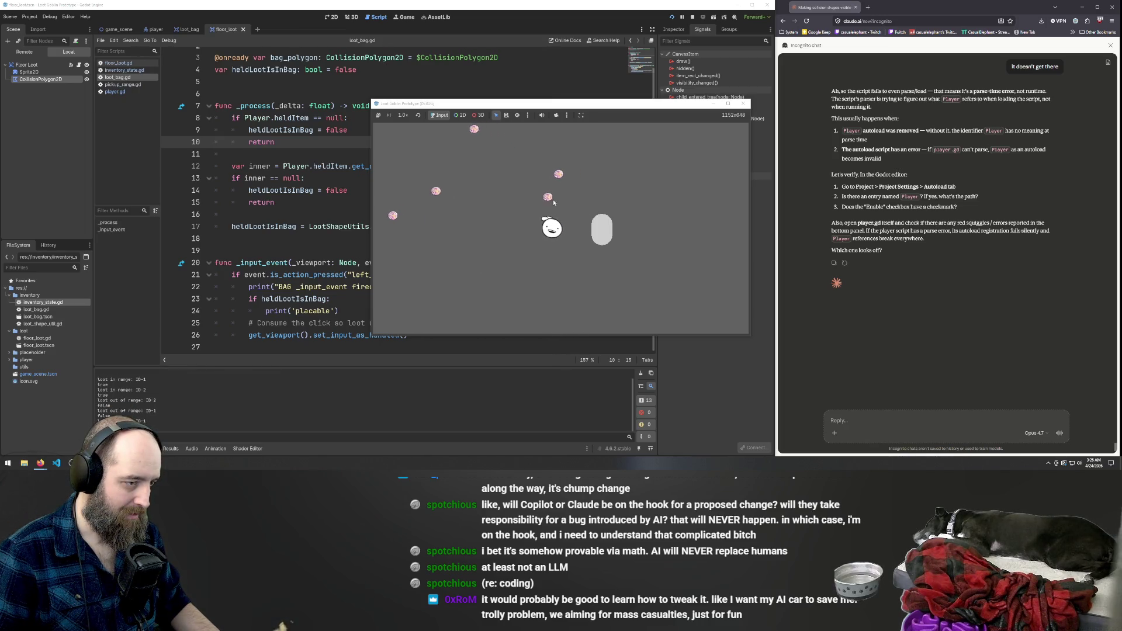
key("w")
key("a")
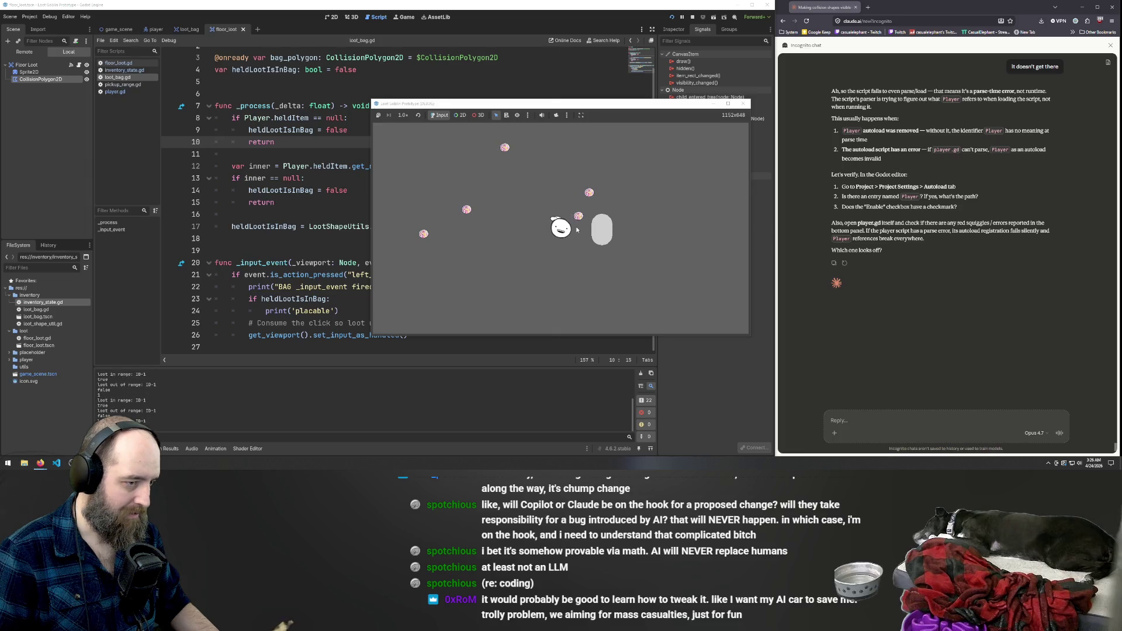
left_click_drag(579, 218, 597, 230)
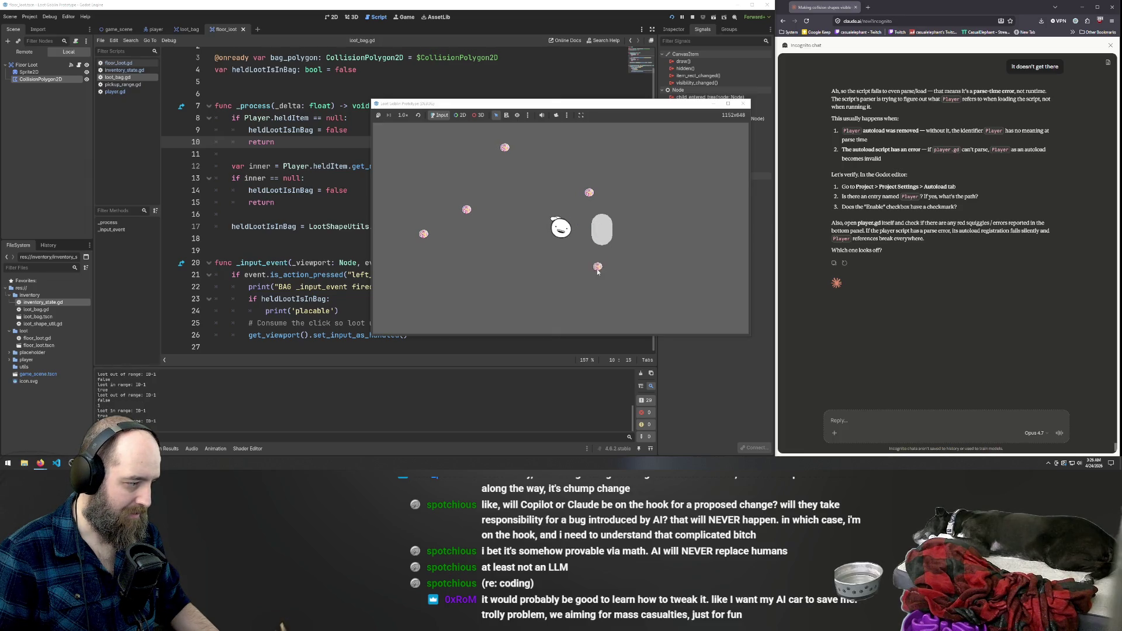
Repeatedly pick up and place the loot item over the bag while watching the output.
left_click(604, 235)
left_click(604, 234)
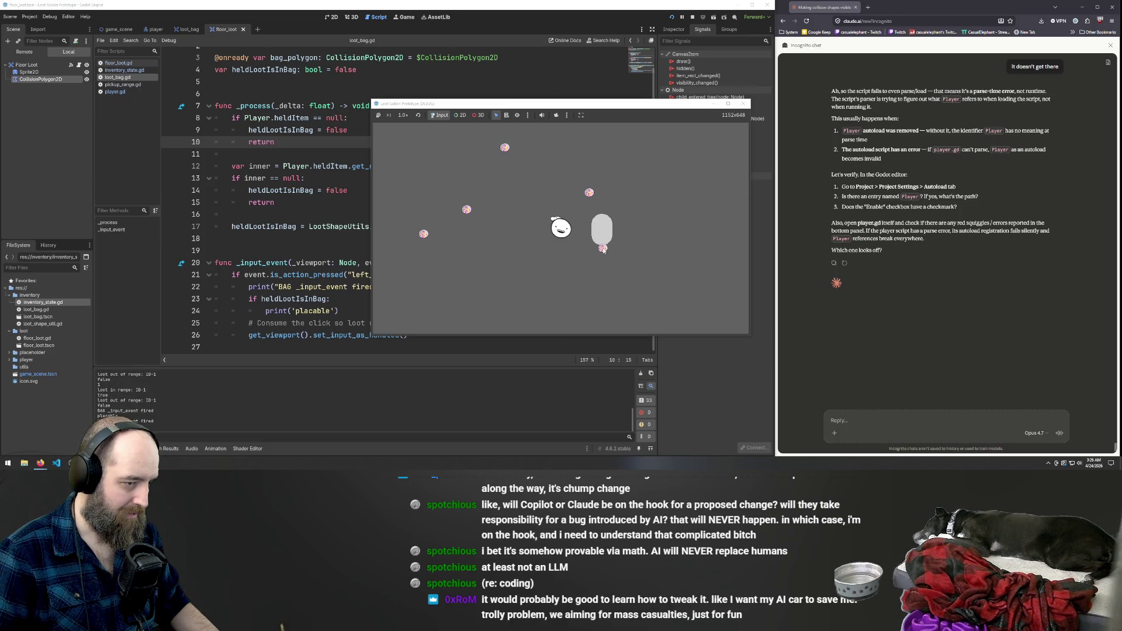
left_click(602, 246)
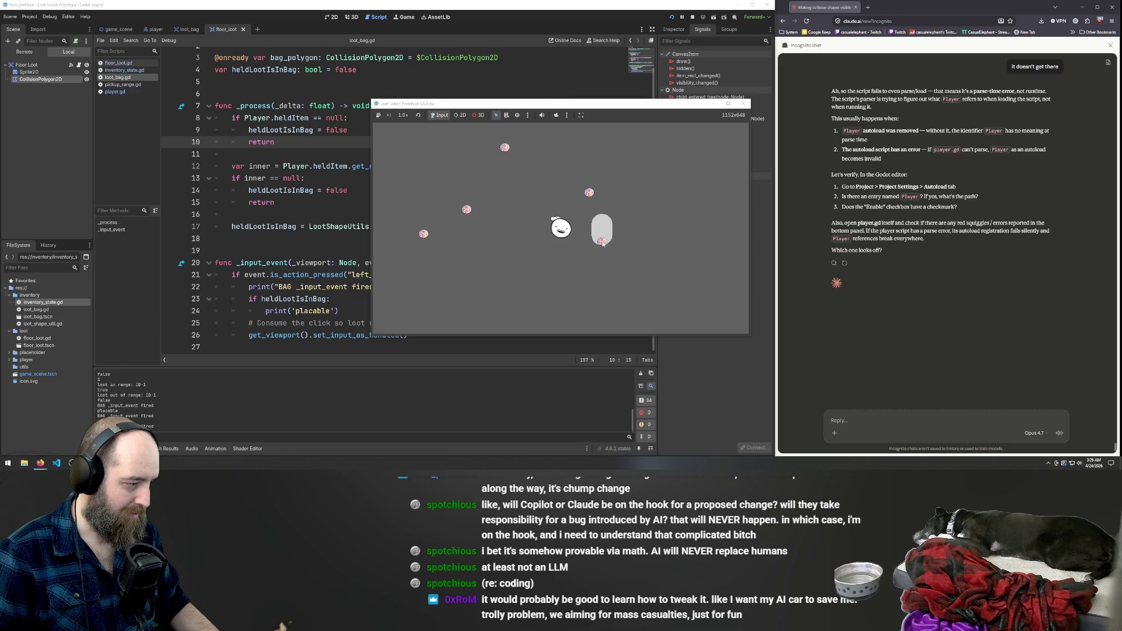
left_click(602, 243)
left_click(603, 243)
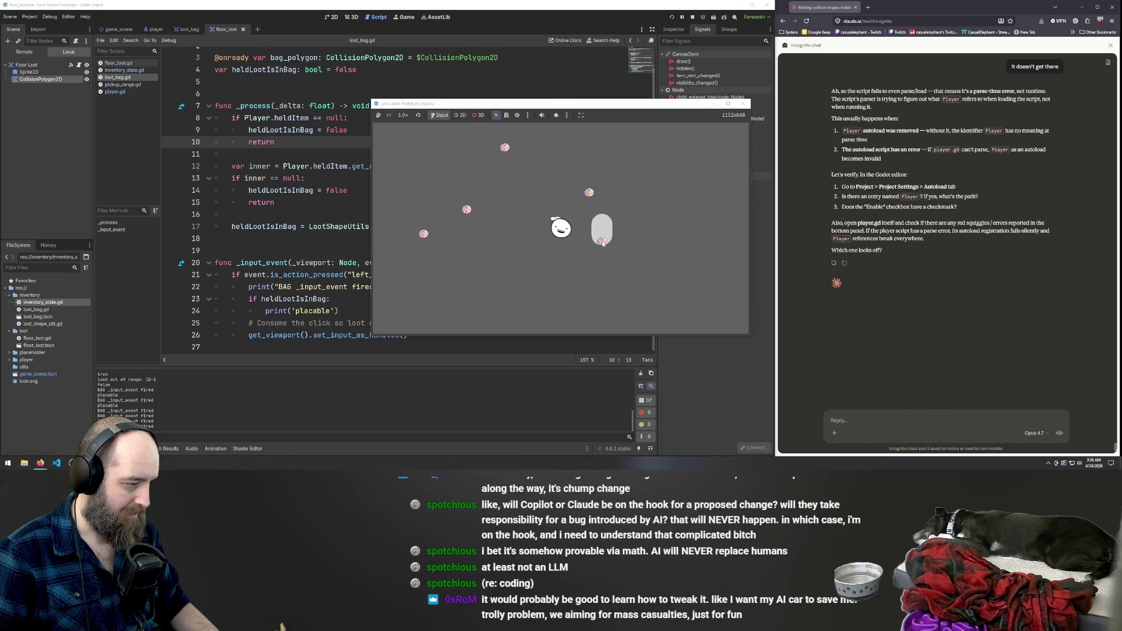
left_click(603, 242)
left_click(603, 243)
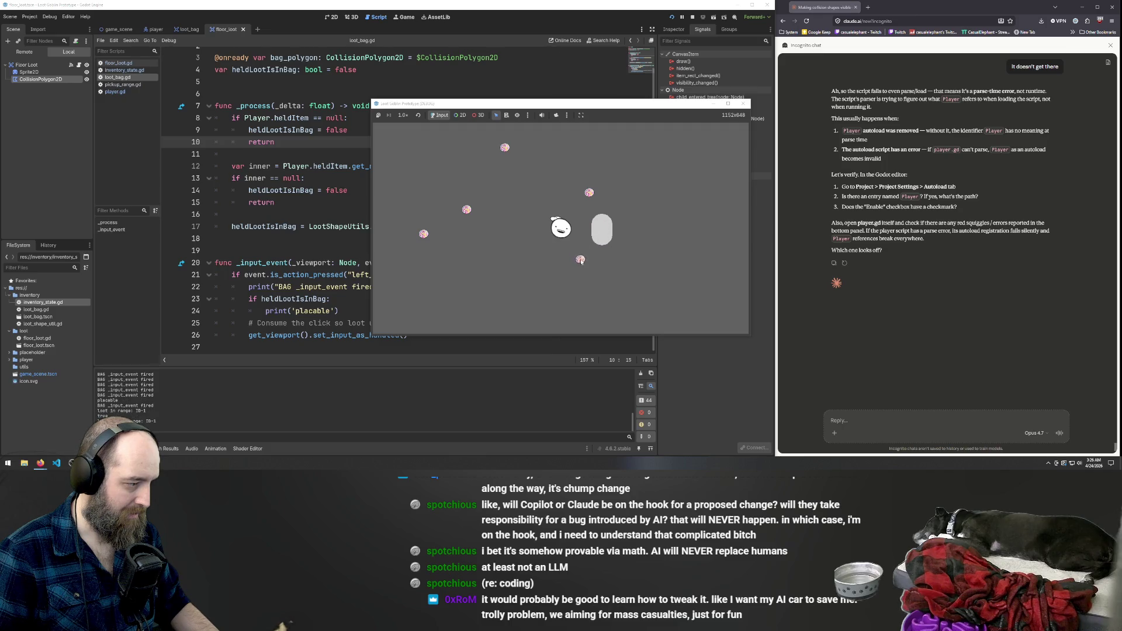
left_click(604, 236)
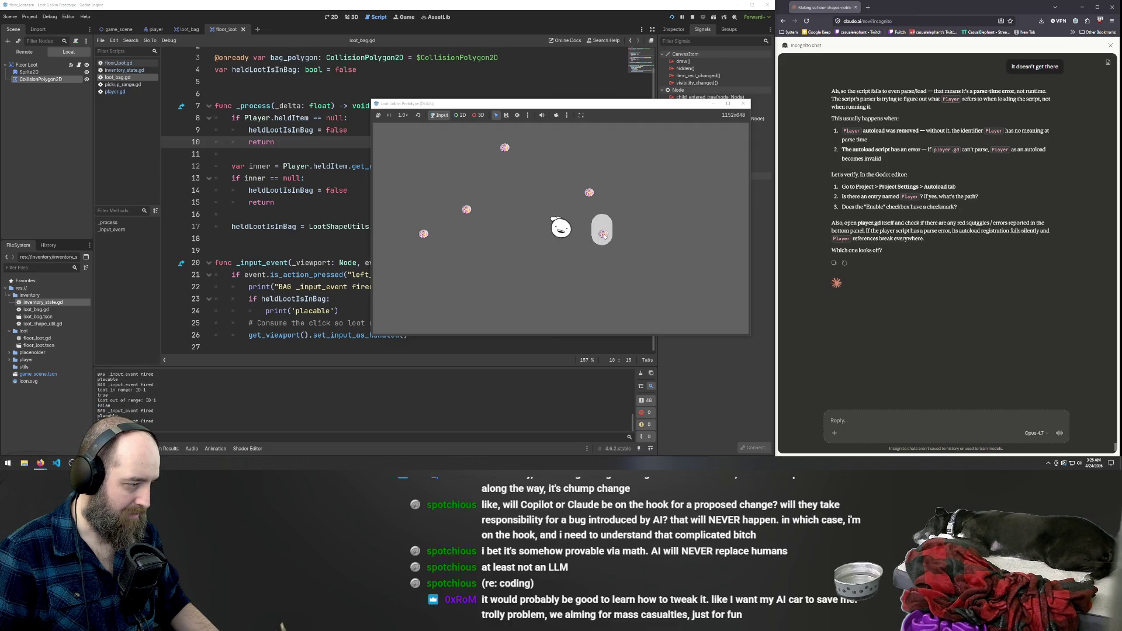
left_click(599, 241)
left_click(599, 239)
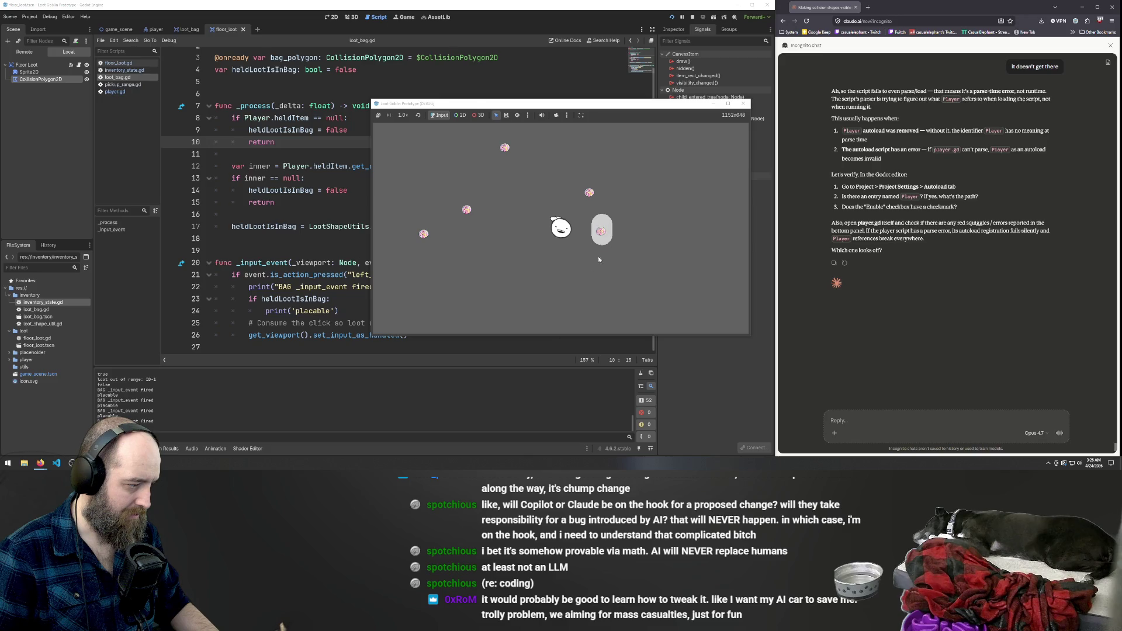
Return to the script editor and select the 'BAG _input_event fired' print on line 22.
key("a")
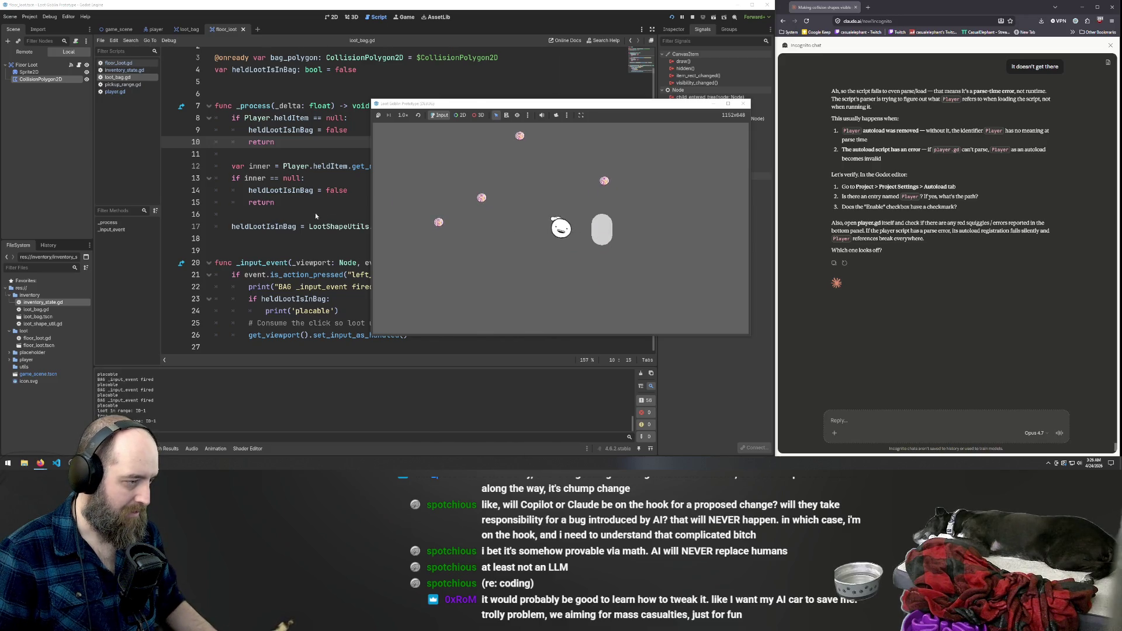
left_click(232, 214)
triple_click(388, 288)
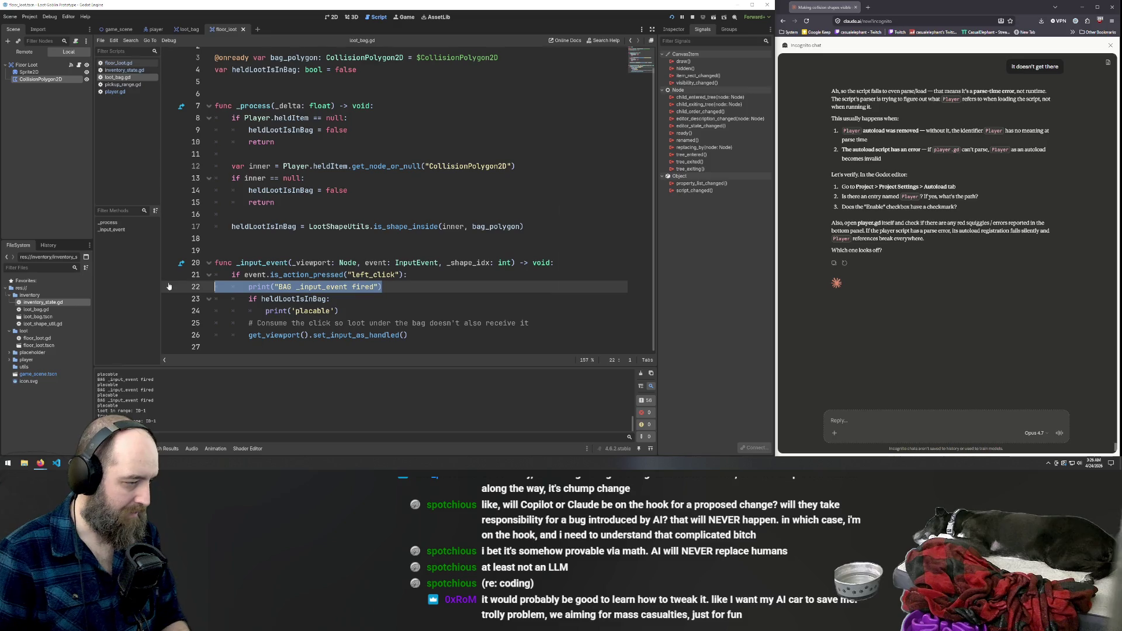
Delete the 'BAG _input_event fired' print line from loot_bag.gd.
key("Delete")
left_click(453, 198)
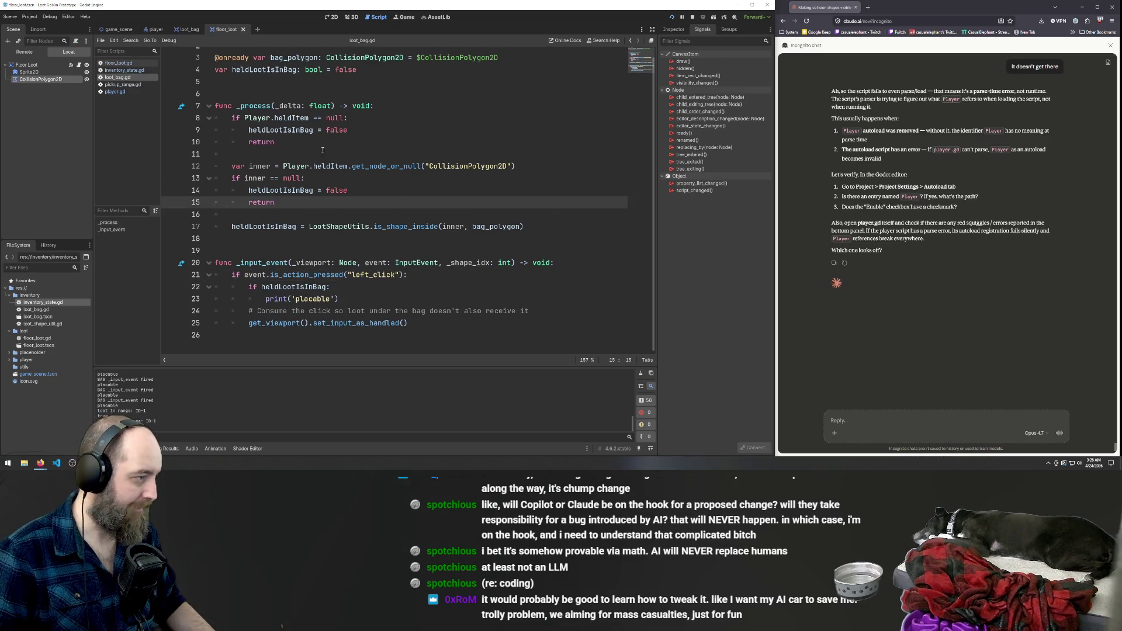
left_click(397, 164)
Search the script for 'event fi', clear it, and start a project-wide Find in Files.
key("ctrl+f")
type("inp")
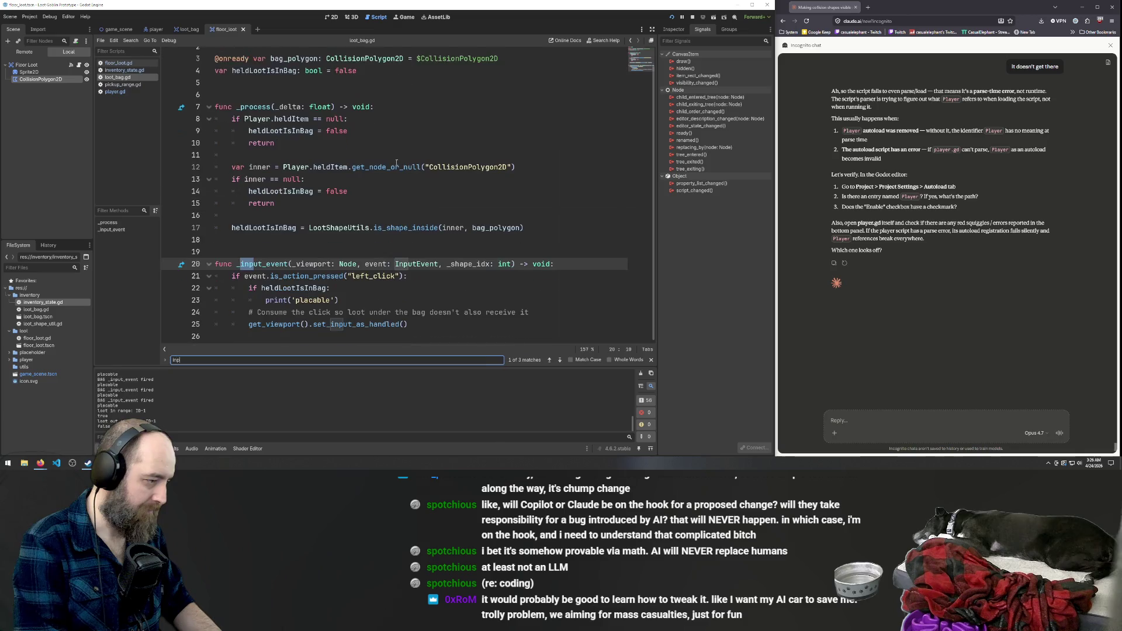
key("BackSpace")
key("BackSpace")
key("BackSpace")
type("event fir")
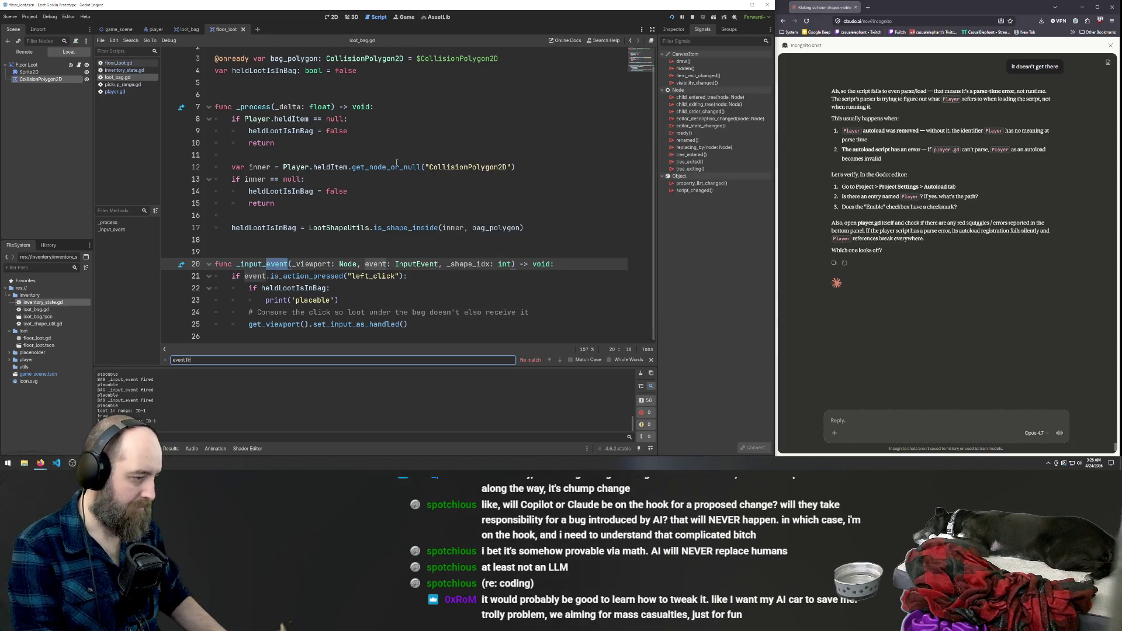
key("ctrl+a")
key("BackSpace")
key("ctrl+shift+f")
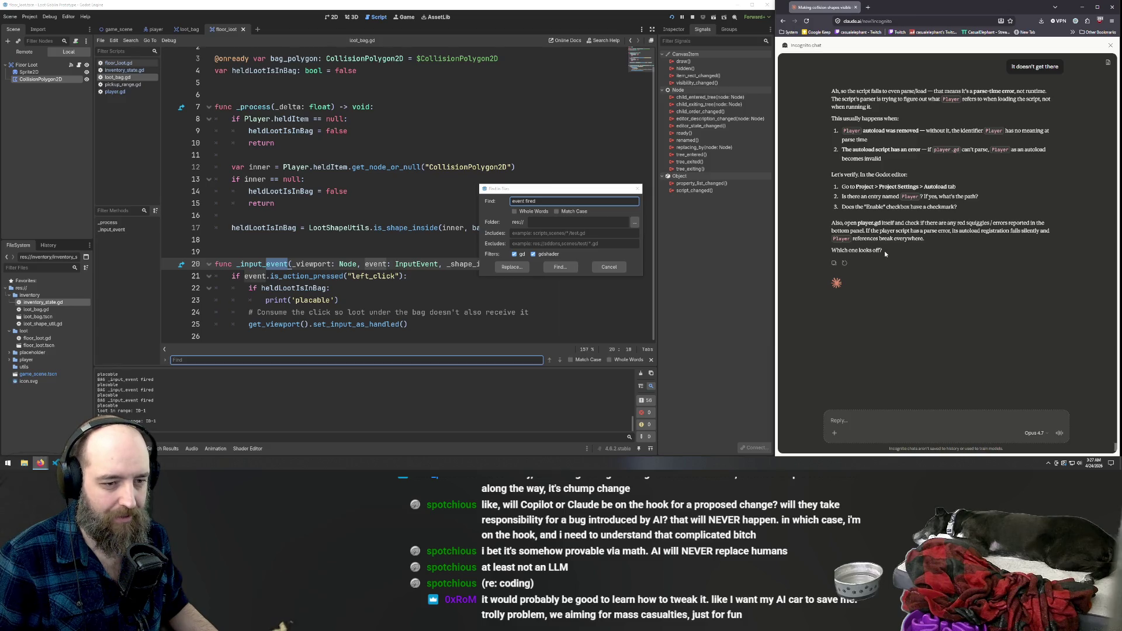
Reread Claude's reply, then run the 'event fired' project search, confirming 0 matches.
mouse_move(885, 251)
left_mouse_down()
mouse_move(920, 238)
mouse_move(832, 223)
left_mouse_up()
left_click(903, 246)
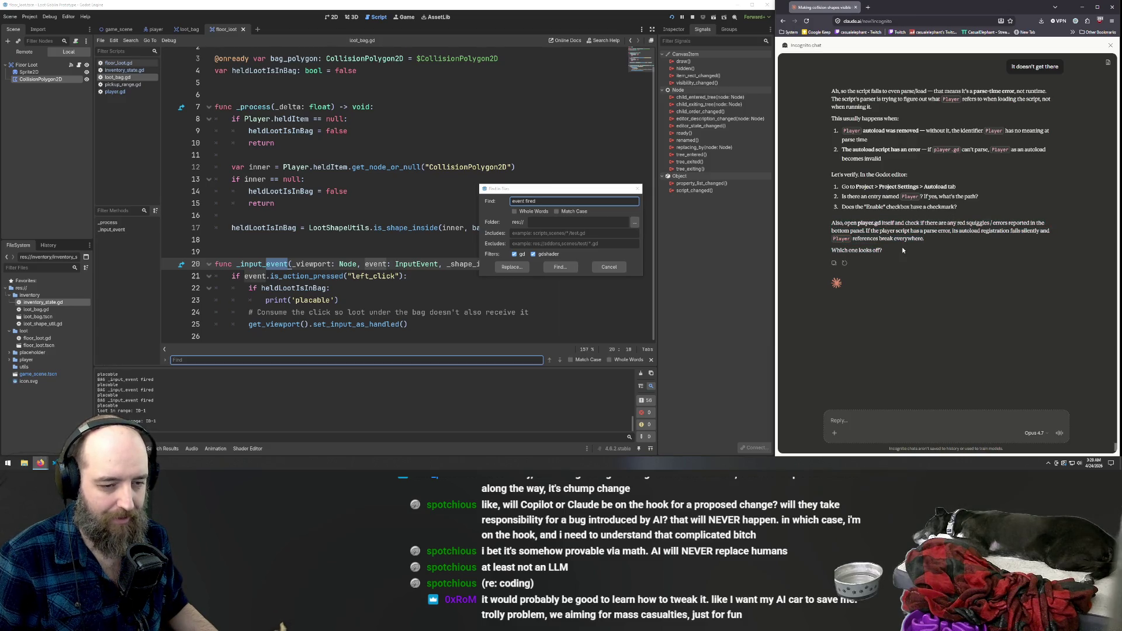
left_click_drag(883, 250, 838, 247)
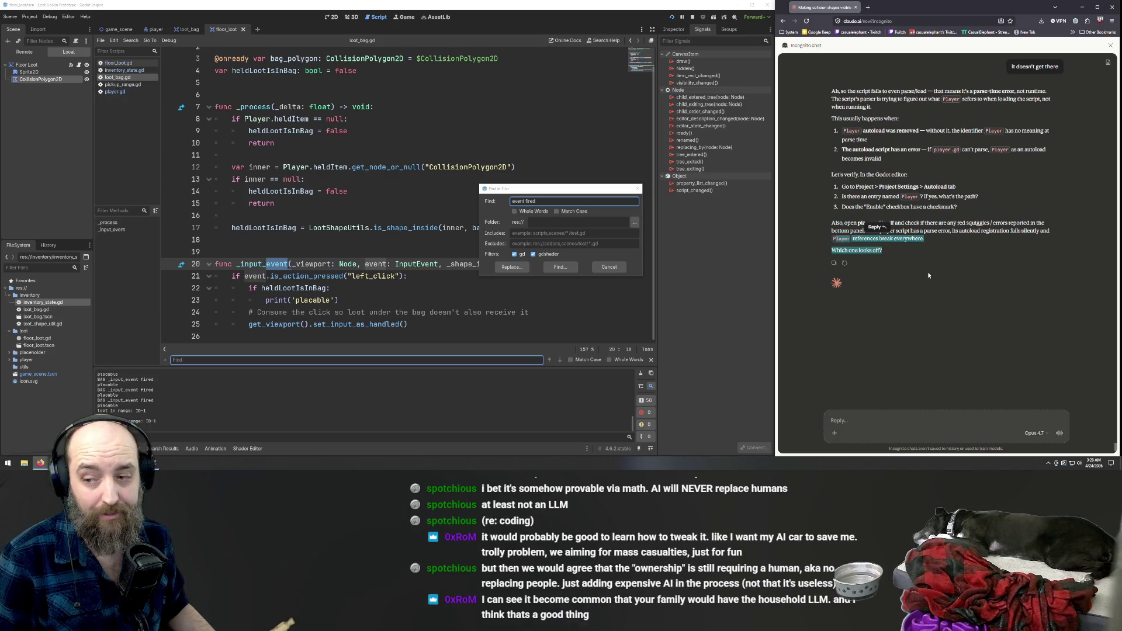
left_click(899, 256)
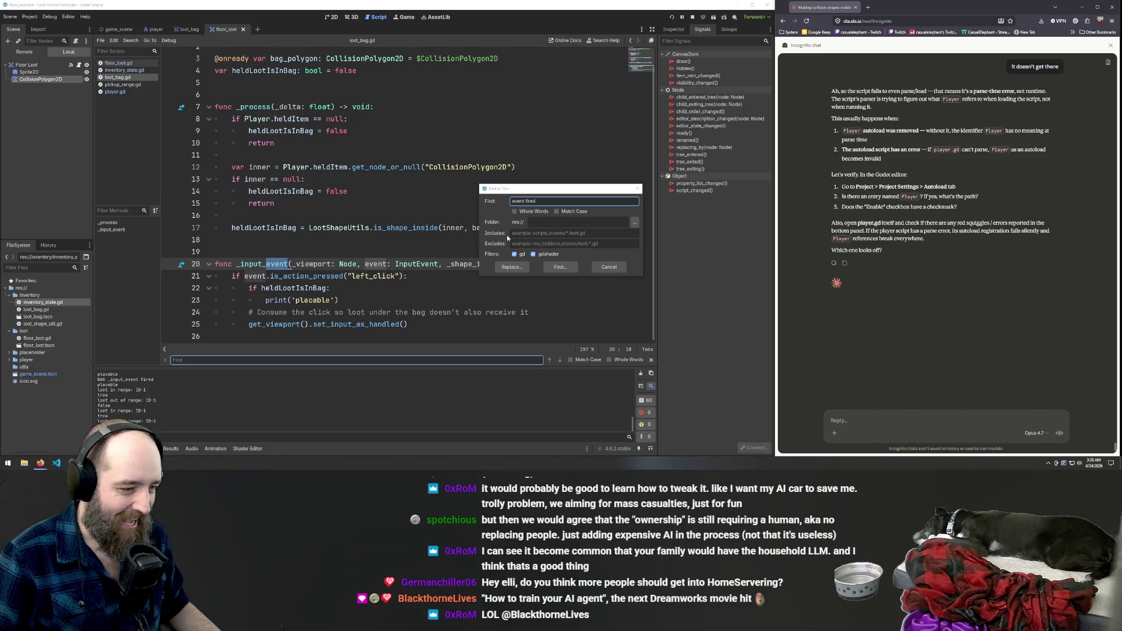
left_click(556, 201)
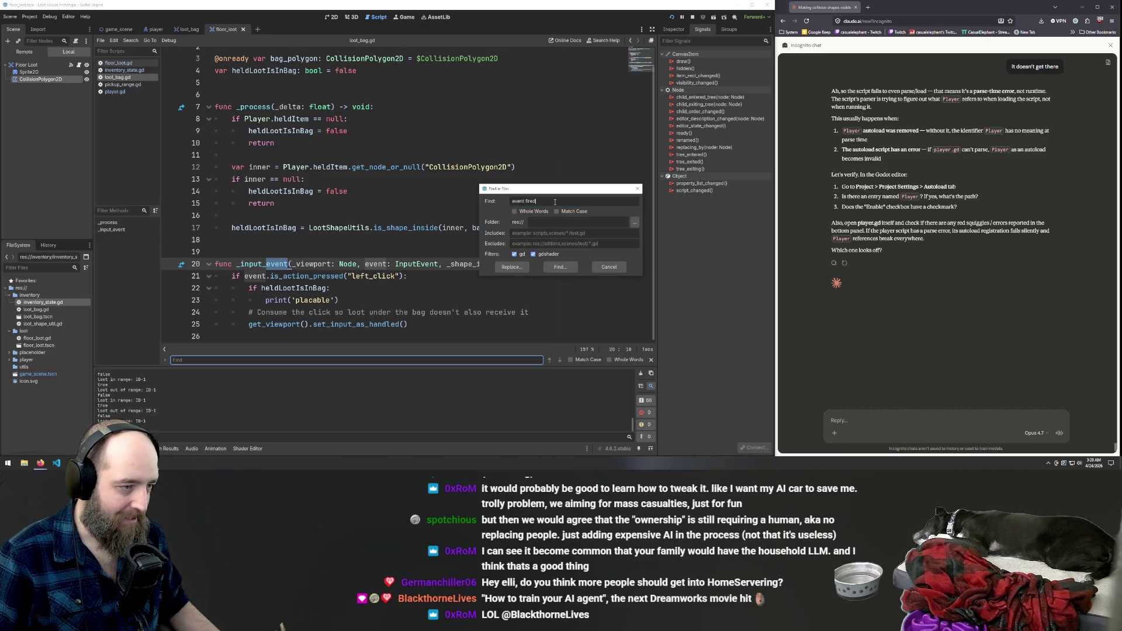
key("Return")
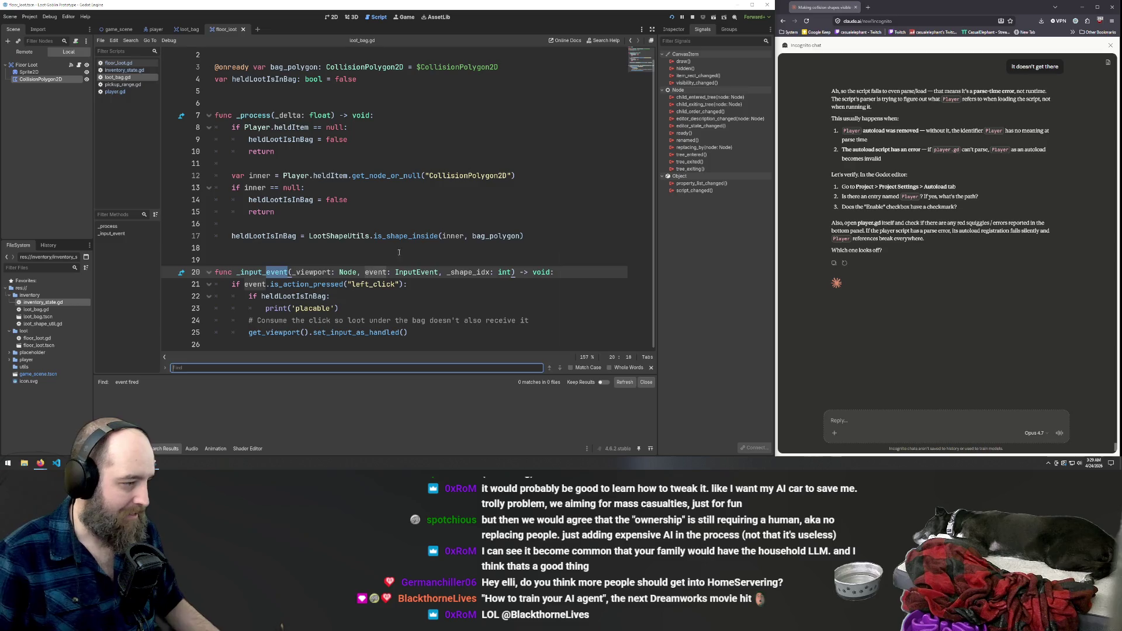
Run the game again and repeatedly try dropping held loot onto the bag.
left_click(399, 253)
key("Up")
key("Up")
key("Up")
key("F5")
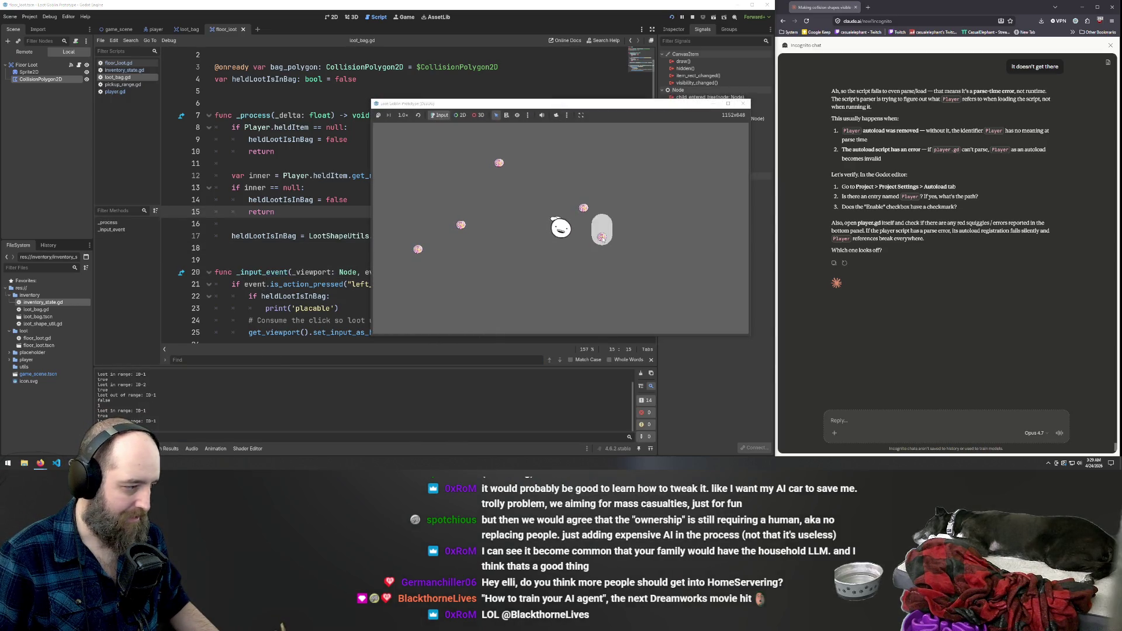
left_click(602, 239)
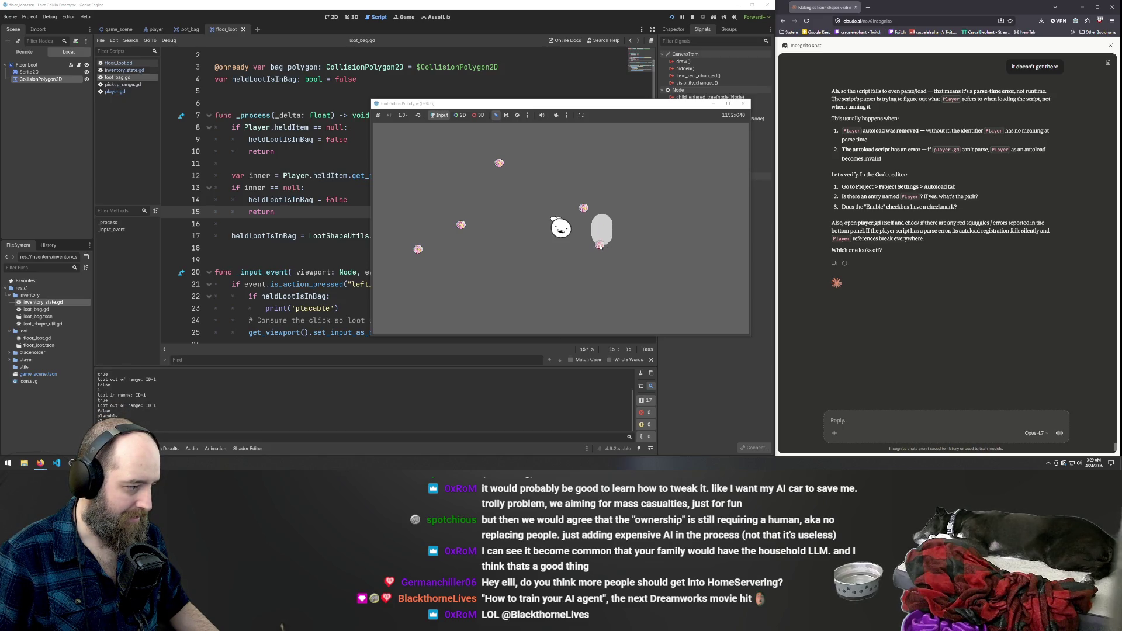
left_click(601, 245)
left_click(601, 243)
left_click(601, 242)
left_click(600, 241)
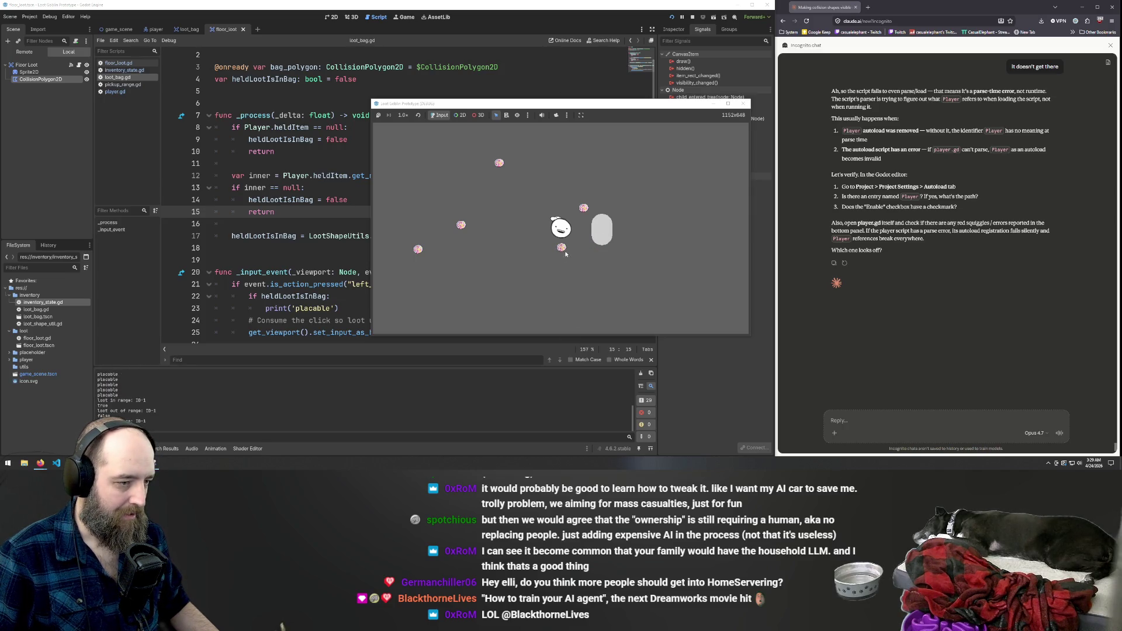
Walk the player right and left, then retry dropping a pink loot item on the bag.
key("d")
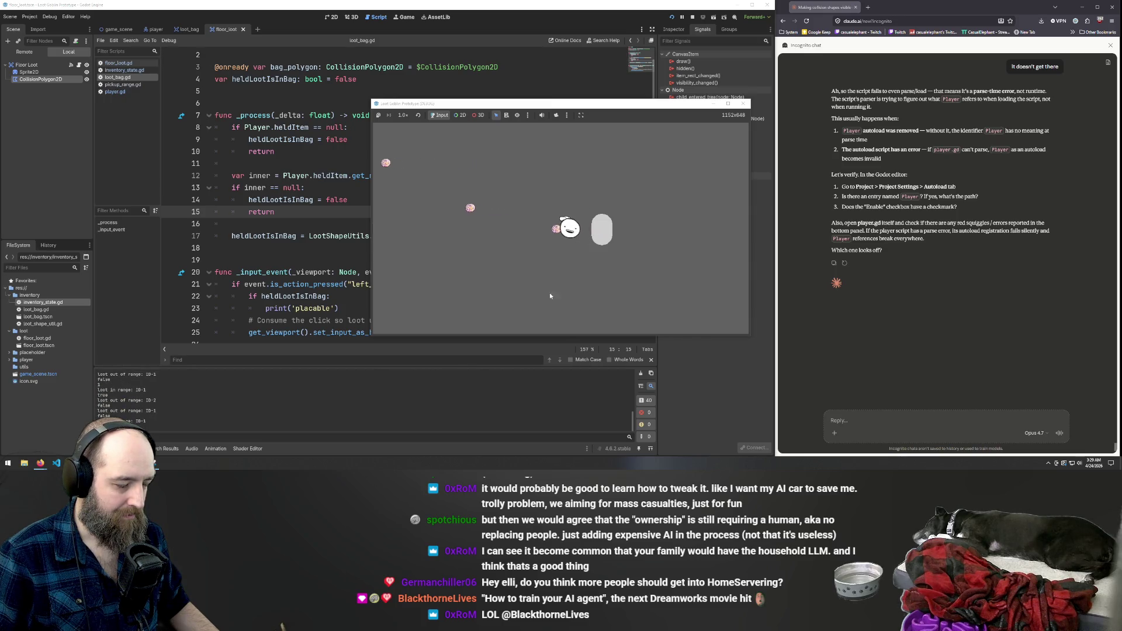
key("a")
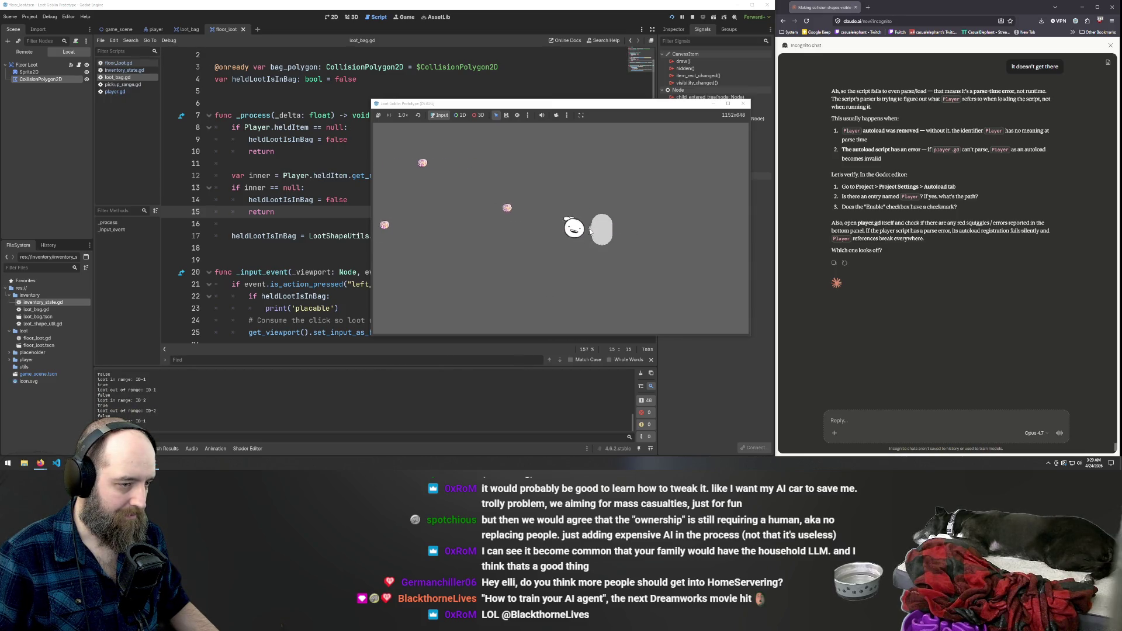
left_click(591, 231)
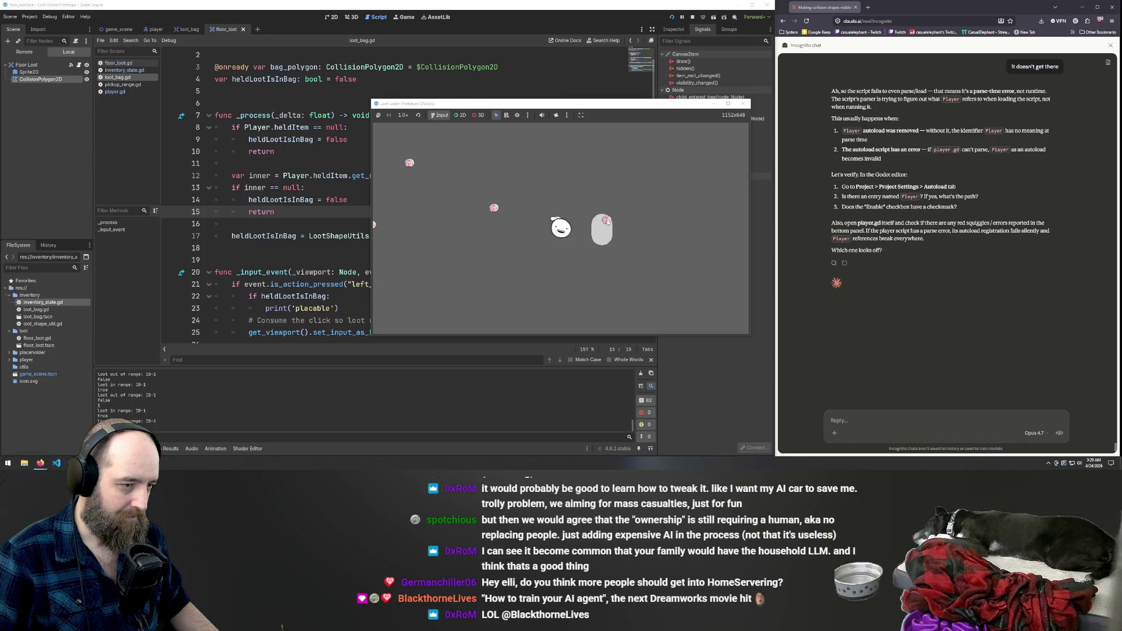
left_click(605, 222)
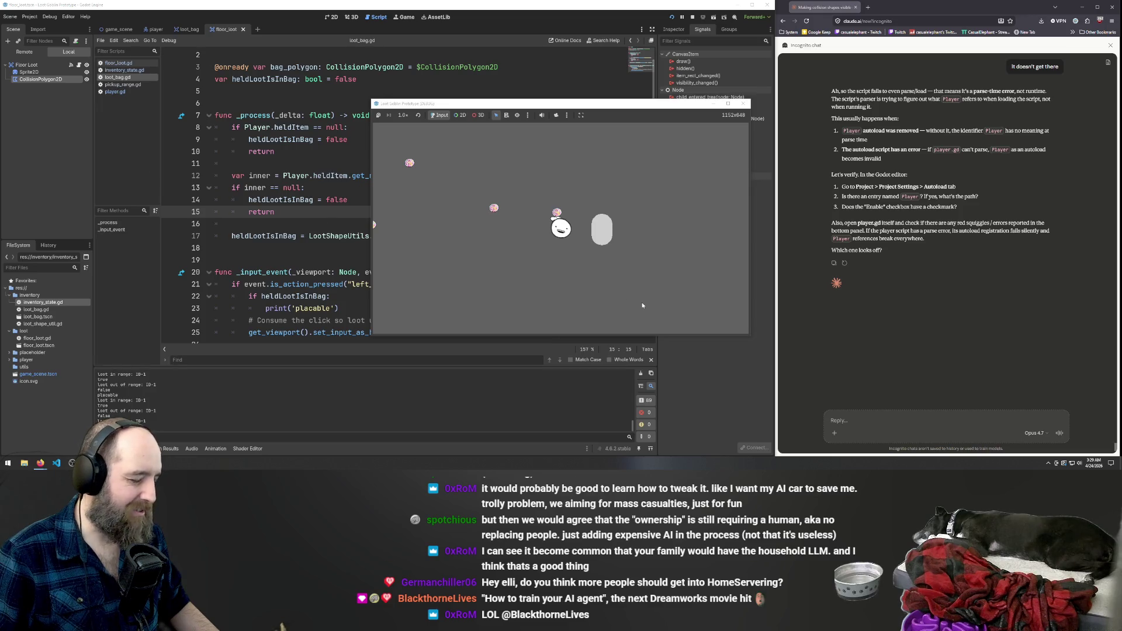
Bring the script editor back with loot_bag.gd shown from line 1.
left_click(318, 199)
scroll(423, 241, "up", 1)
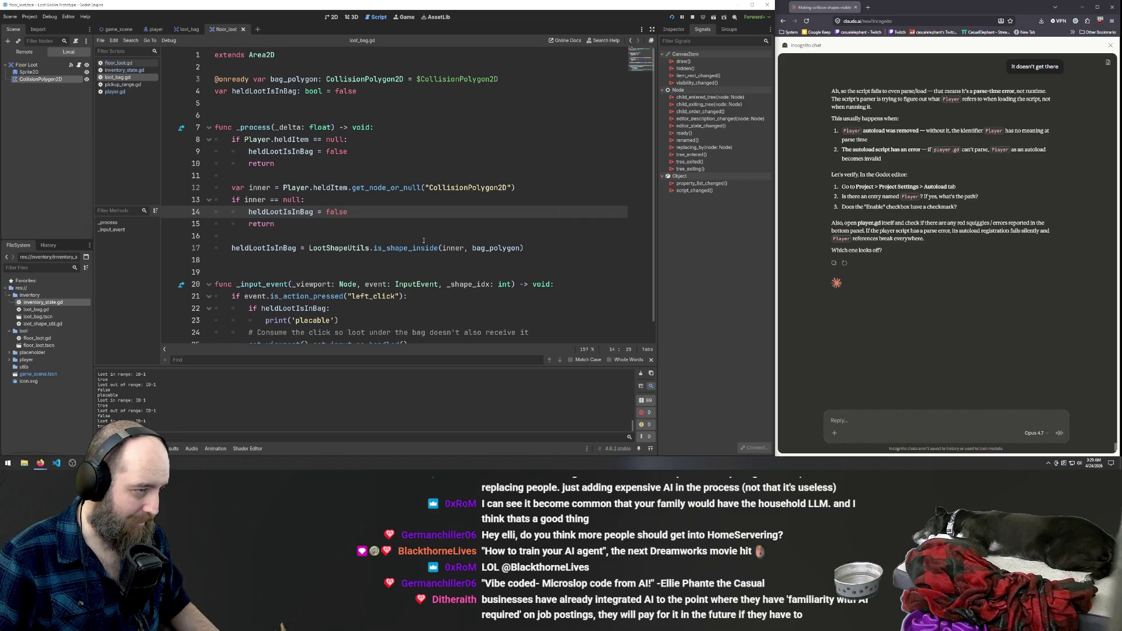
scroll(424, 241, "down", 2)
scroll(424, 240, "up", 2)
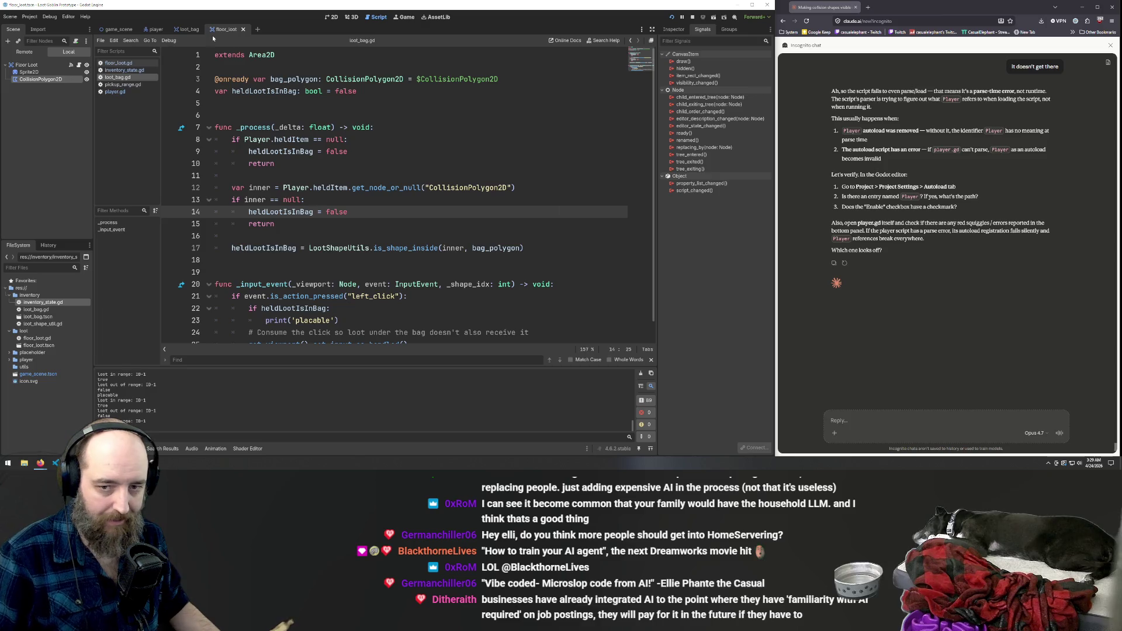
Review loot_bag.gd's _process and get_node_or_null call, then run the game again.
mouse_move(248, 128)
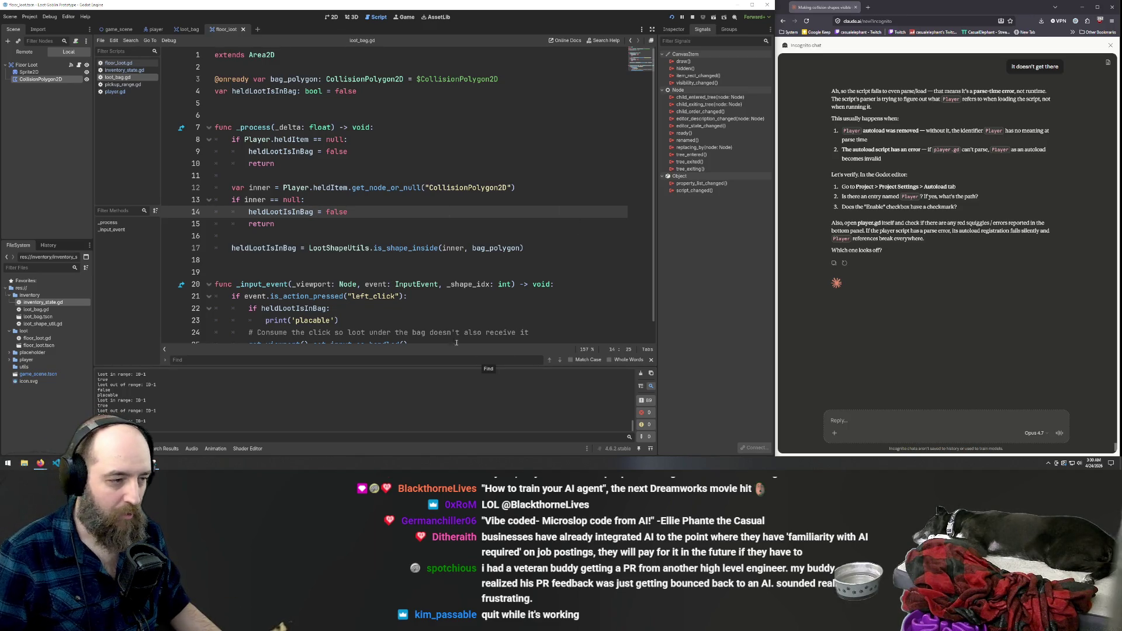
left_click(336, 241)
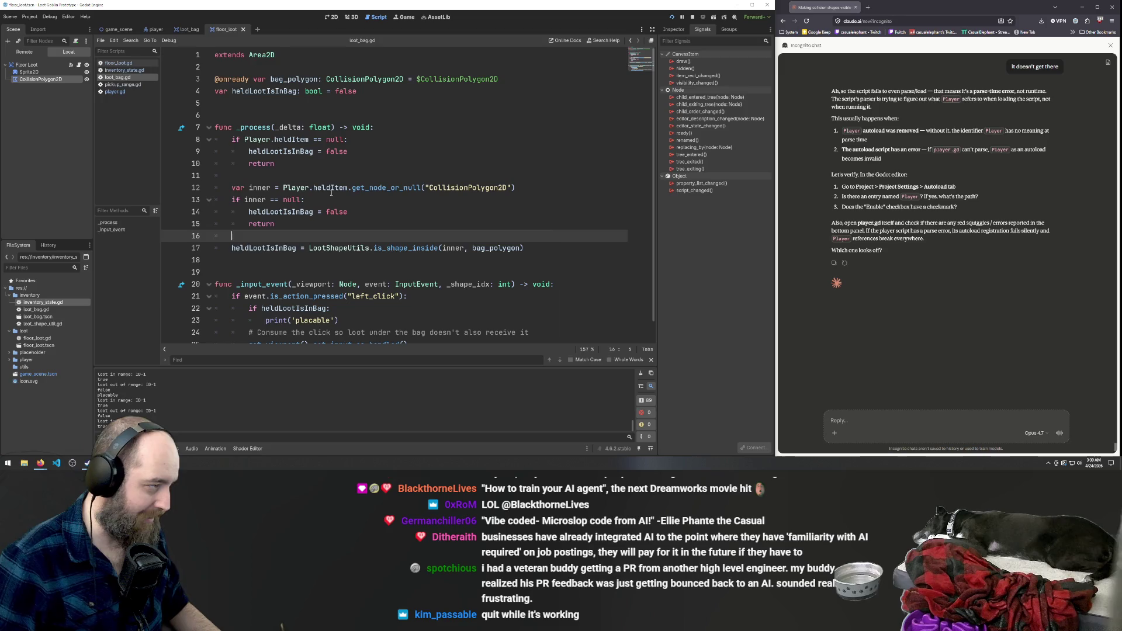
scroll(331, 176, "down", 1)
scroll(517, 166, "up", 1)
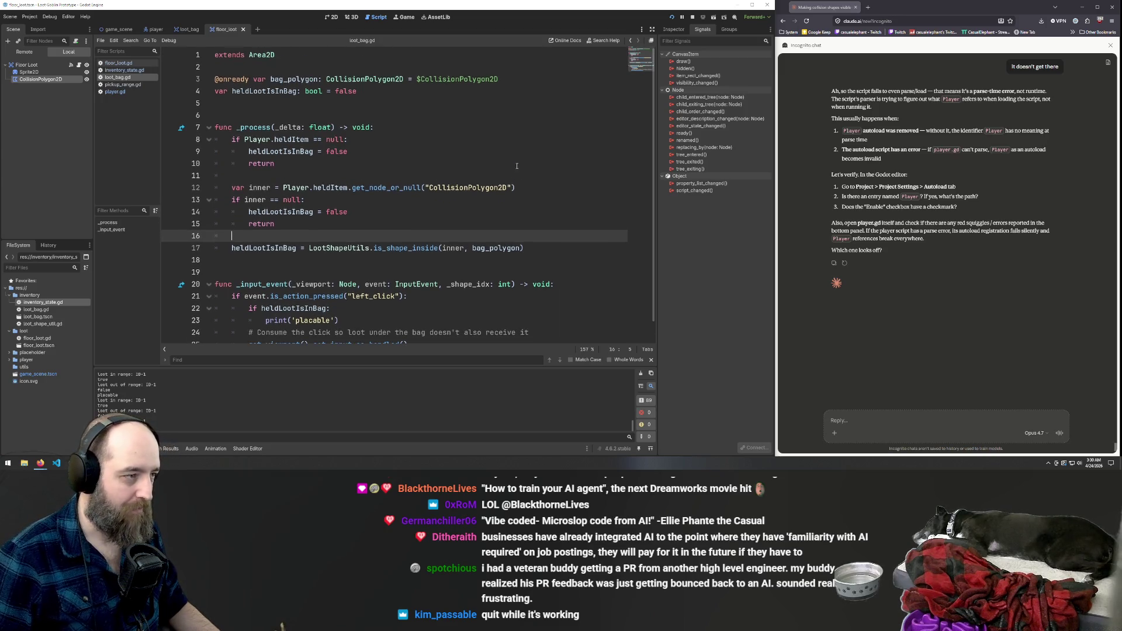
left_click(414, 187)
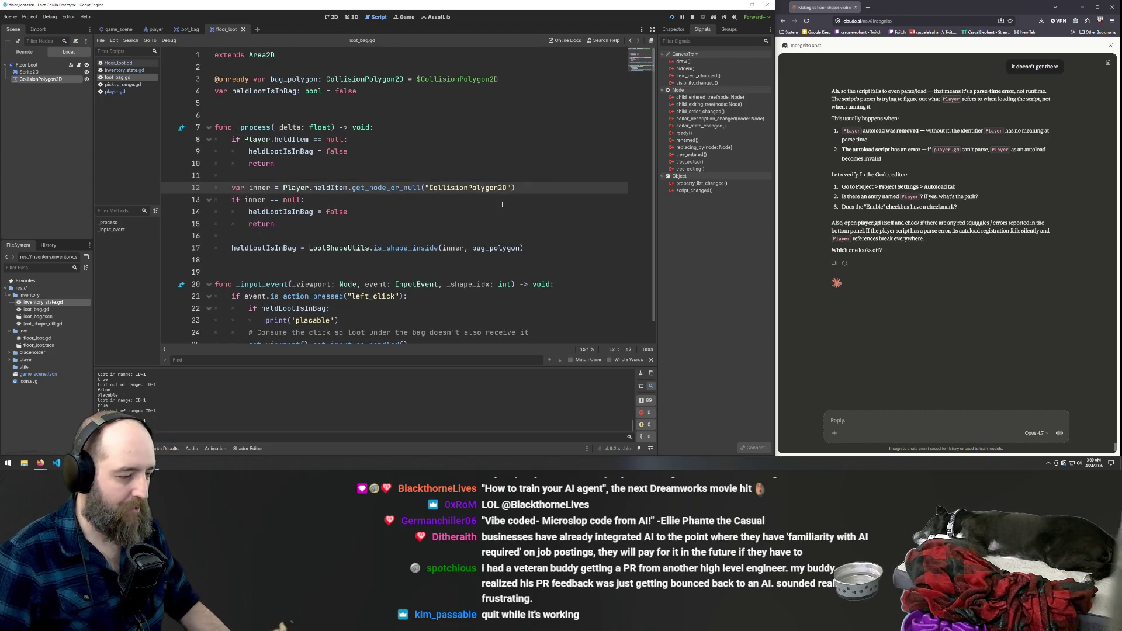
key("F5")
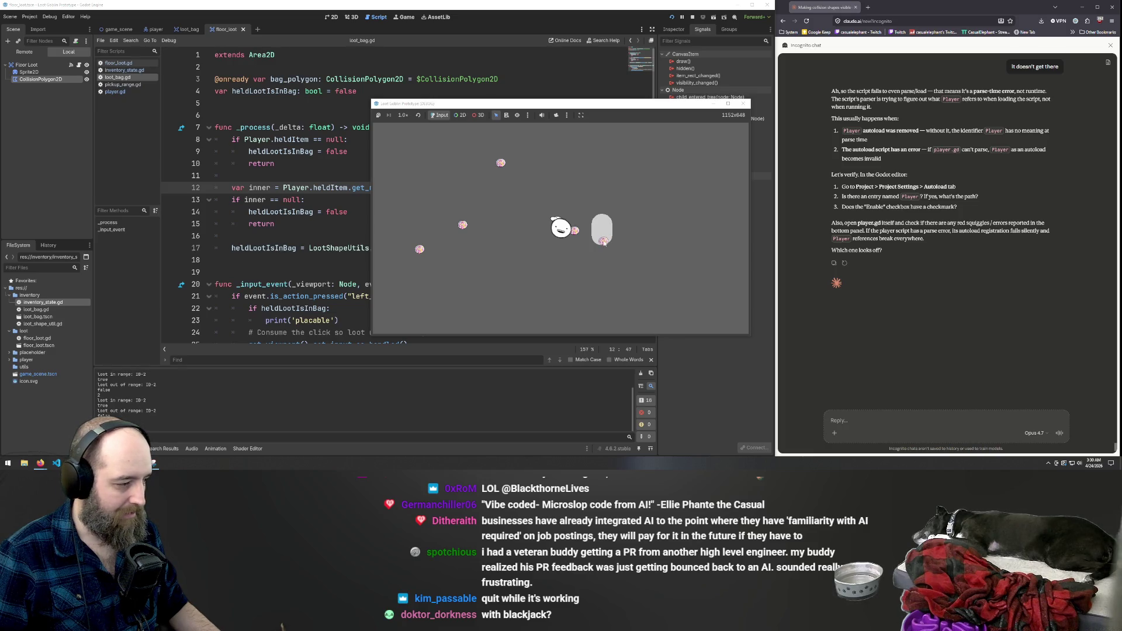
Make a last drop attempt on the bag, stop the game, and flip between scenes.
left_click(604, 241)
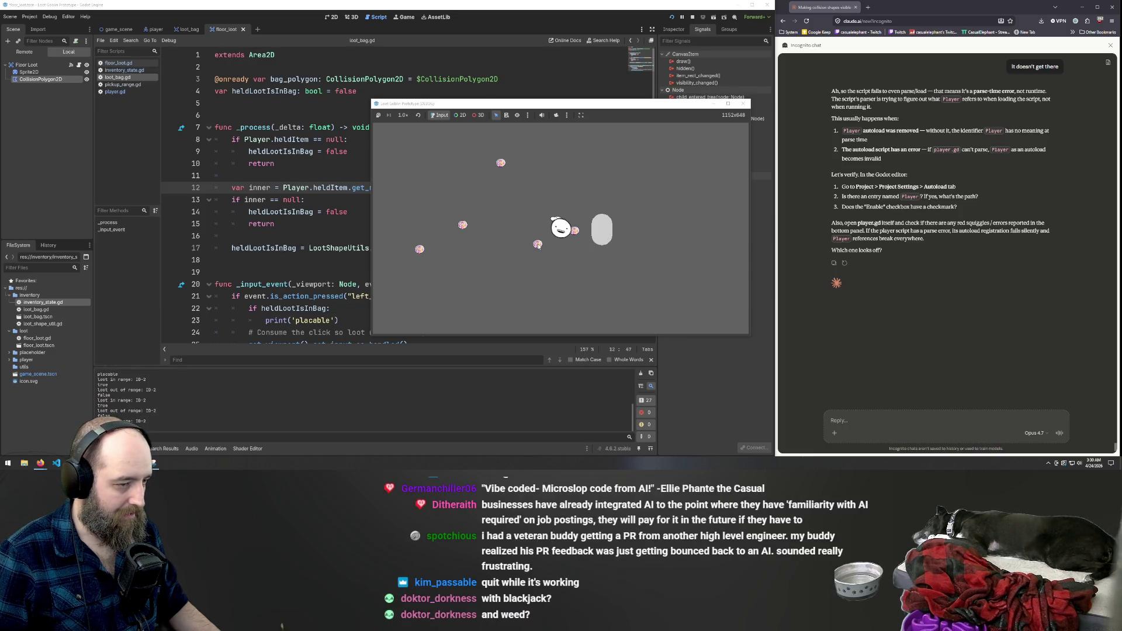
key("F8")
left_click(279, 176)
scroll(278, 77, "down", 1)
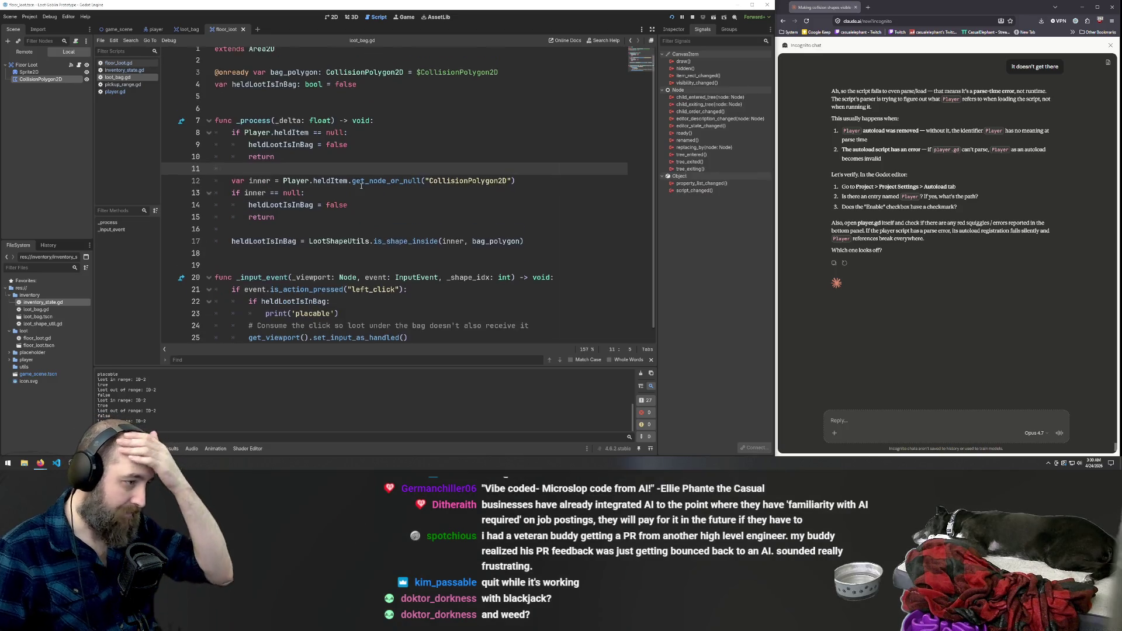
left_click(155, 29)
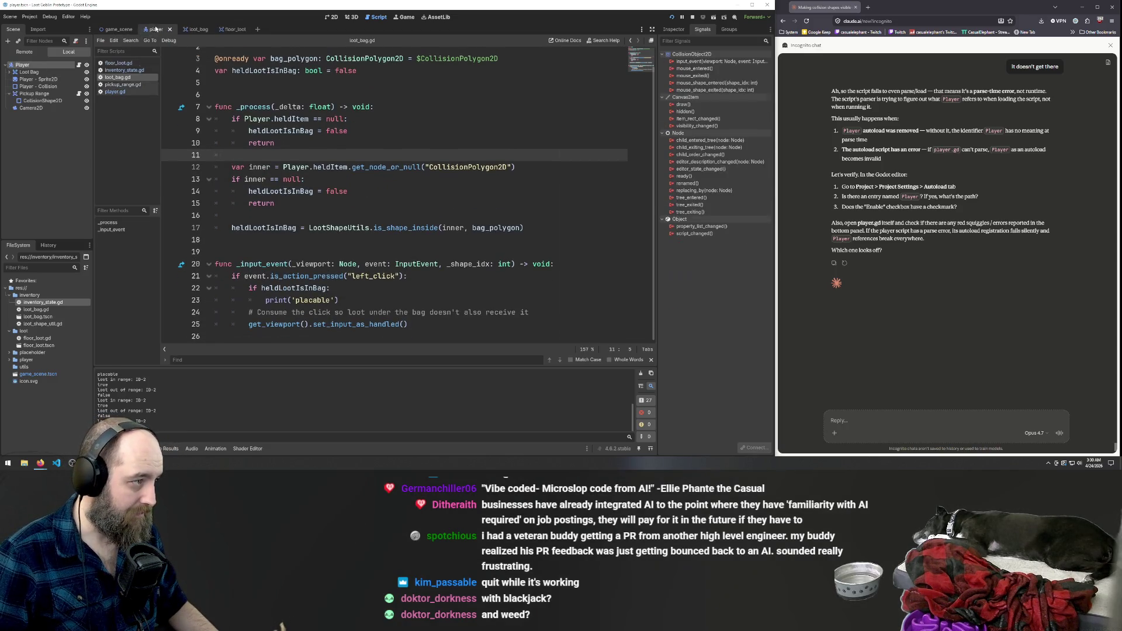
left_click(118, 29)
left_click(401, 195)
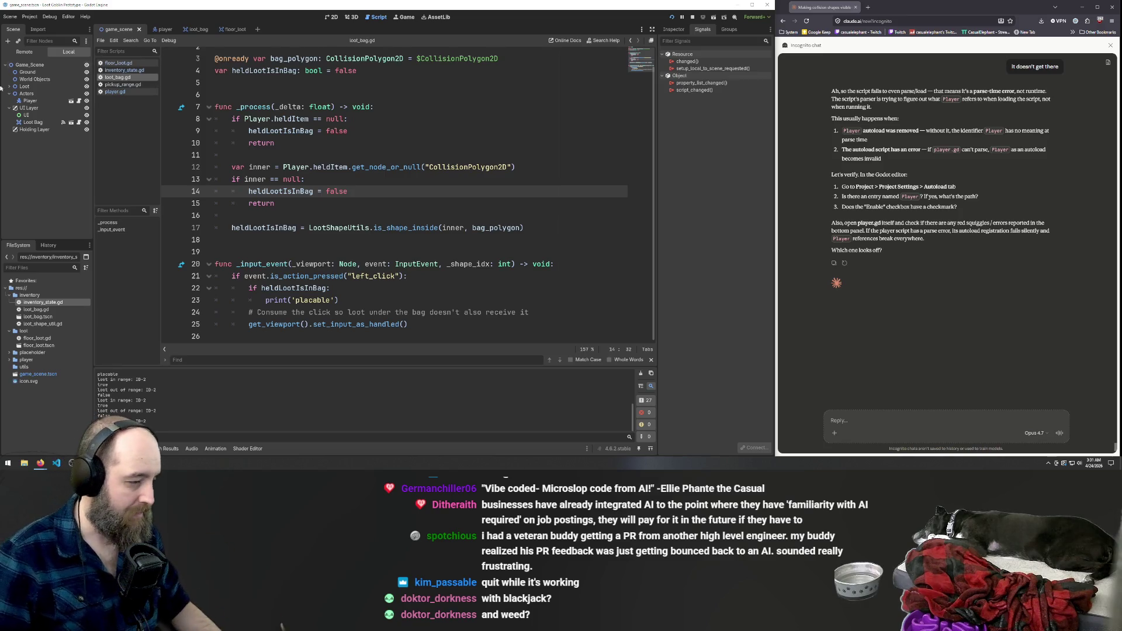
Review loot_bag.gd's get_node_or_null lookup on line 12, then open floor_loot.gd.
left_click(461, 159)
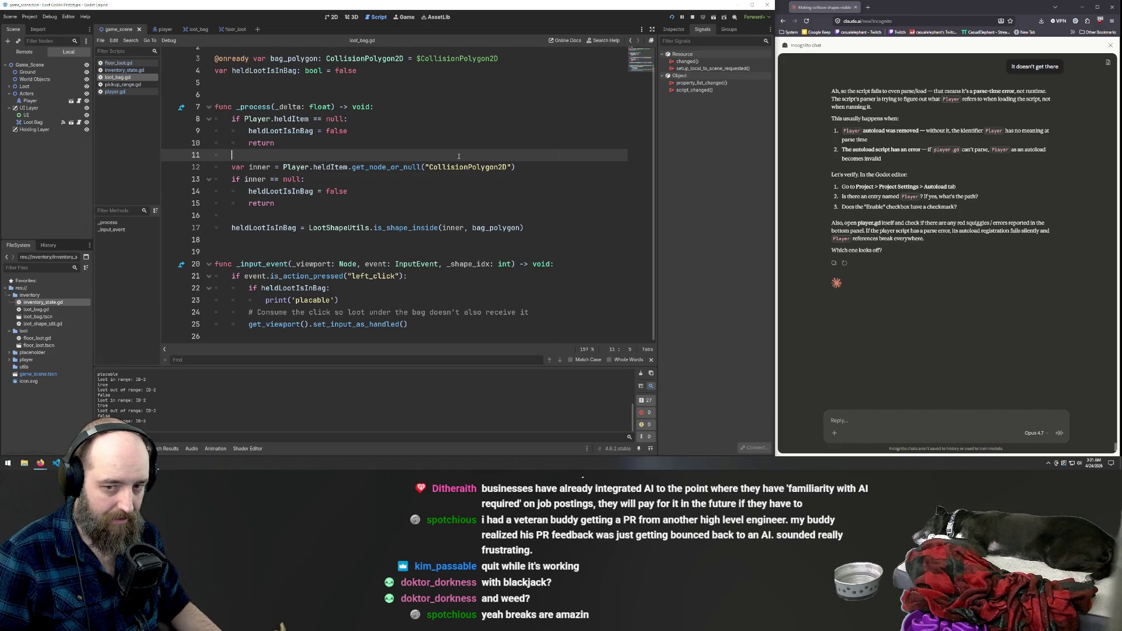
left_click(425, 167)
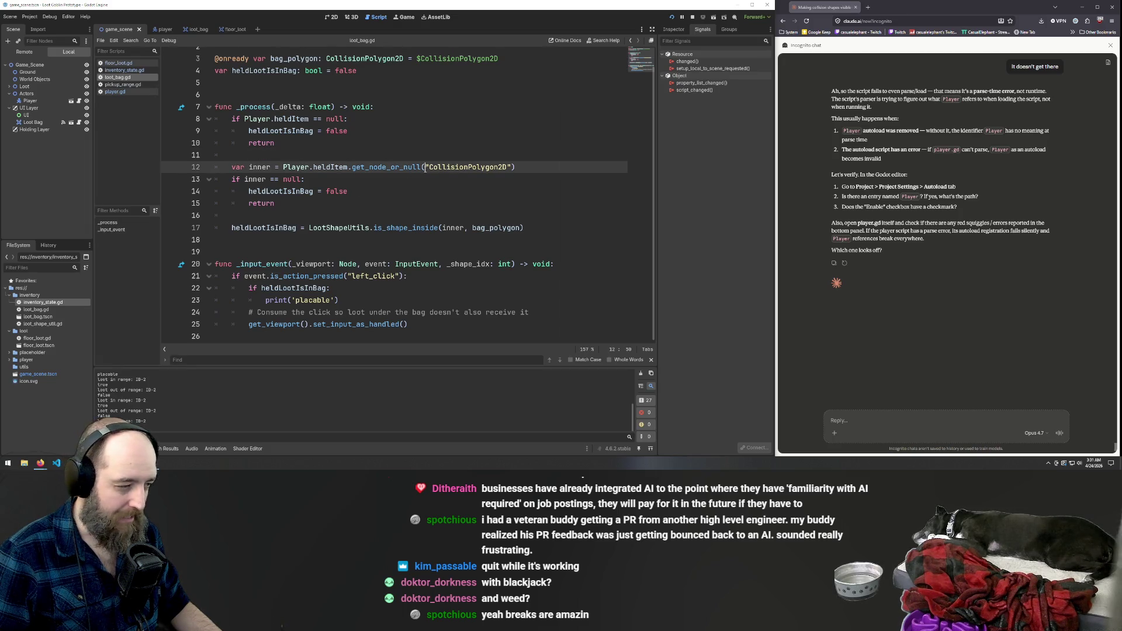
scroll(426, 170, "up", 1)
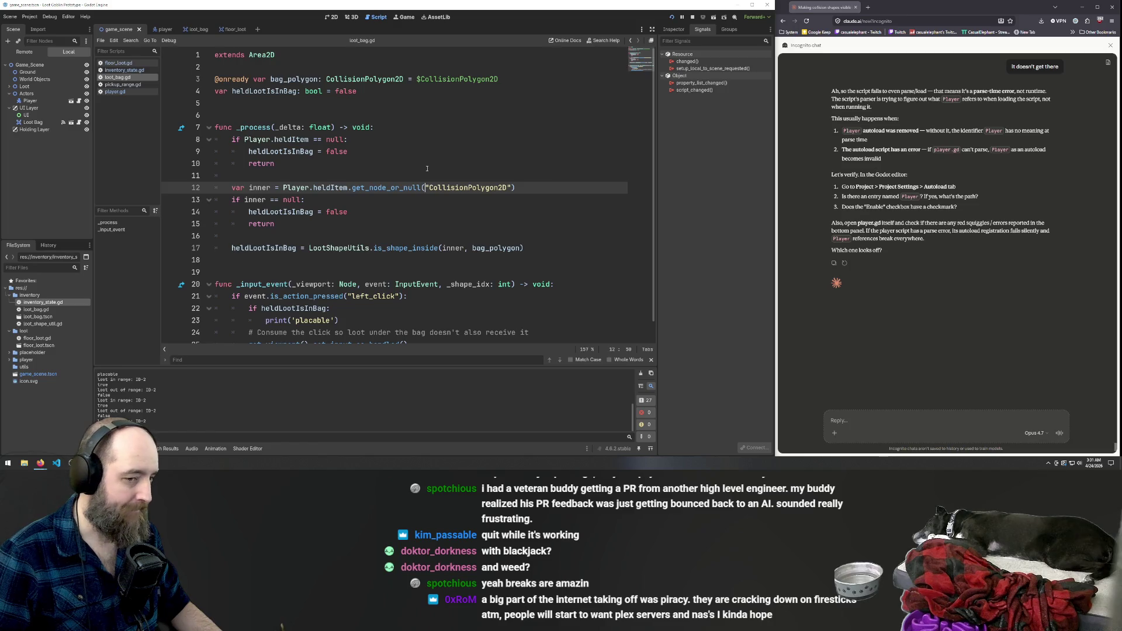
scroll(427, 170, "down", 1)
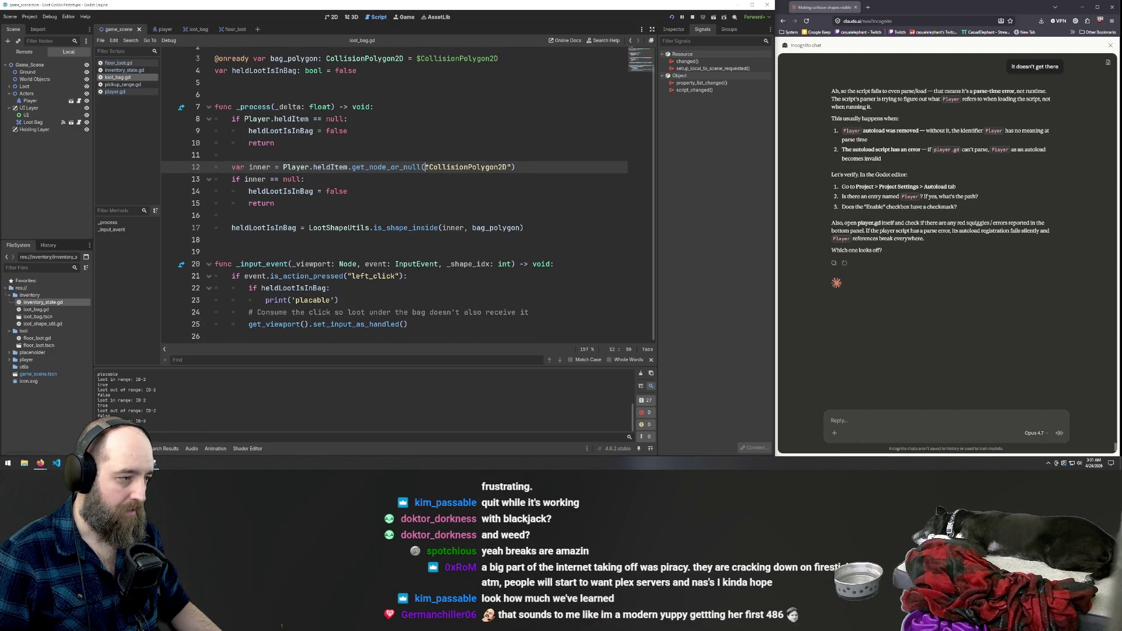
scroll(427, 167, "up", 1)
scroll(427, 167, "down", 1)
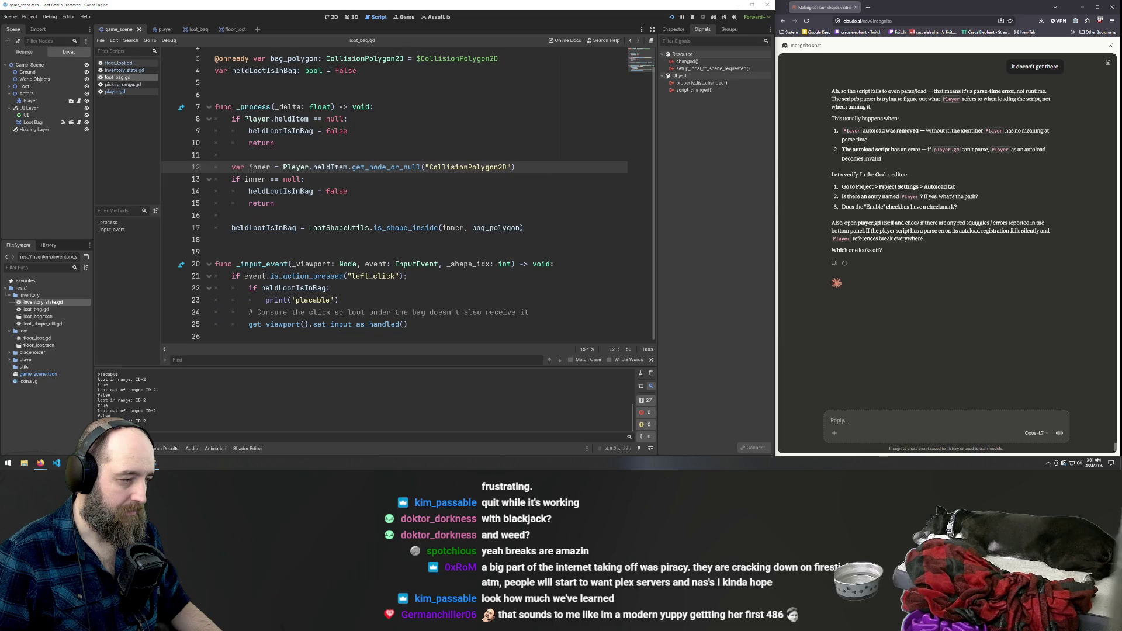
scroll(426, 166, "up", 1)
scroll(427, 167, "down", 1)
scroll(426, 167, "up", 1)
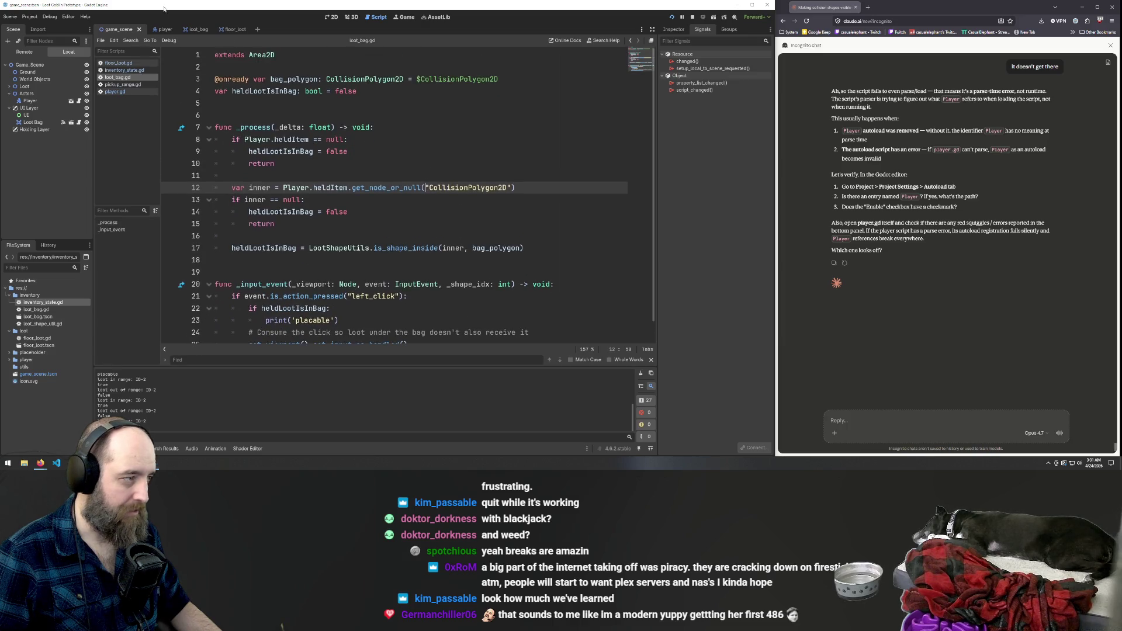
left_click(157, 29)
left_click(119, 63)
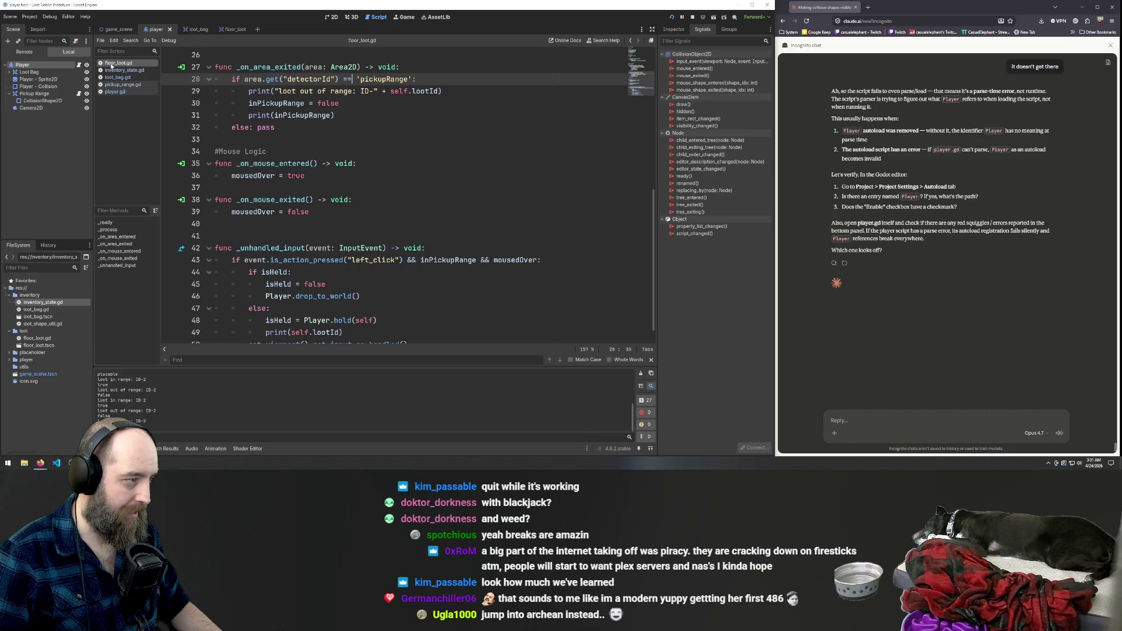
scroll(265, 247, "down", 1)
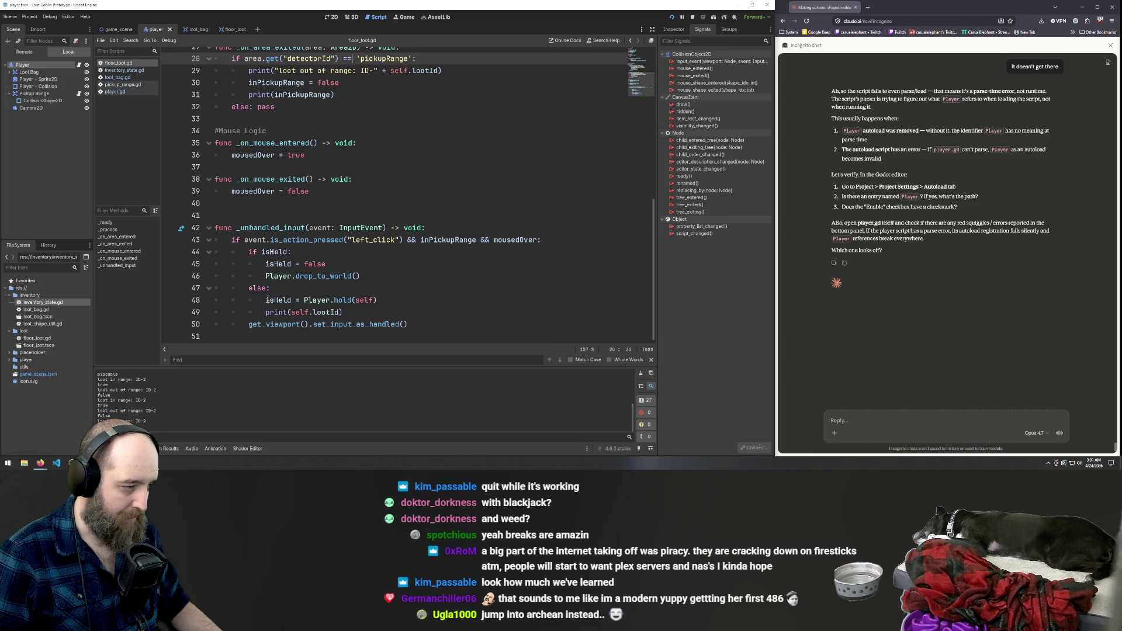
left_click(334, 300)
left_click_drag(266, 276, 366, 277)
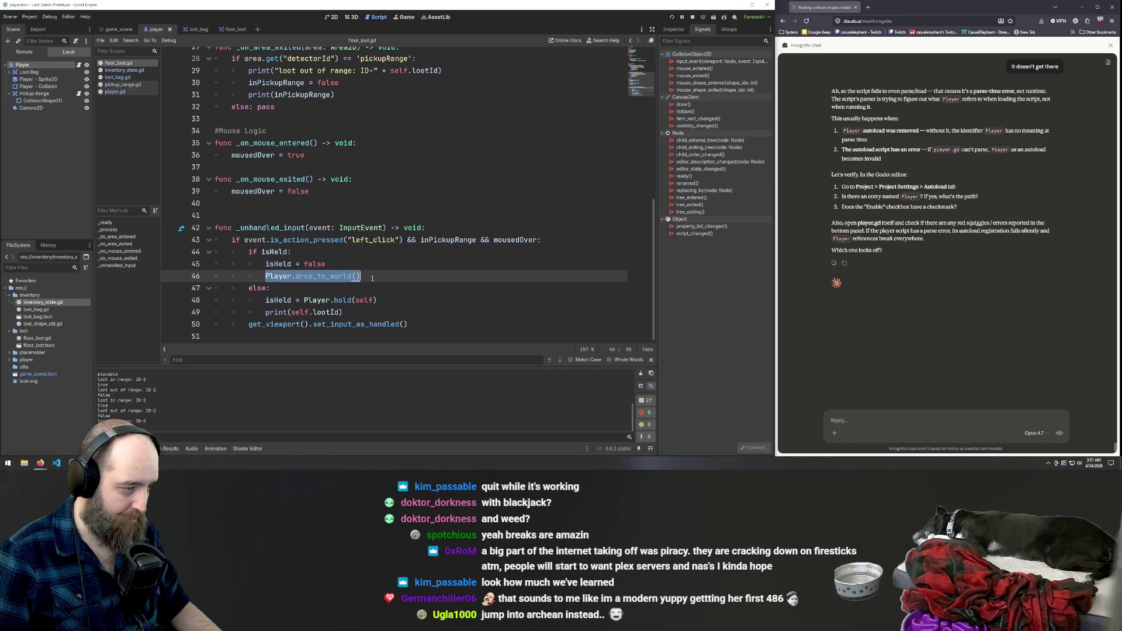
left_click(375, 276)
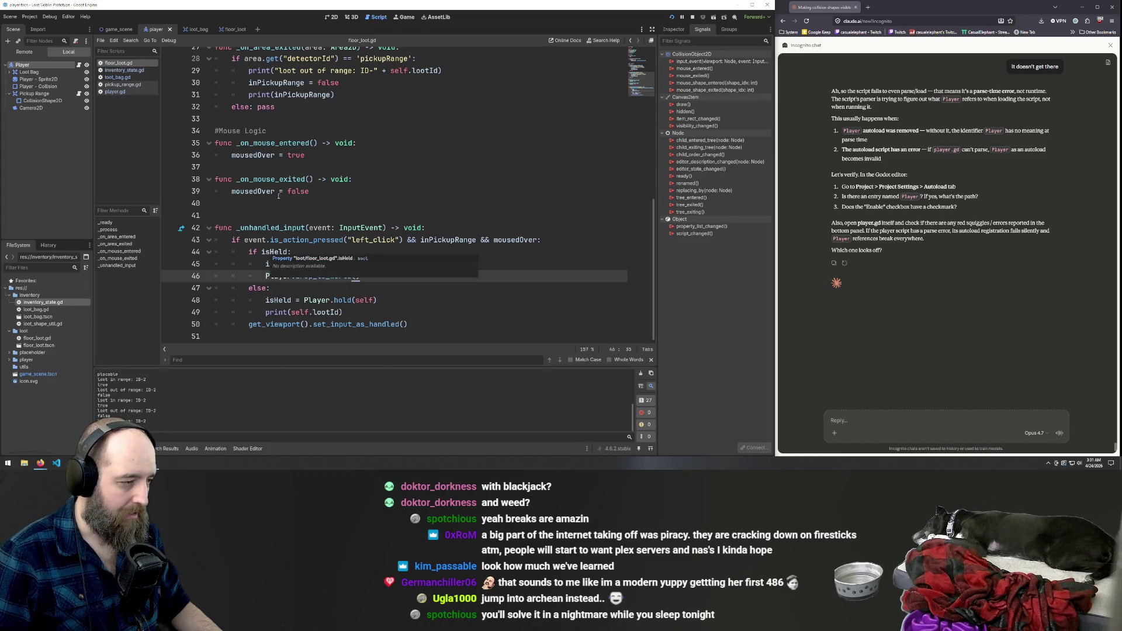
left_click(409, 200)
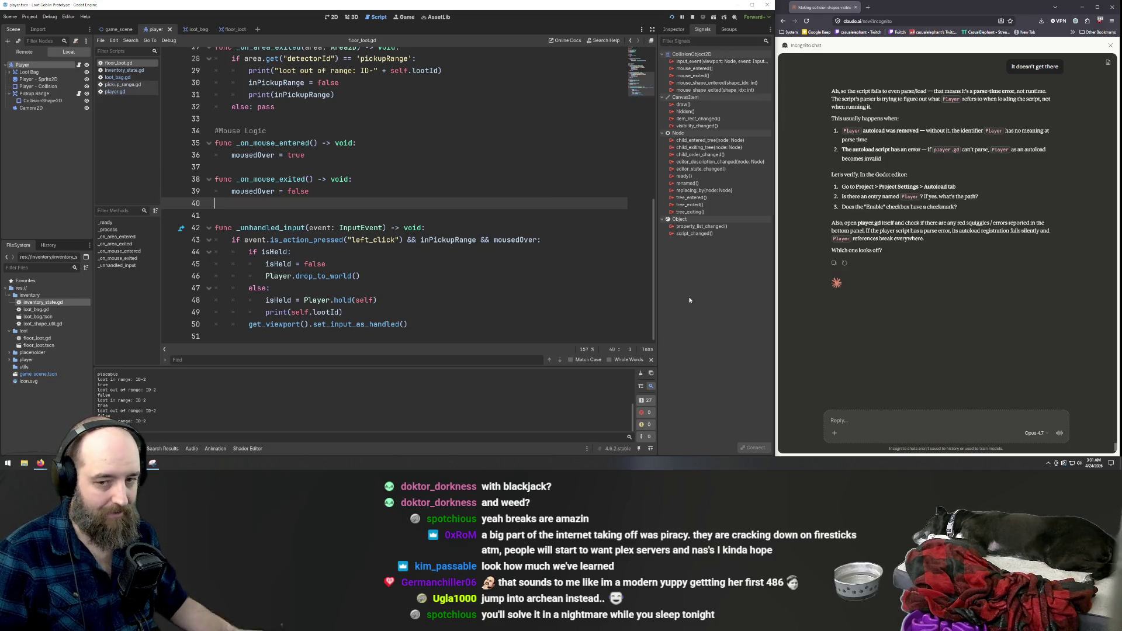
left_click(565, 288)
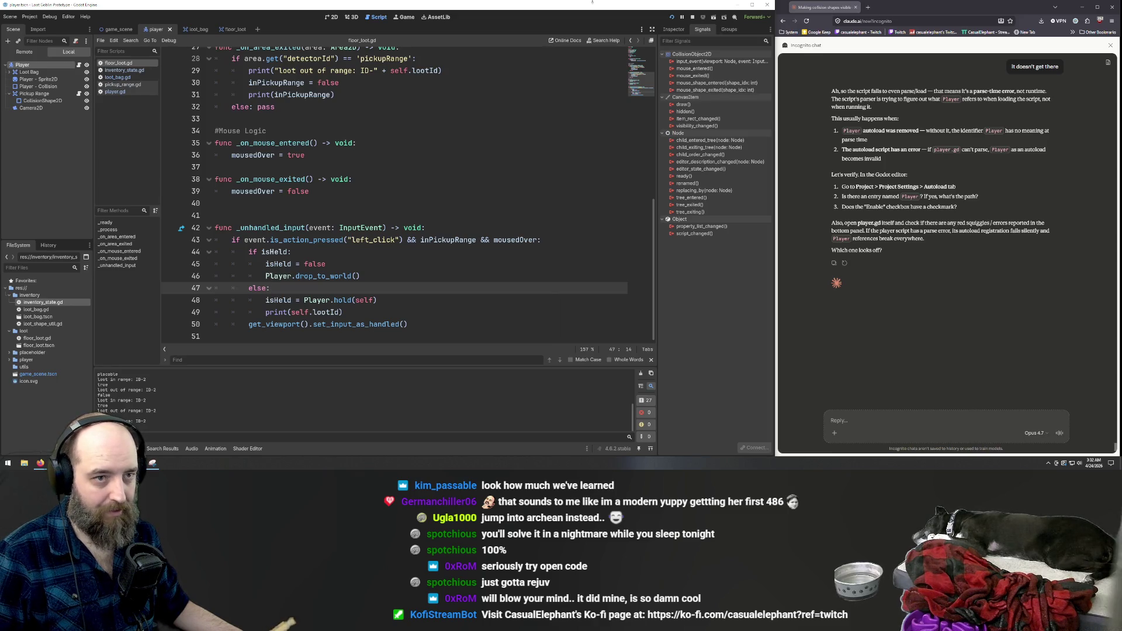
key("ctrl+t")
type("overla")
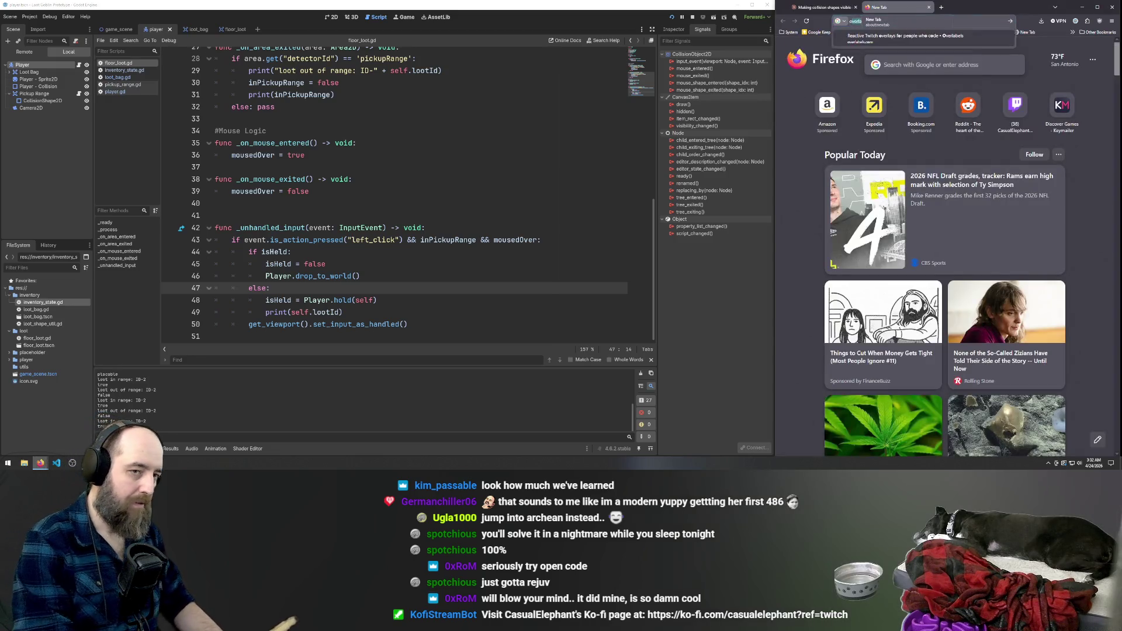
key("BackSpace")
key("BackSpace")
key("BackSpace")
type("open code")
key("Return")
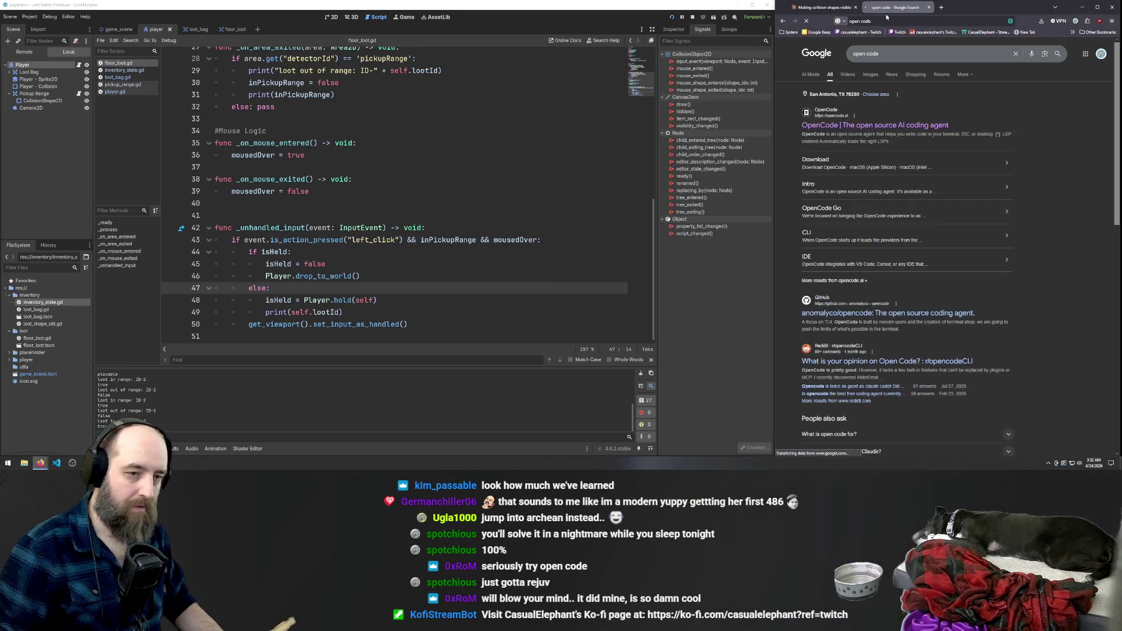
left_click(864, 130)
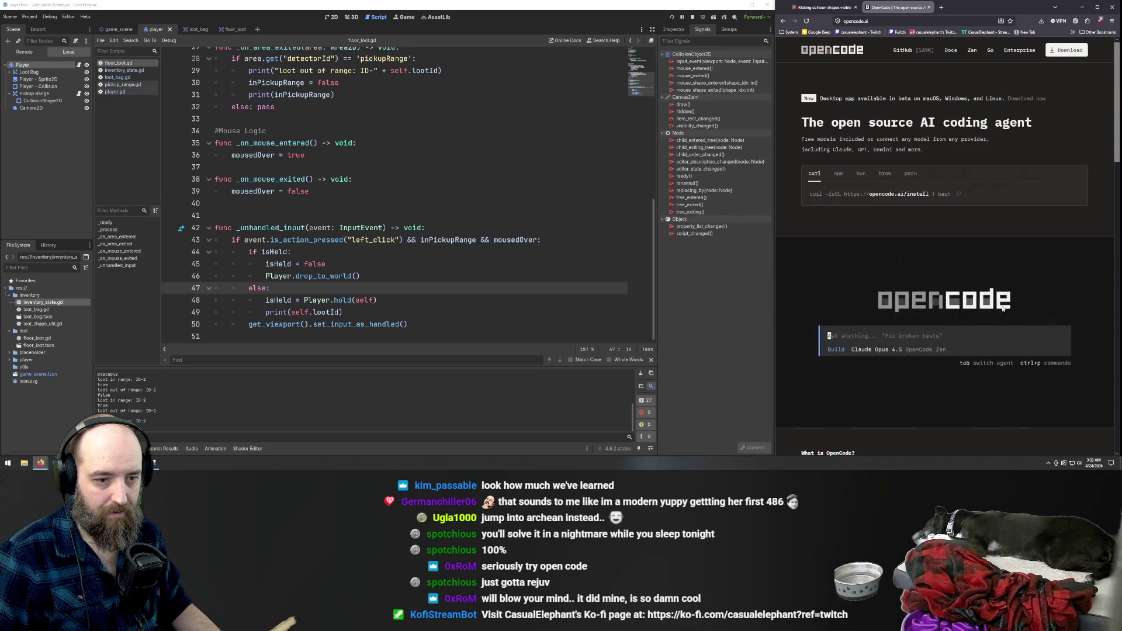
scroll(1018, 250, "down", 1)
scroll(1022, 244, "down", 3)
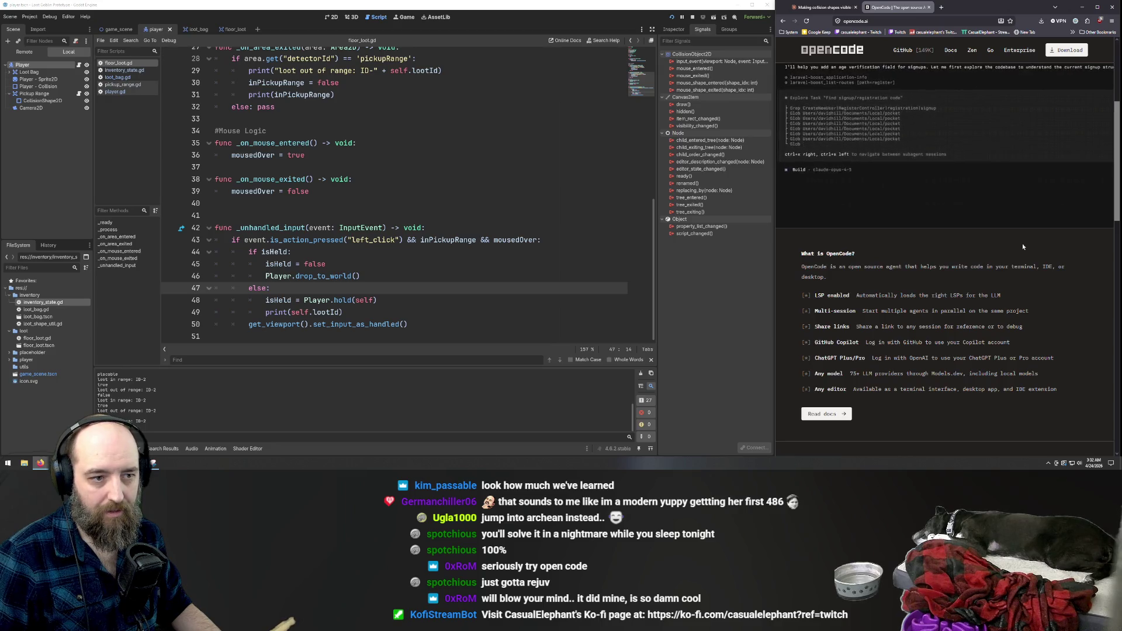
scroll(1022, 243, "up", 3)
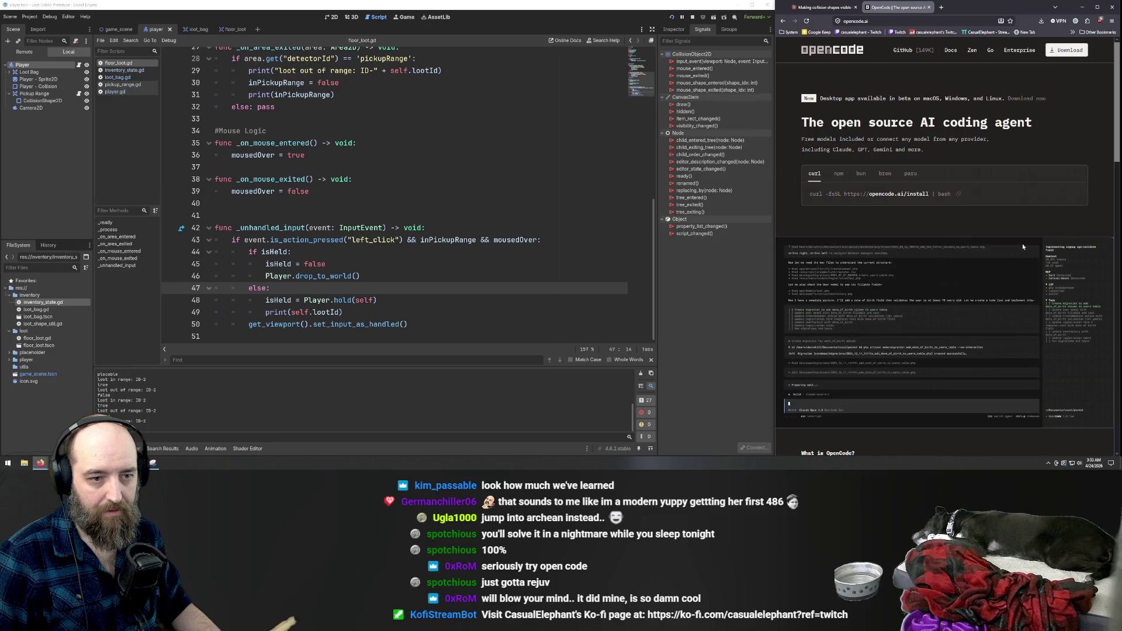
scroll(1023, 244, "down", 1)
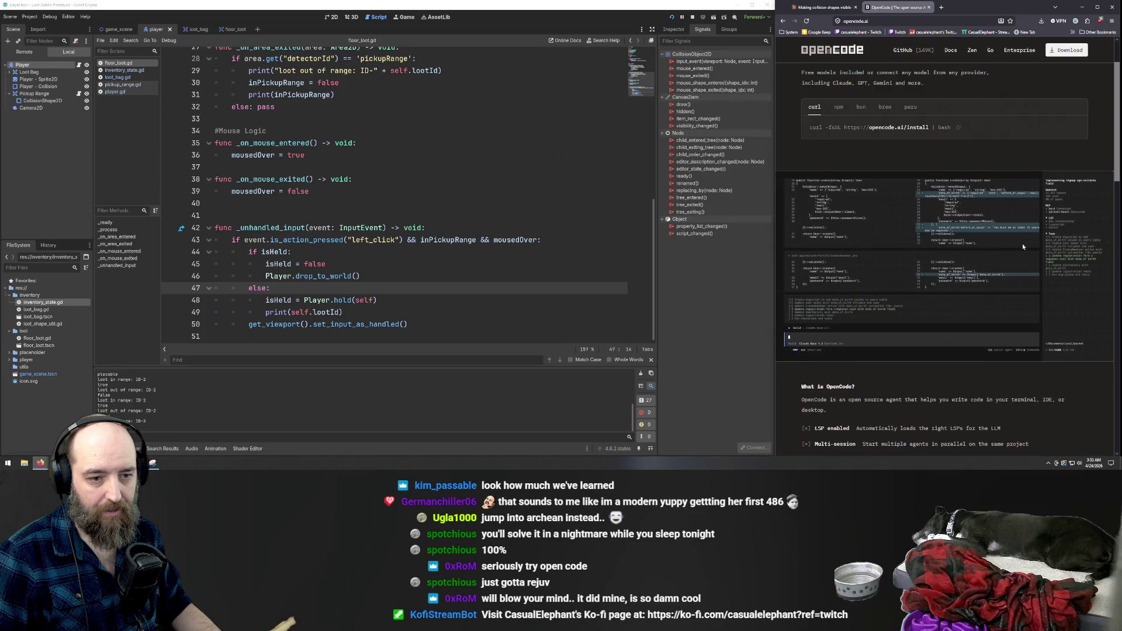
scroll(1022, 243, "down", 1)
scroll(1022, 246, "down", 5)
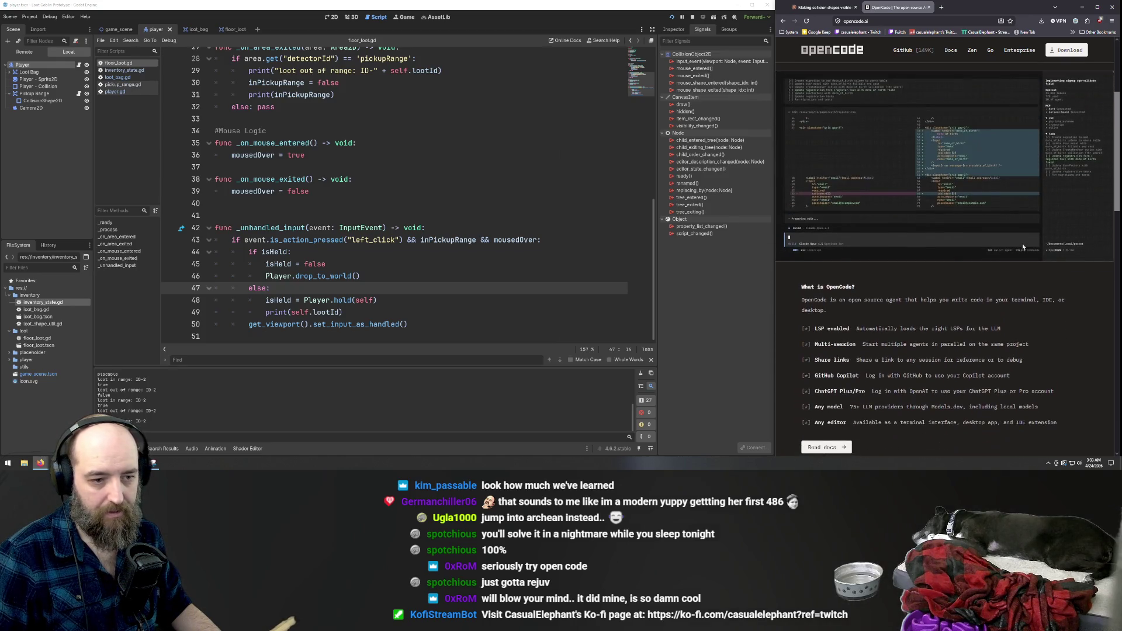
scroll(1022, 246, "up", 7)
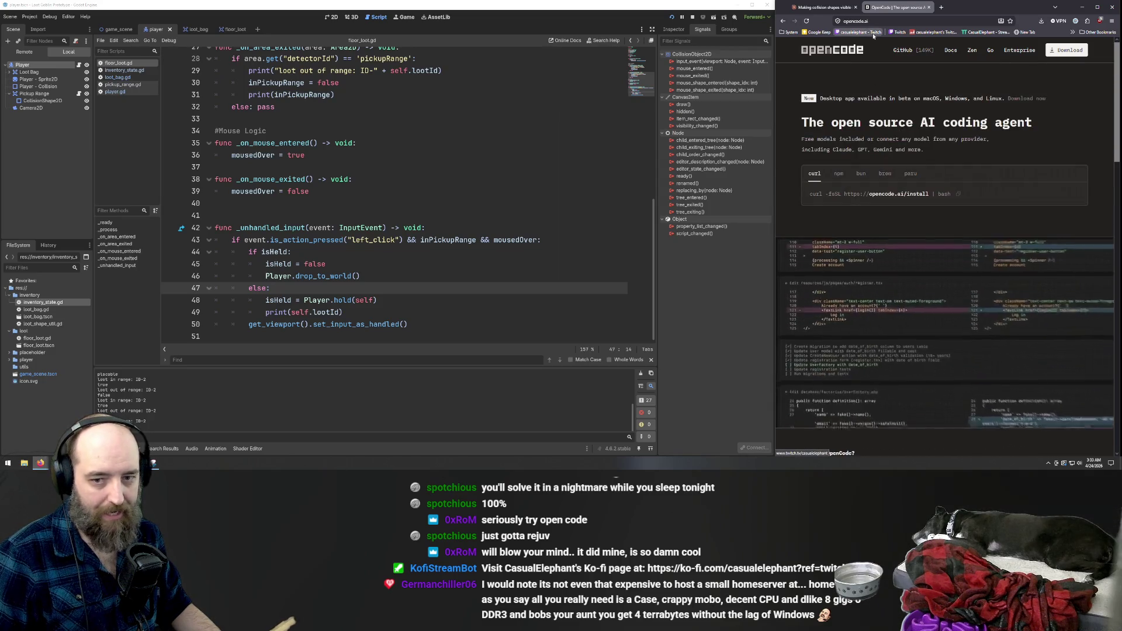
middle_click(889, 13)
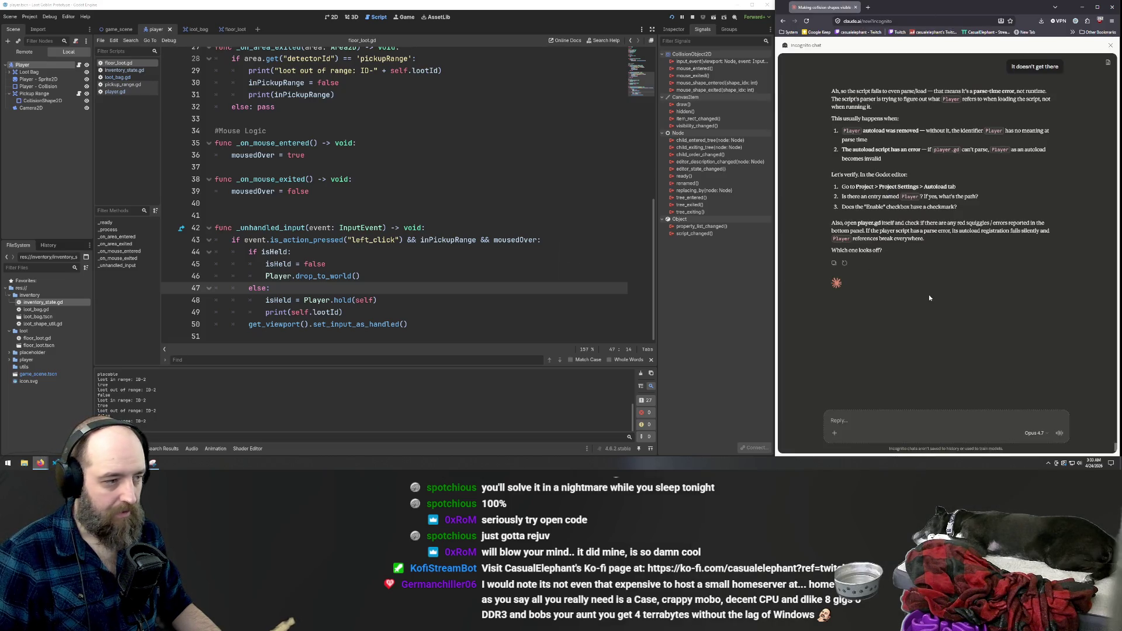
left_click(471, 203)
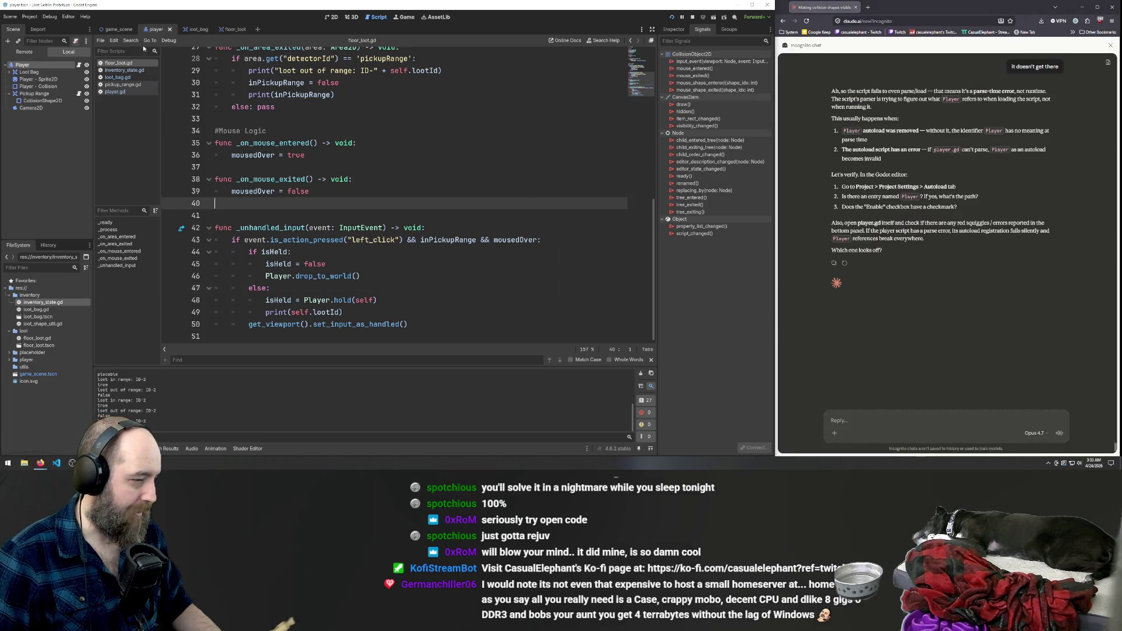
scroll(493, 221, "up", 5)
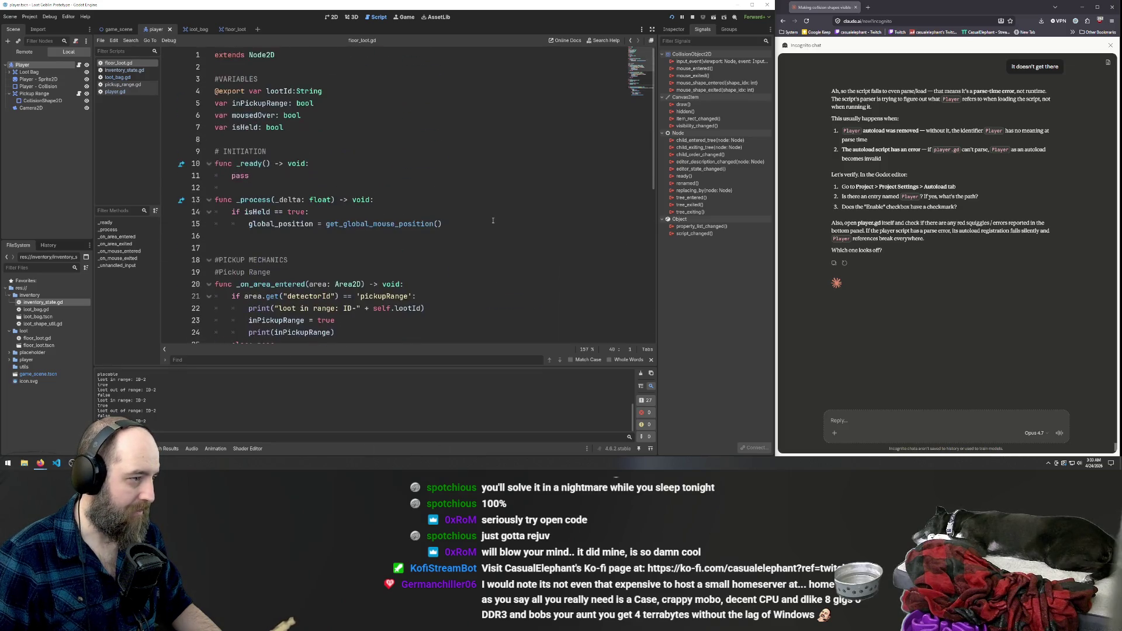
scroll(495, 221, "down", 5)
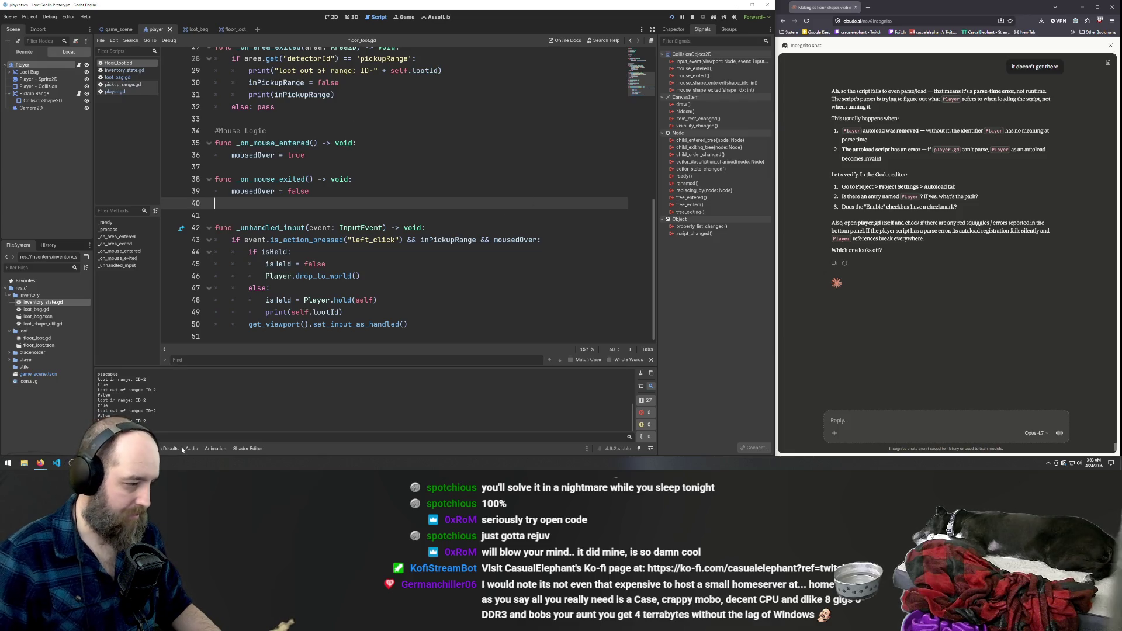
left_click(373, 192)
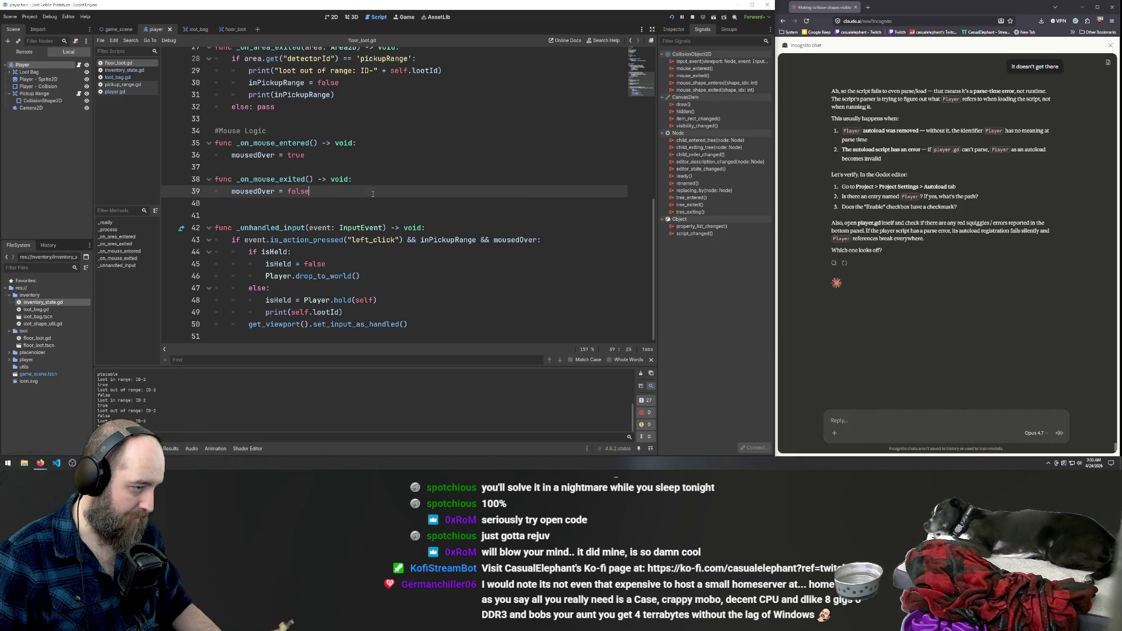
left_click(409, 288)
left_click(425, 328)
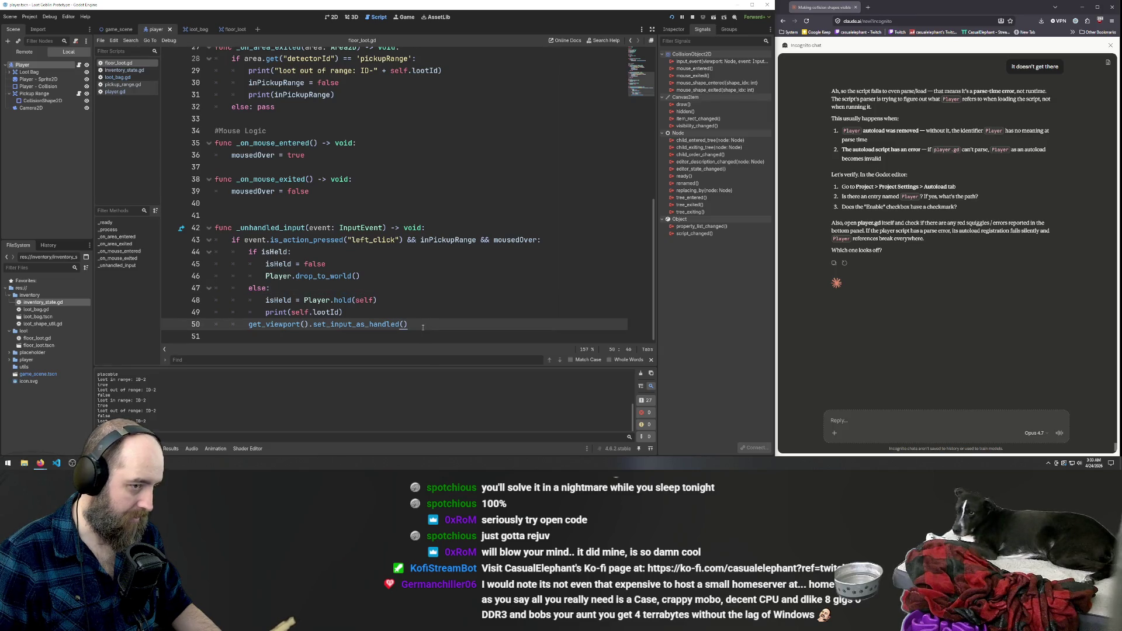